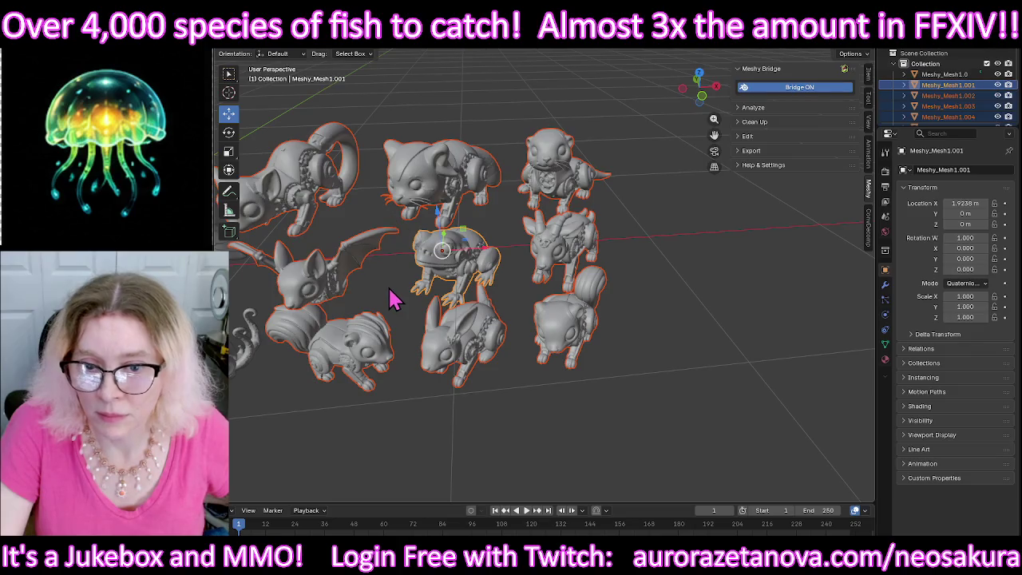
Step: Select the combined nine-animal mesh, enter Edit Mode and deselect all geometry
{"action": "mouse_move", "coordinate": [386, 299]}
{"action": "middle_mouse_down"}
{"action": "mouse_move", "coordinate": [405, 285]}
{"action": "mouse_move", "coordinate": [388, 285]}
{"action": "middle_mouse_up"}
{"action": "left_click", "coordinate": [349, 281]}
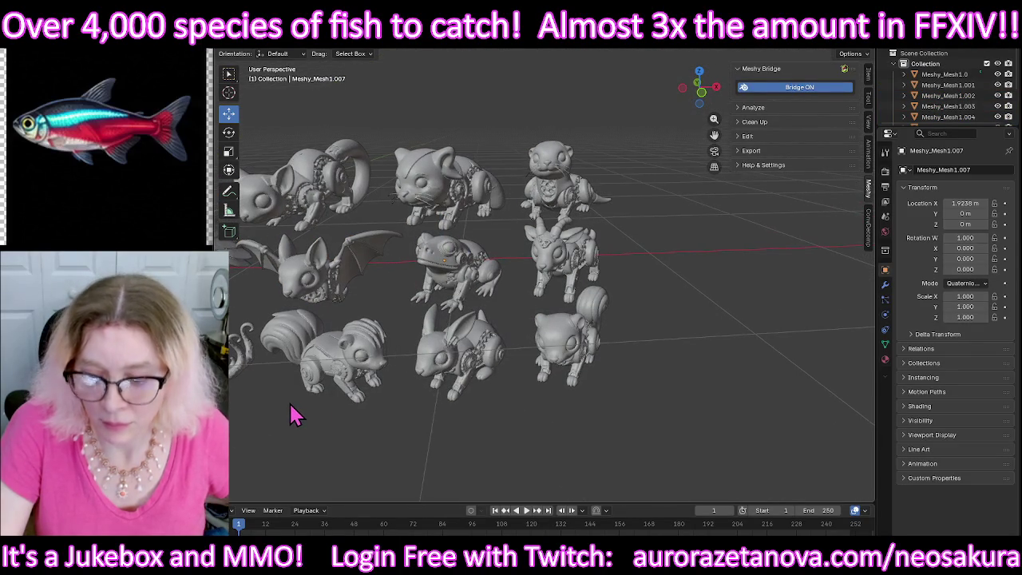
{"action": "mouse_move", "coordinate": [297, 406]}
{"action": "middle_mouse_down"}
{"action": "mouse_move", "coordinate": [764, 383]}
{"action": "mouse_move", "coordinate": [662, 347]}
{"action": "middle_mouse_up"}
{"action": "left_click", "coordinate": [590, 334]}
{"action": "left_click", "coordinate": [271, 53]}
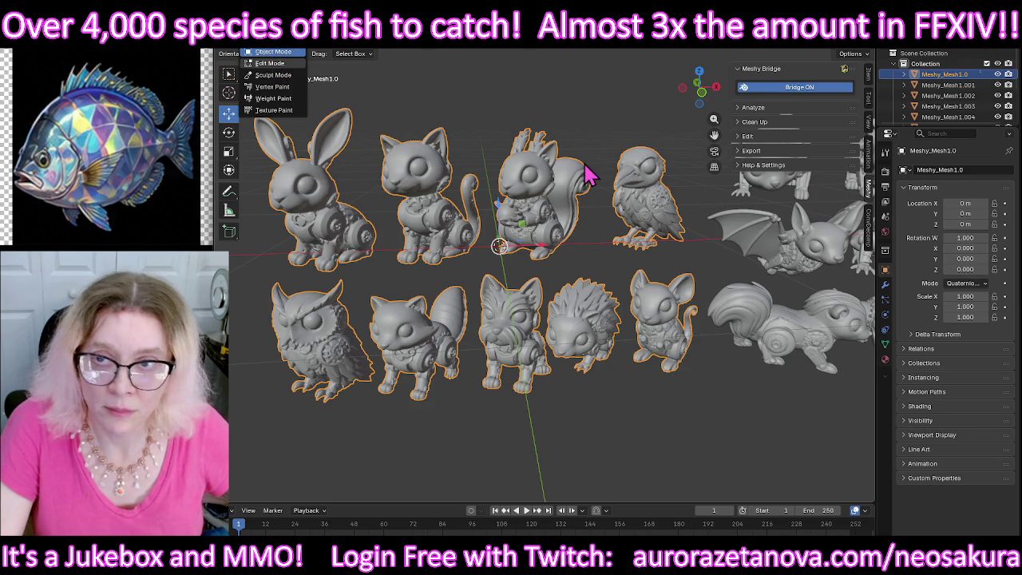
{"action": "left_click", "coordinate": [272, 63]}
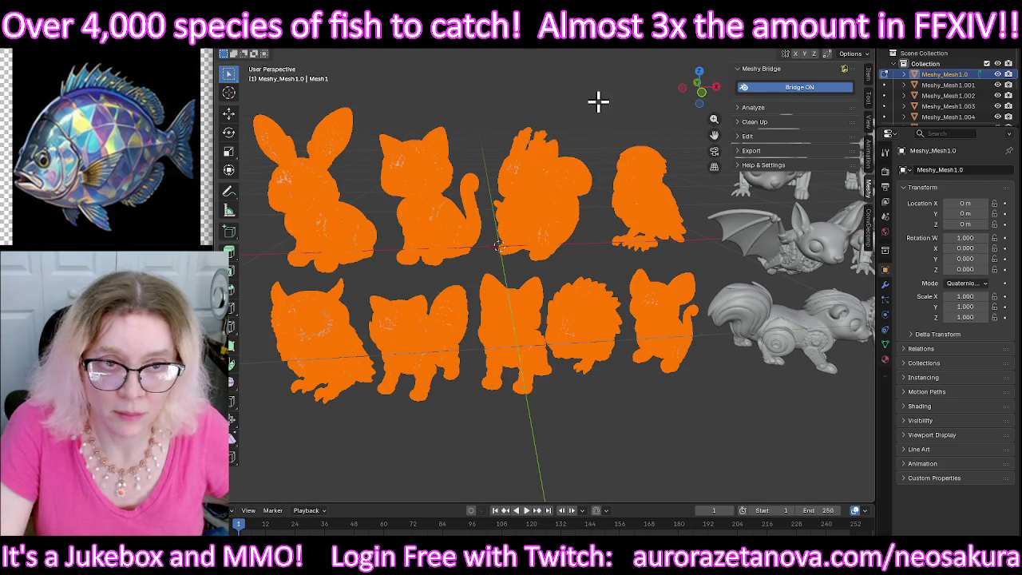
{"action": "key", "text": "alt+a"}
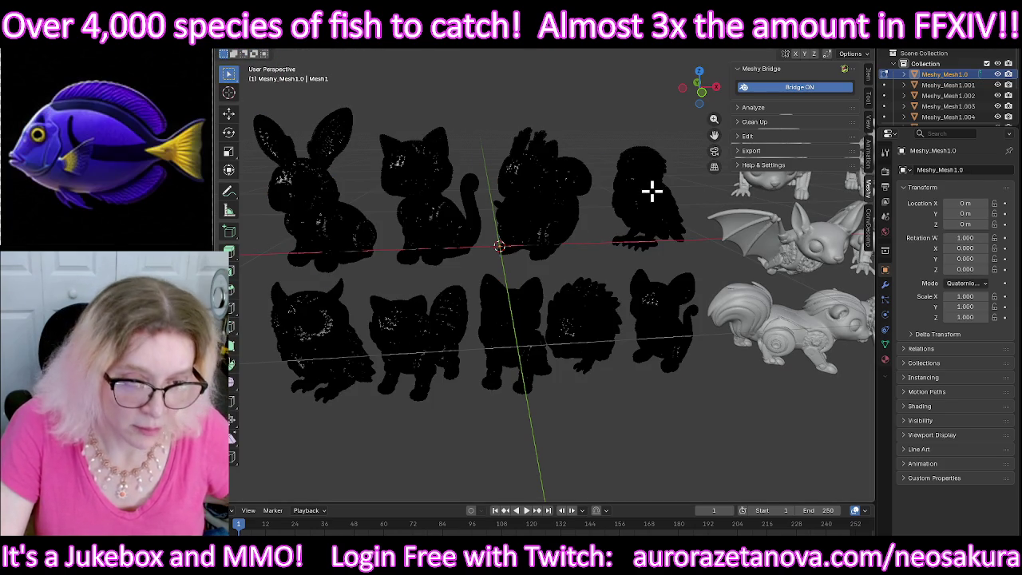
Step: Separate the bird, mouse, hedgehog and squirrel into their own objects
{"action": "key", "text": "l"}
{"action": "key", "text": "p"}
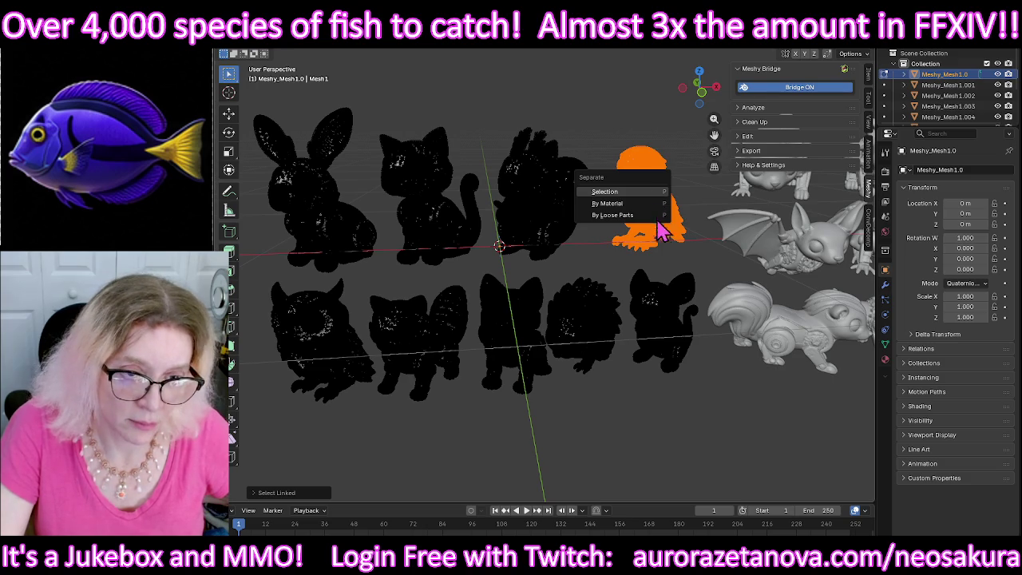
{"action": "key", "text": "Return"}
{"action": "key", "text": "l"}
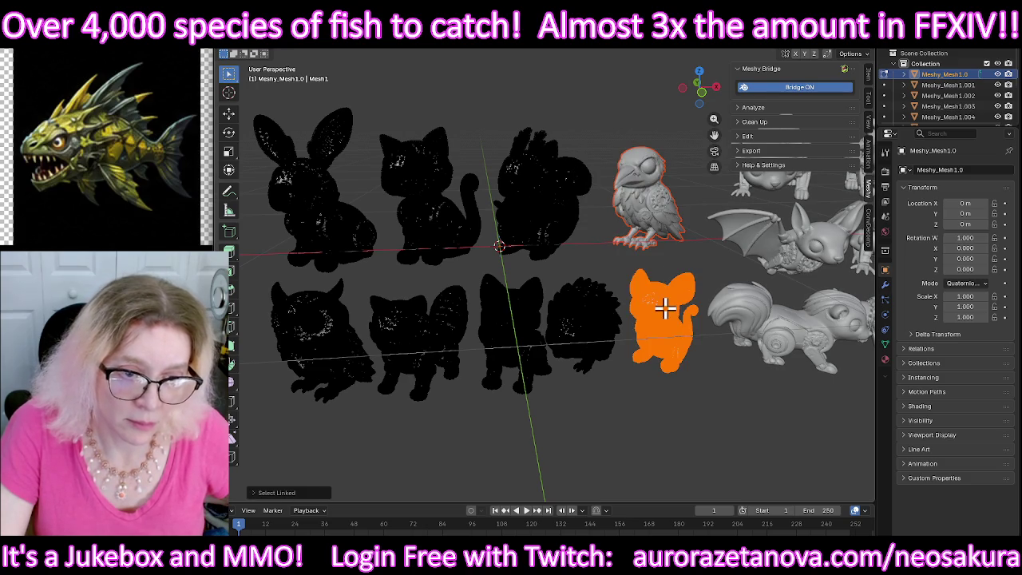
{"action": "key", "text": "p"}
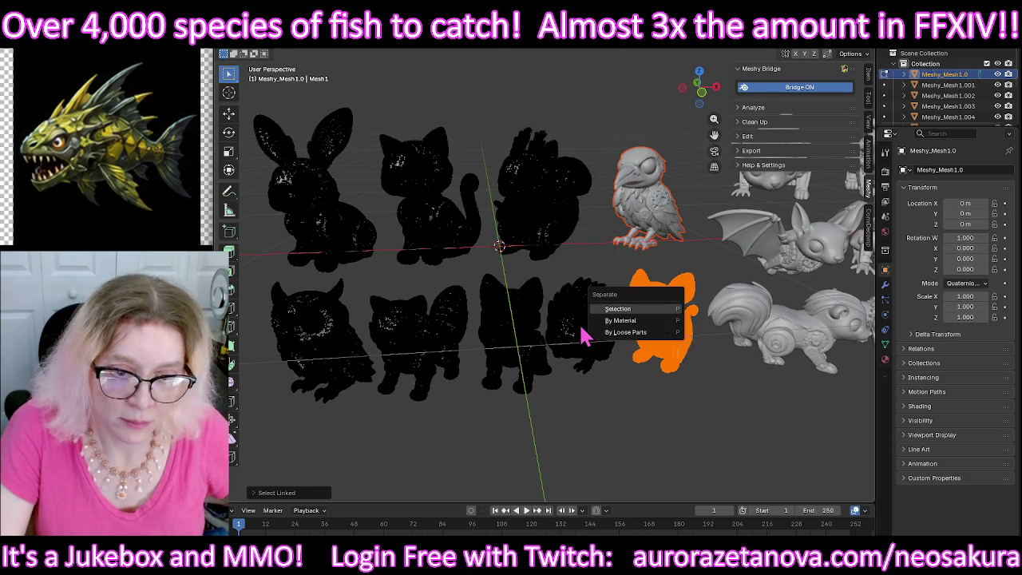
{"action": "key", "text": "Return"}
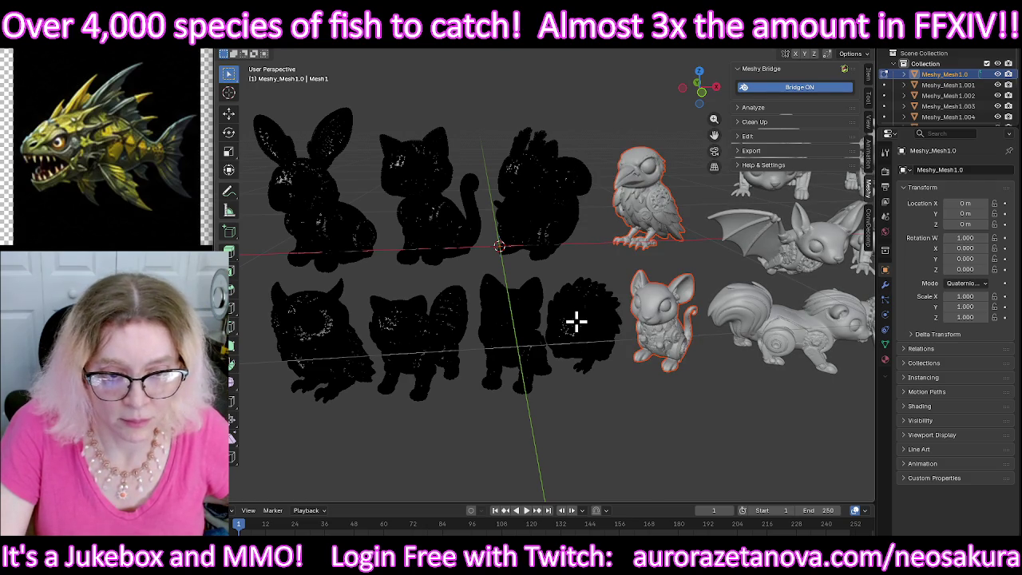
{"action": "key", "text": "l"}
{"action": "key", "text": "p"}
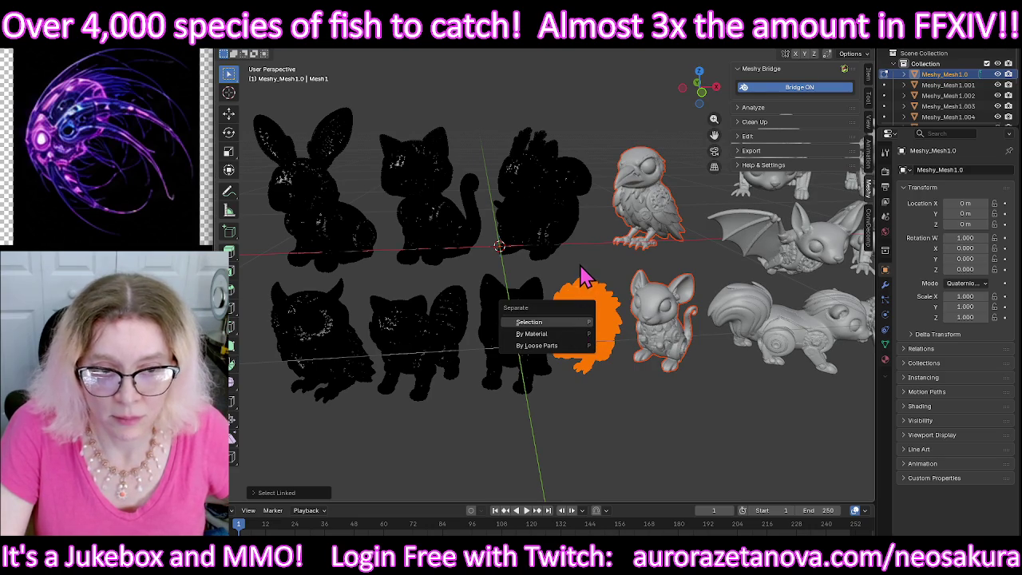
{"action": "key", "text": "Return"}
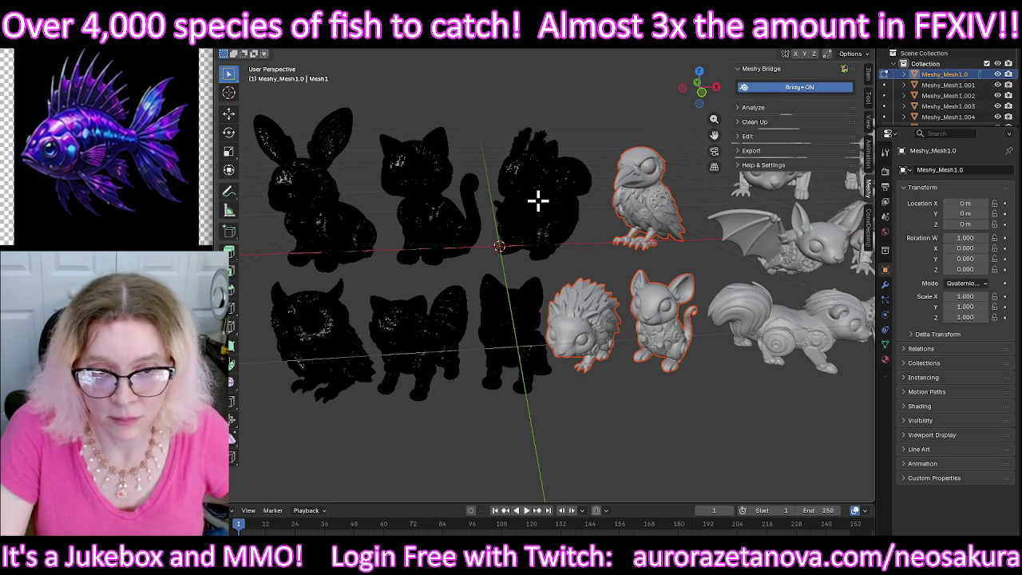
{"action": "key", "text": "l"}
{"action": "key", "text": "p"}
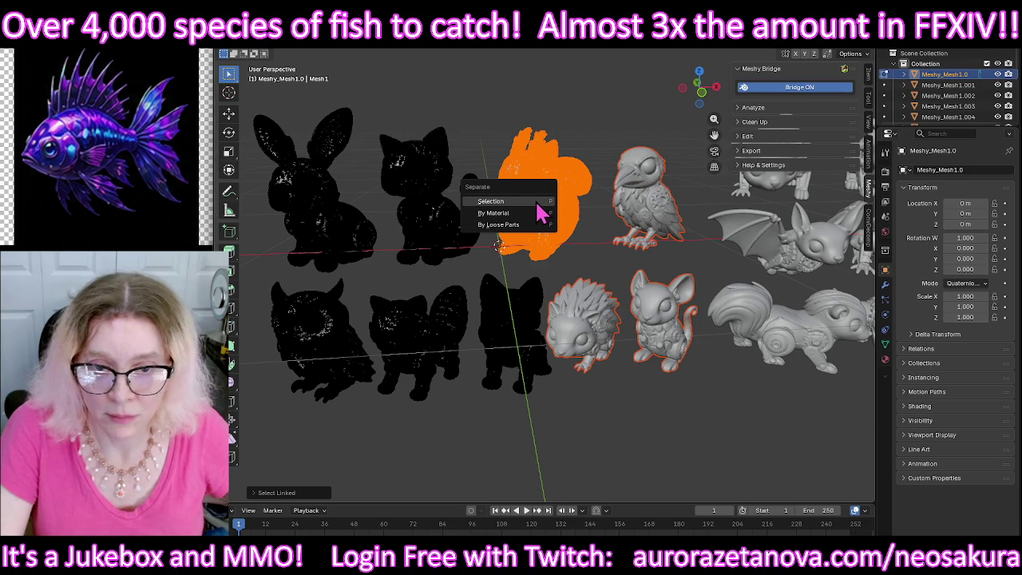
{"action": "left_click", "coordinate": [500, 201]}
Step: Separate the dog, both cats and the bunny into their own objects
{"action": "key", "text": "l"}
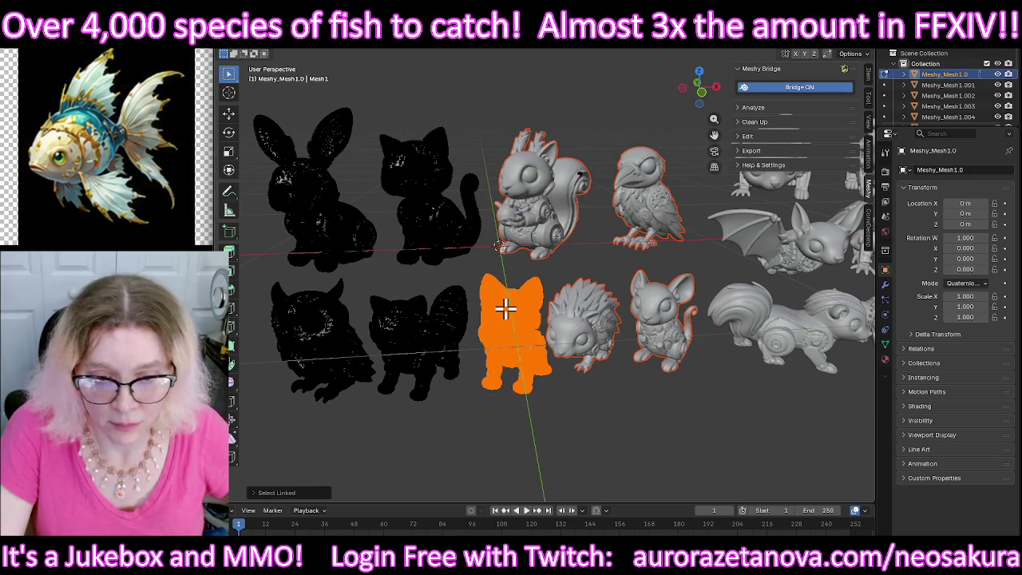
{"action": "key", "text": "p"}
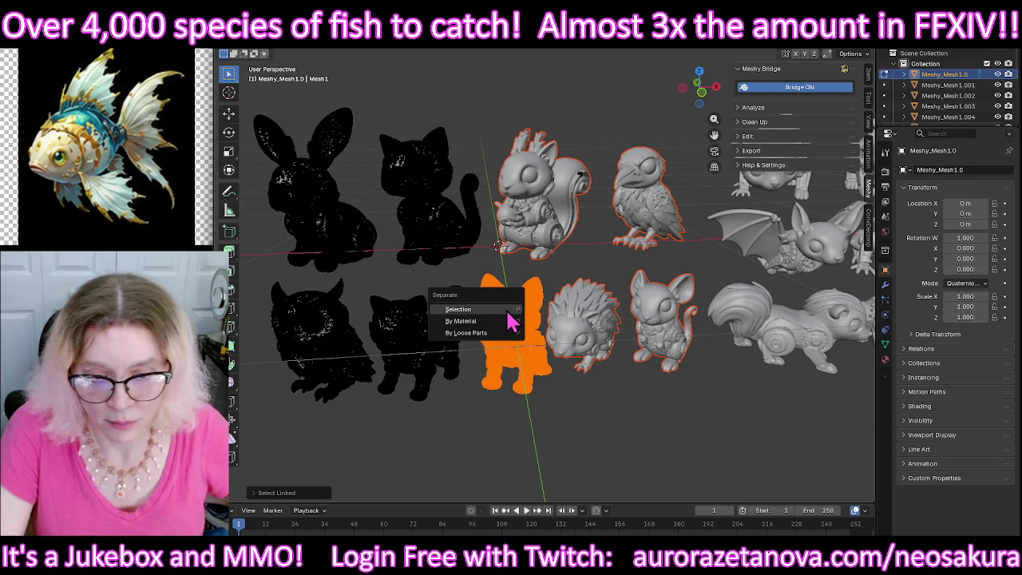
{"action": "left_click", "coordinate": [484, 310]}
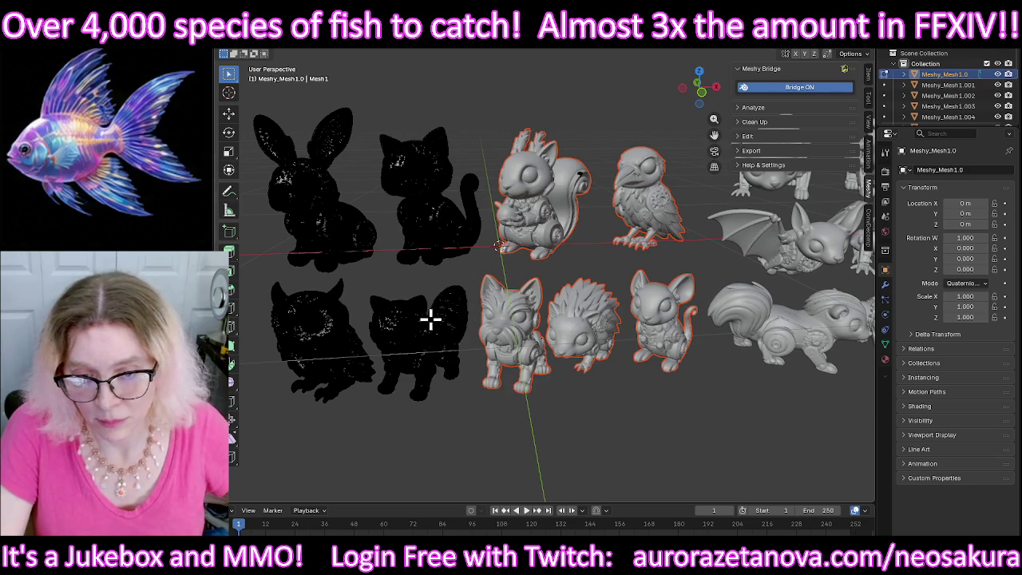
{"action": "key", "text": "l"}
{"action": "key", "text": "p"}
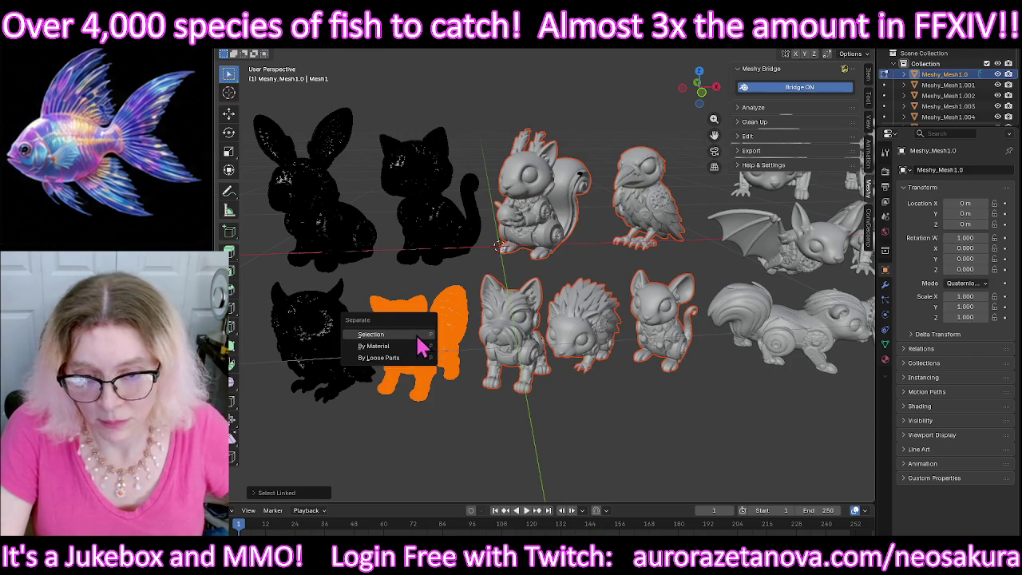
{"action": "left_click", "coordinate": [416, 336]}
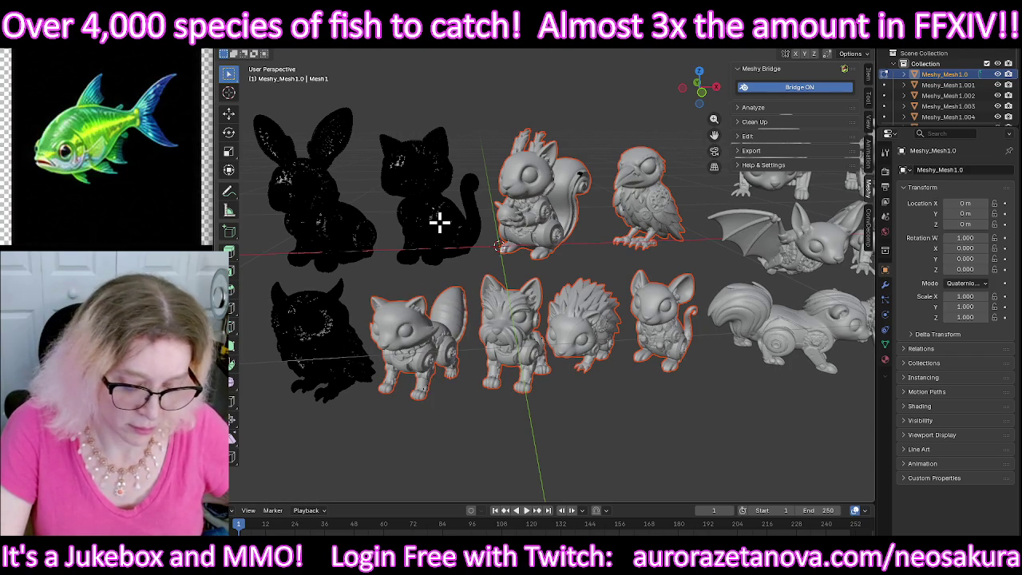
{"action": "key", "text": "l"}
{"action": "key", "text": "p"}
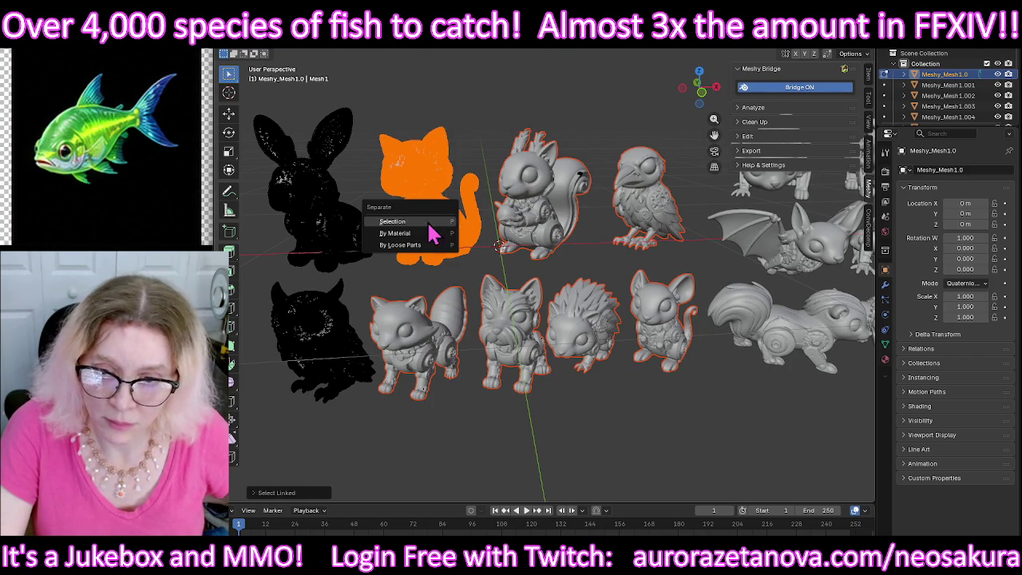
{"action": "key", "text": "Return"}
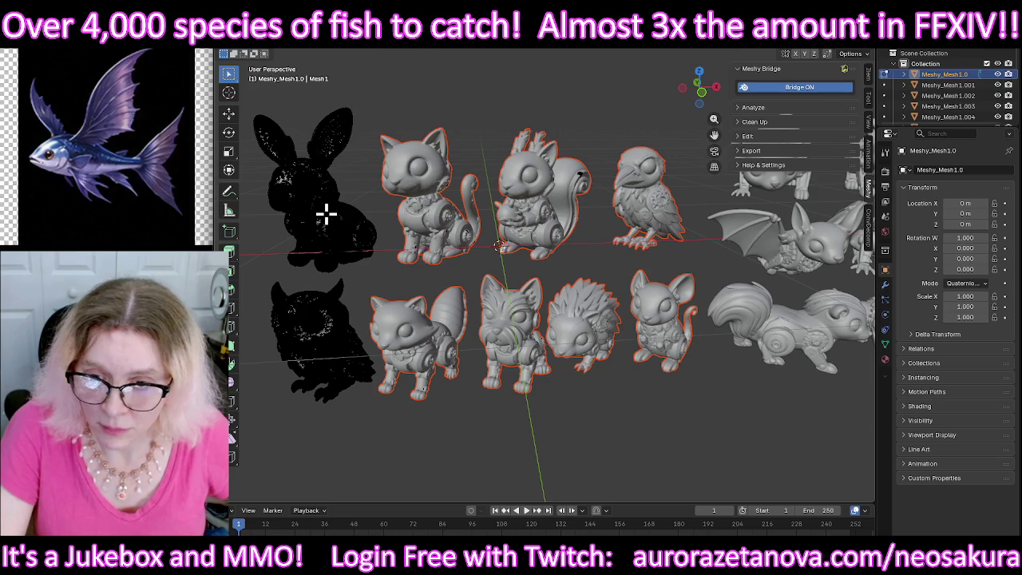
{"action": "key", "text": "l"}
{"action": "key", "text": "p"}
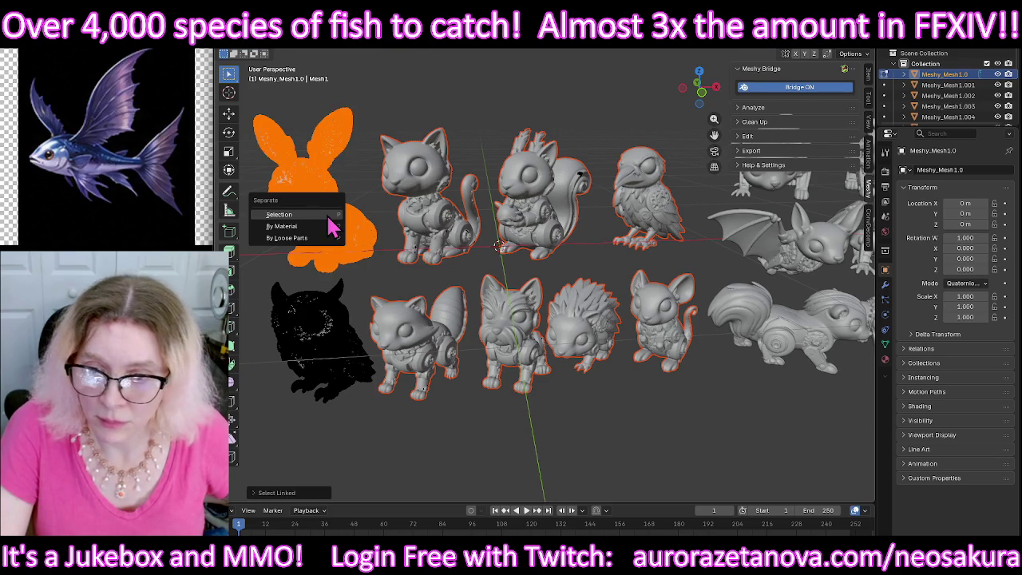
{"action": "key", "text": "Return"}
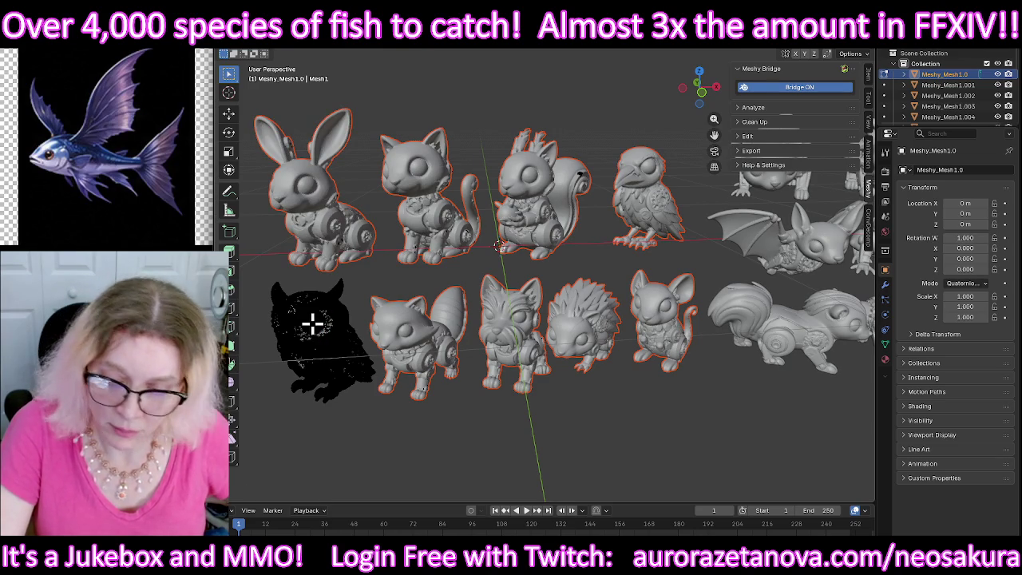
Step: Select the remaining owl geometry and return to Object Mode
{"action": "key", "text": "l"}
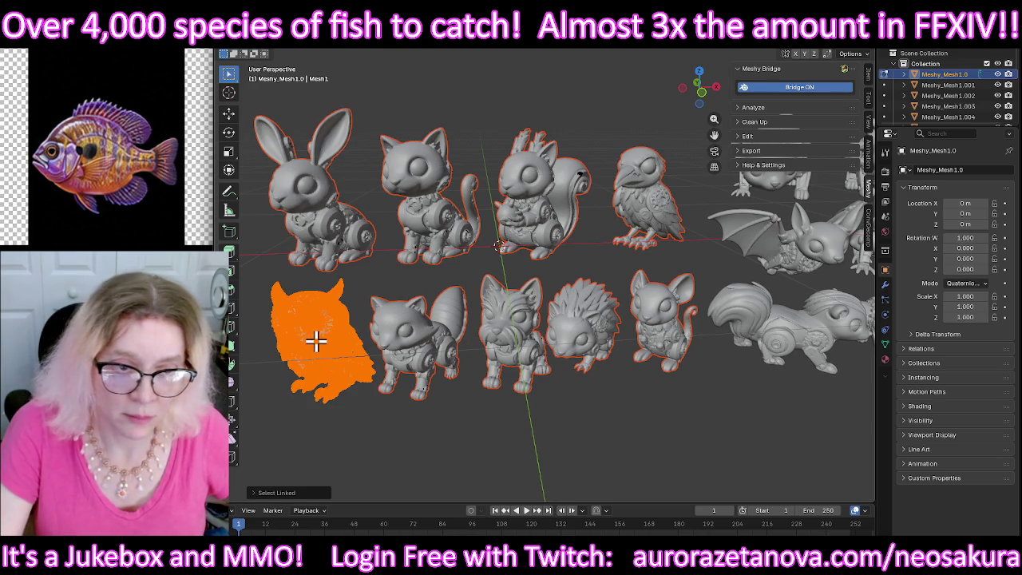
{"action": "left_click", "coordinate": [286, 53]}
{"action": "left_click", "coordinate": [272, 51]}
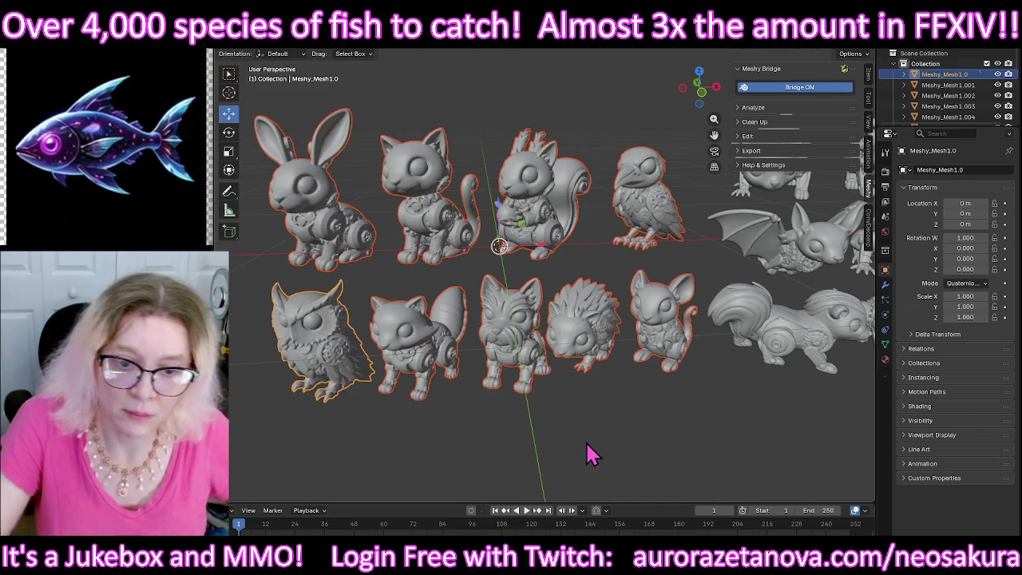
{"action": "left_click", "coordinate": [524, 450]}
{"action": "scroll", "coordinate": [621, 425], "scroll_direction": "down", "scroll_amount": 5}
{"action": "scroll", "coordinate": [621, 425], "scroll_direction": "down", "scroll_amount": 1}
{"action": "scroll", "coordinate": [621, 426], "scroll_direction": "up", "scroll_amount": 1}
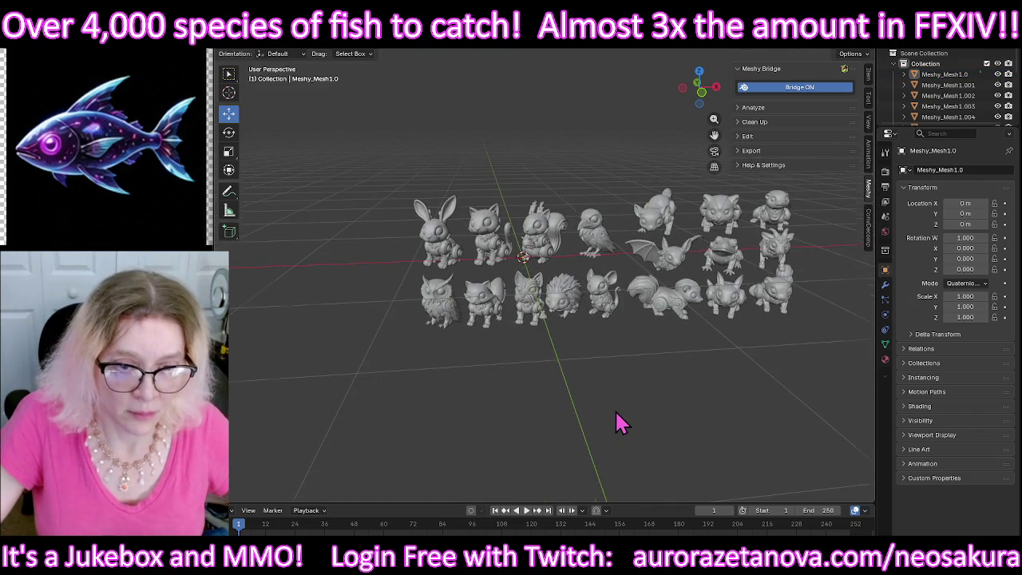
{"action": "scroll", "coordinate": [621, 426], "scroll_direction": "up", "scroll_amount": 2}
{"action": "mouse_move", "coordinate": [712, 383]}
{"action": "middle_mouse_down"}
{"action": "mouse_move", "coordinate": [657, 388]}
{"action": "mouse_move", "coordinate": [748, 369]}
{"action": "mouse_move", "coordinate": [745, 342]}
{"action": "mouse_move", "coordinate": [755, 367]}
{"action": "mouse_move", "coordinate": [634, 360]}
{"action": "mouse_move", "coordinate": [554, 372]}
{"action": "mouse_move", "coordinate": [616, 356]}
{"action": "mouse_move", "coordinate": [534, 365]}
{"action": "mouse_move", "coordinate": [568, 347]}
{"action": "mouse_move", "coordinate": [565, 362]}
{"action": "mouse_move", "coordinate": [639, 338]}
{"action": "mouse_move", "coordinate": [600, 366]}
{"action": "mouse_move", "coordinate": [548, 353]}
{"action": "mouse_move", "coordinate": [556, 354]}
{"action": "middle_mouse_up"}
{"action": "mouse_move", "coordinate": [427, 355]}
{"action": "middle_mouse_down"}
{"action": "mouse_move", "coordinate": [412, 358]}
{"action": "mouse_move", "coordinate": [426, 367]}
{"action": "mouse_move", "coordinate": [520, 359]}
{"action": "mouse_move", "coordinate": [445, 369]}
{"action": "mouse_move", "coordinate": [423, 349]}
{"action": "mouse_move", "coordinate": [333, 340]}
{"action": "mouse_move", "coordinate": [304, 342]}
{"action": "mouse_move", "coordinate": [292, 360]}
{"action": "mouse_move", "coordinate": [289, 351]}
{"action": "mouse_move", "coordinate": [309, 302]}
{"action": "mouse_move", "coordinate": [345, 323]}
{"action": "mouse_move", "coordinate": [377, 312]}
{"action": "mouse_move", "coordinate": [514, 338]}
{"action": "mouse_move", "coordinate": [692, 344]}
{"action": "mouse_move", "coordinate": [719, 353]}
{"action": "mouse_move", "coordinate": [732, 392]}
{"action": "mouse_move", "coordinate": [679, 337]}
{"action": "mouse_move", "coordinate": [755, 280]}
{"action": "mouse_move", "coordinate": [759, 304]}
{"action": "mouse_move", "coordinate": [722, 363]}
{"action": "middle_mouse_up"}
{"action": "scroll", "coordinate": [665, 397], "scroll_direction": "up", "scroll_amount": 2}
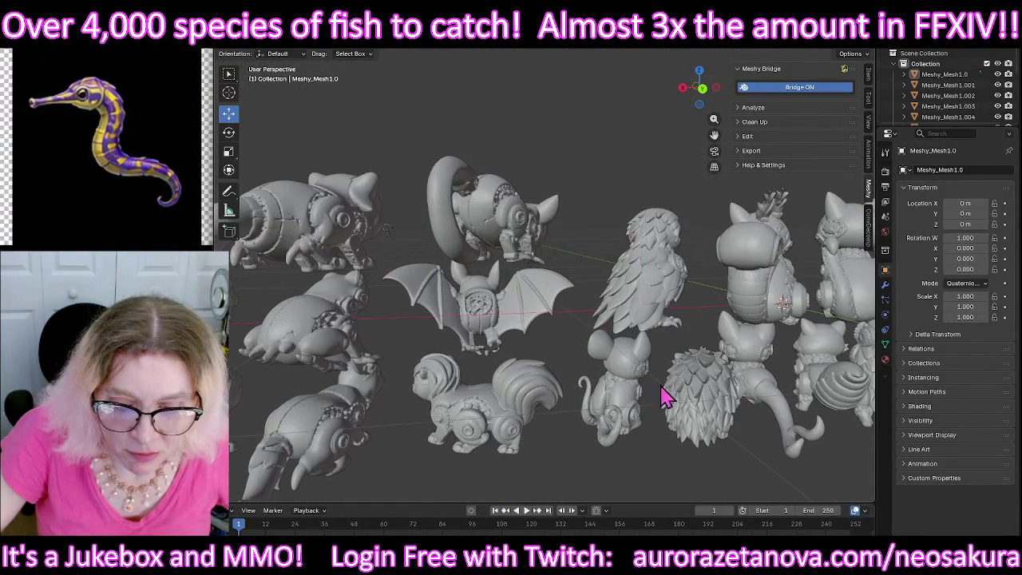
{"action": "scroll", "coordinate": [591, 445], "scroll_direction": "up", "scroll_amount": 5}
{"action": "mouse_move", "coordinate": [653, 451]}
{"action": "middle_mouse_down"}
{"action": "mouse_move", "coordinate": [611, 388]}
{"action": "mouse_move", "coordinate": [575, 222]}
{"action": "mouse_move", "coordinate": [582, 205]}
{"action": "mouse_move", "coordinate": [623, 293]}
{"action": "mouse_move", "coordinate": [638, 258]}
{"action": "mouse_move", "coordinate": [629, 234]}
{"action": "mouse_move", "coordinate": [612, 253]}
{"action": "mouse_move", "coordinate": [650, 367]}
{"action": "middle_mouse_up"}
{"action": "scroll", "coordinate": [650, 367], "scroll_direction": "down", "scroll_amount": 5}
{"action": "scroll", "coordinate": [646, 363], "scroll_direction": "down", "scroll_amount": 2}
{"action": "scroll", "coordinate": [634, 358], "scroll_direction": "up", "scroll_amount": 1}
{"action": "mouse_move", "coordinate": [423, 355]}
{"action": "middle_mouse_down"}
{"action": "mouse_move", "coordinate": [433, 326]}
{"action": "mouse_move", "coordinate": [429, 343]}
{"action": "mouse_move", "coordinate": [486, 268]}
{"action": "mouse_move", "coordinate": [468, 239]}
{"action": "mouse_move", "coordinate": [410, 257]}
{"action": "mouse_move", "coordinate": [433, 359]}
{"action": "middle_mouse_up"}
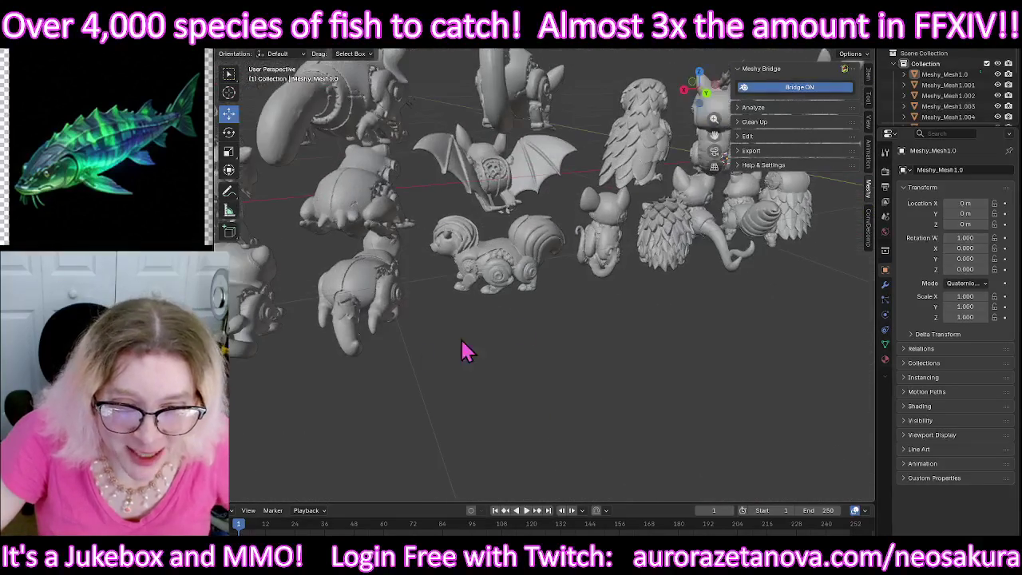
{"action": "mouse_move", "coordinate": [449, 393]}
{"action": "middle_mouse_down"}
{"action": "mouse_move", "coordinate": [529, 412]}
{"action": "mouse_move", "coordinate": [650, 404]}
{"action": "mouse_move", "coordinate": [500, 408]}
{"action": "middle_mouse_up"}
{"action": "mouse_move", "coordinate": [431, 421]}
{"action": "middle_mouse_down"}
{"action": "mouse_move", "coordinate": [504, 404]}
{"action": "mouse_move", "coordinate": [544, 425]}
{"action": "mouse_move", "coordinate": [535, 383]}
{"action": "mouse_move", "coordinate": [490, 356]}
{"action": "mouse_move", "coordinate": [381, 415]}
{"action": "mouse_move", "coordinate": [228, 406]}
{"action": "mouse_move", "coordinate": [844, 415]}
{"action": "mouse_move", "coordinate": [802, 417]}
{"action": "mouse_move", "coordinate": [551, 360]}
{"action": "mouse_move", "coordinate": [568, 451]}
{"action": "mouse_move", "coordinate": [513, 422]}
{"action": "mouse_move", "coordinate": [523, 405]}
{"action": "mouse_move", "coordinate": [503, 388]}
{"action": "mouse_move", "coordinate": [458, 403]}
{"action": "mouse_move", "coordinate": [580, 434]}
{"action": "mouse_move", "coordinate": [559, 423]}
{"action": "mouse_move", "coordinate": [627, 423]}
{"action": "mouse_move", "coordinate": [627, 444]}
{"action": "middle_mouse_up"}
{"action": "scroll", "coordinate": [597, 426], "scroll_direction": "down", "scroll_amount": 3}
{"action": "scroll", "coordinate": [606, 426], "scroll_direction": "down", "scroll_amount": 2}
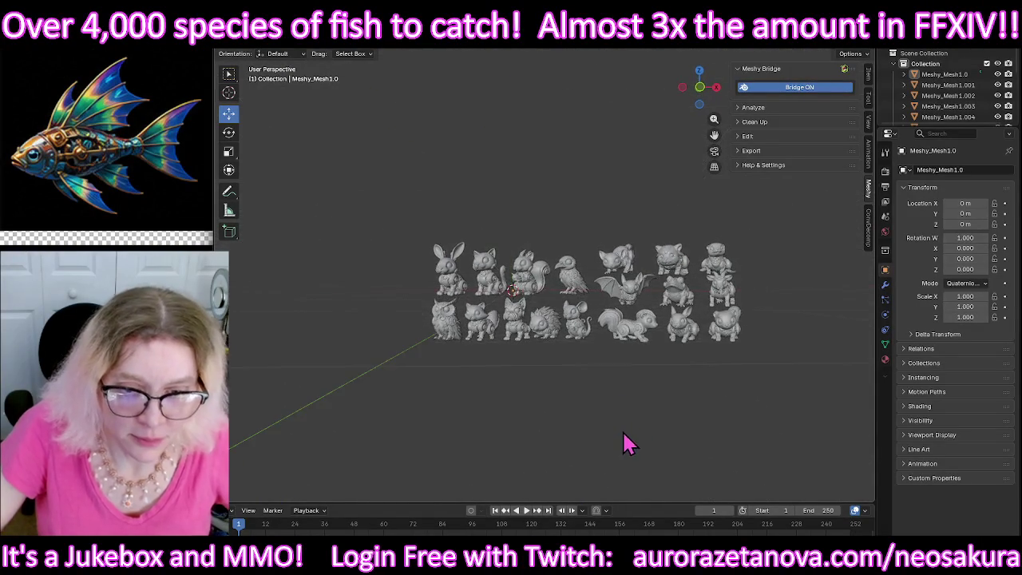
{"action": "scroll", "coordinate": [624, 423], "scroll_direction": "down", "scroll_amount": 2}
{"action": "scroll", "coordinate": [623, 406], "scroll_direction": "up", "scroll_amount": 3}
{"action": "middle_click_drag", "start_coordinate": [622, 406], "coordinate": [630, 383]}
{"action": "middle_click_drag", "start_coordinate": [591, 194], "coordinate": [565, 220]}
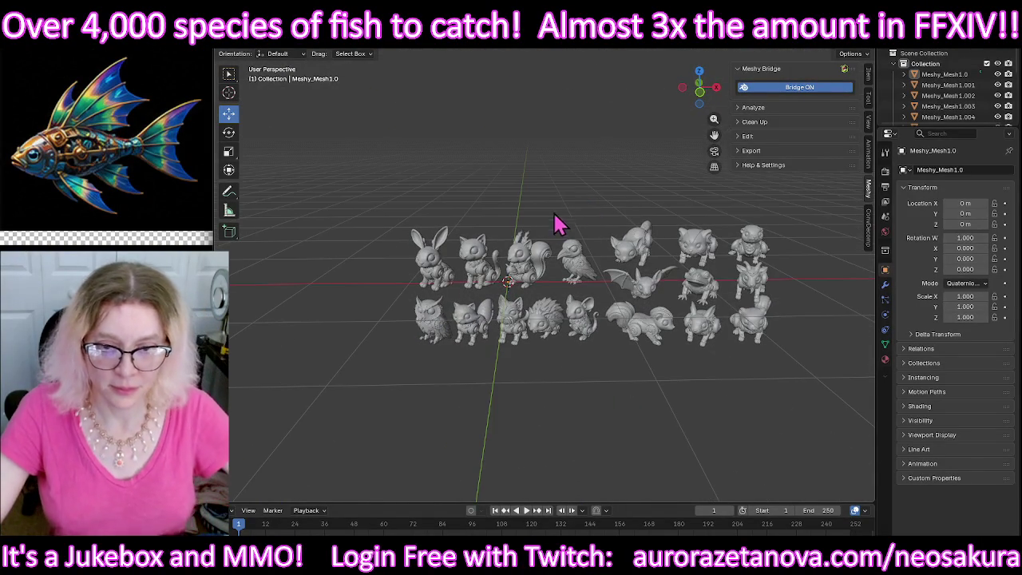
Step: Start a glTF export of the selected bunny with Animation excluded
{"action": "left_click", "coordinate": [434, 272]}
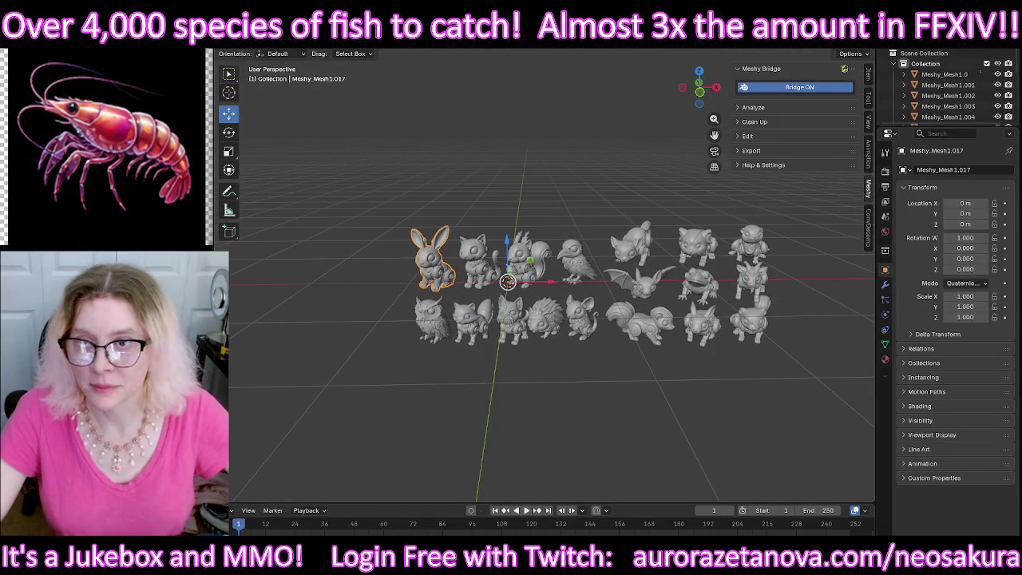
{"action": "left_click", "coordinate": [239, 40]}
{"action": "mouse_move", "coordinate": [252, 188]}
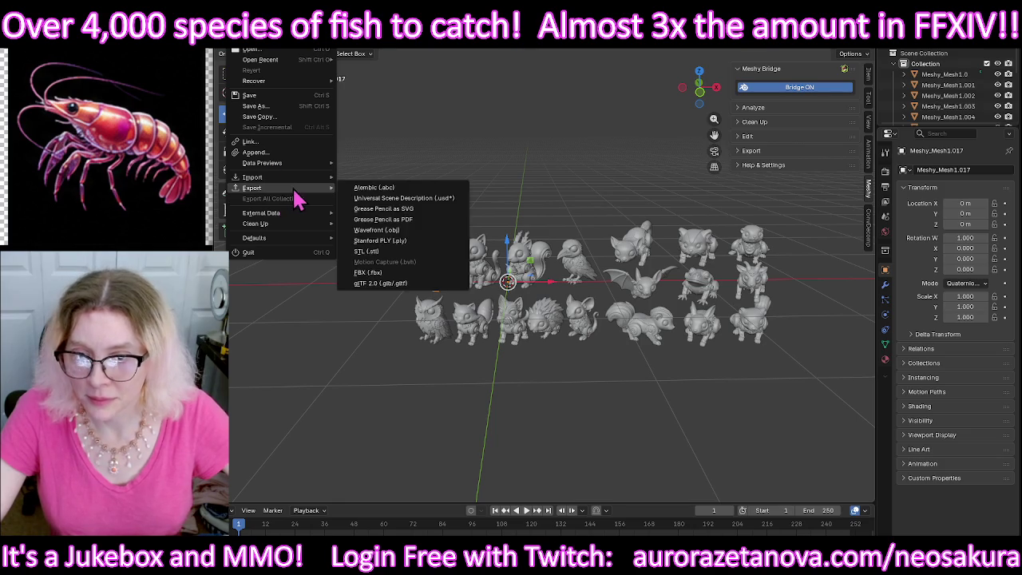
{"action": "left_click", "coordinate": [381, 283]}
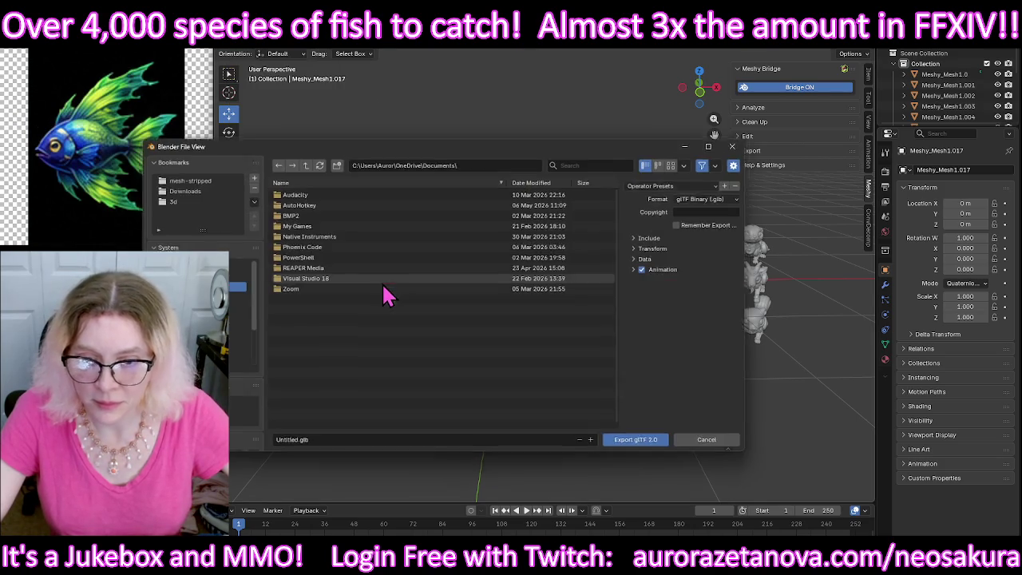
{"action": "left_click", "coordinate": [638, 239]}
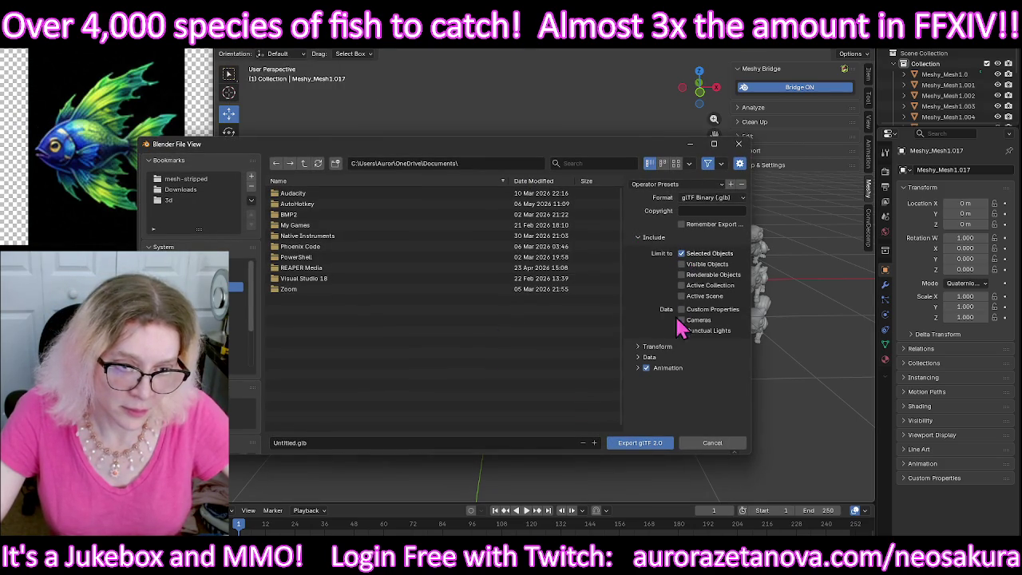
{"action": "left_click", "coordinate": [646, 368]}
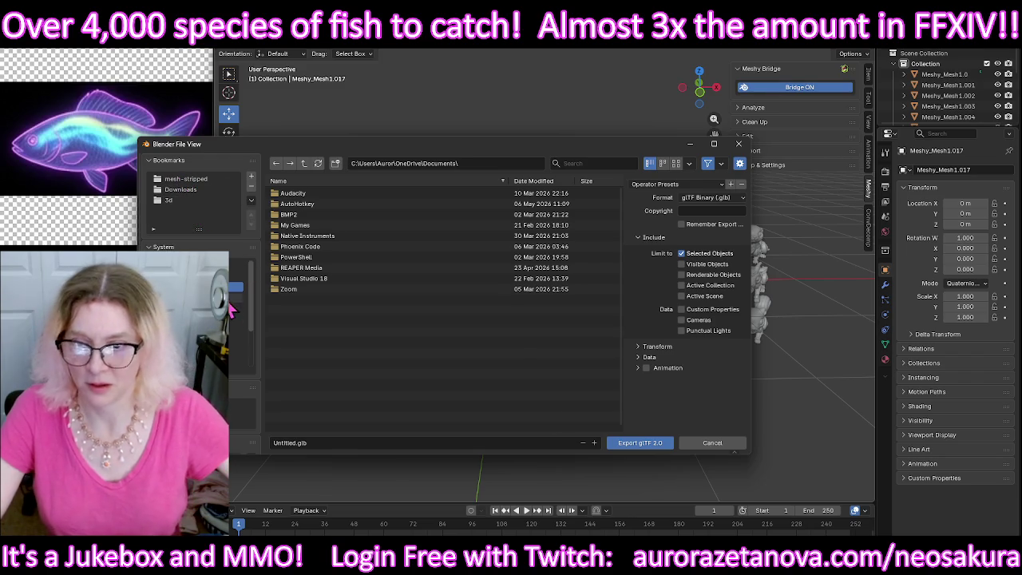
Step: On the D: drive, rename the Fish_0 folder to Downloads and open it
{"action": "left_click", "coordinate": [240, 405]}
{"action": "left_click", "coordinate": [241, 416]}
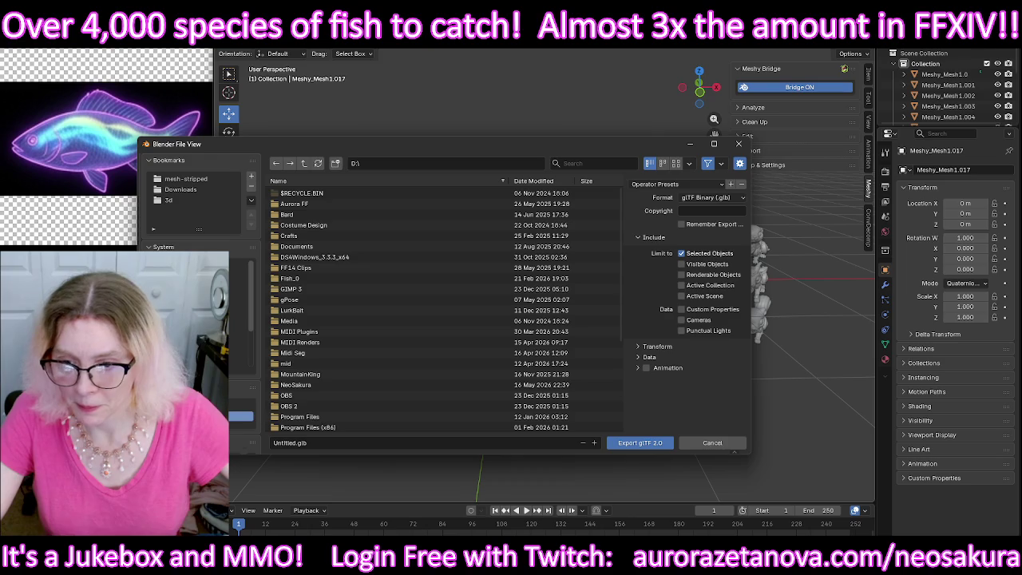
{"action": "left_click", "coordinate": [365, 279]}
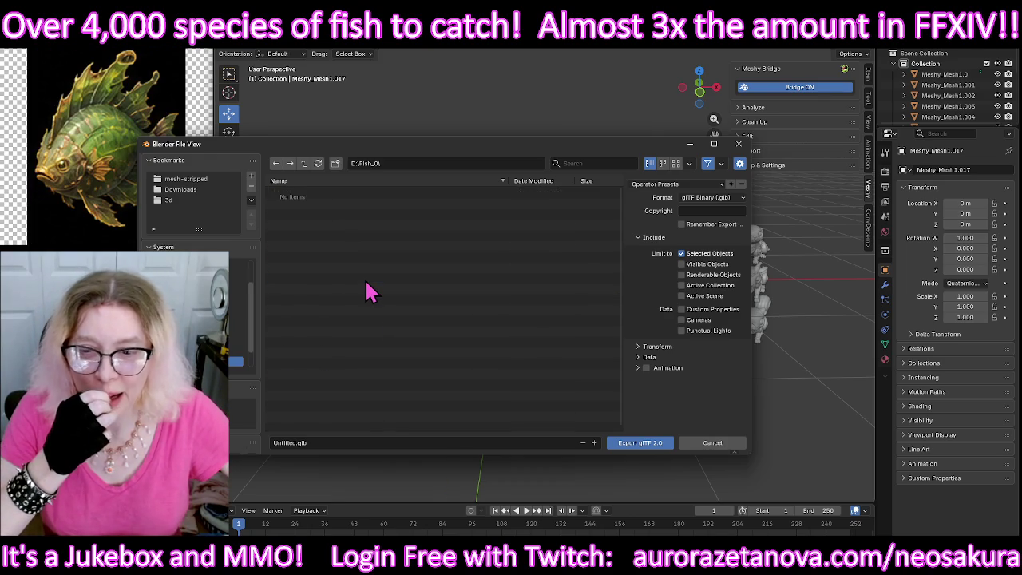
{"action": "left_click", "coordinate": [303, 164]}
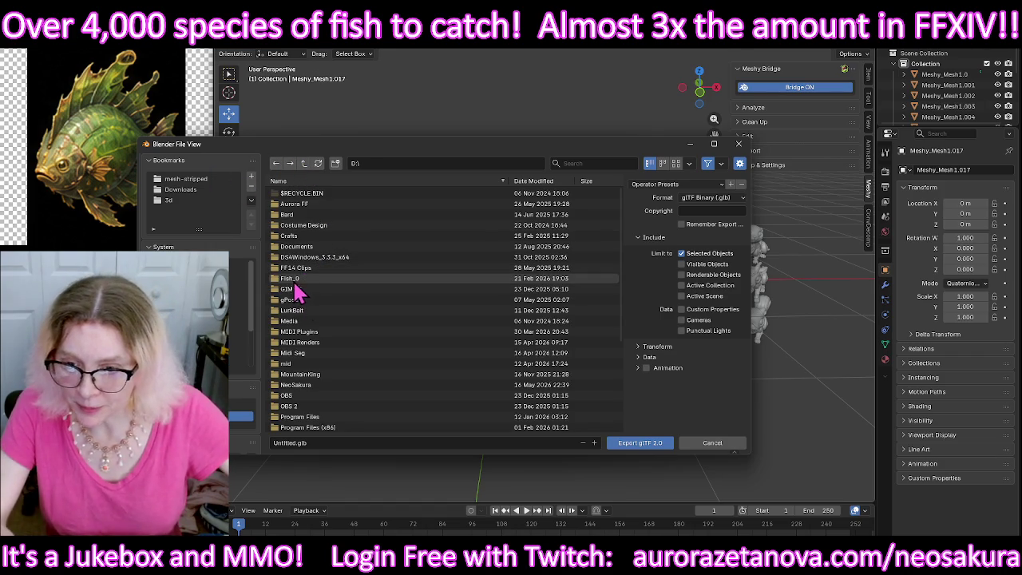
{"action": "right_click", "coordinate": [291, 279]}
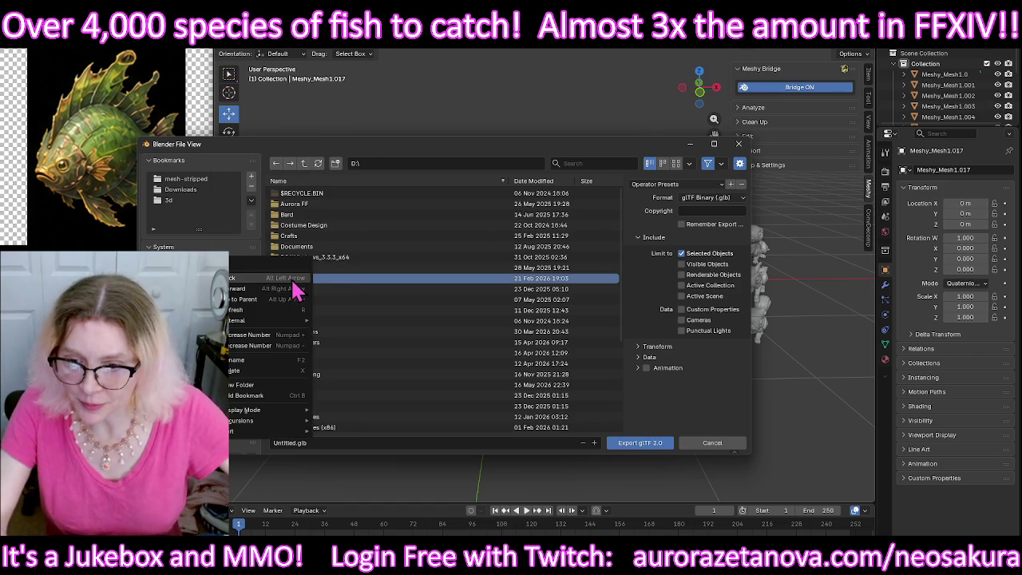
{"action": "left_click", "coordinate": [244, 360]}
{"action": "type", "text": "Downlo"}
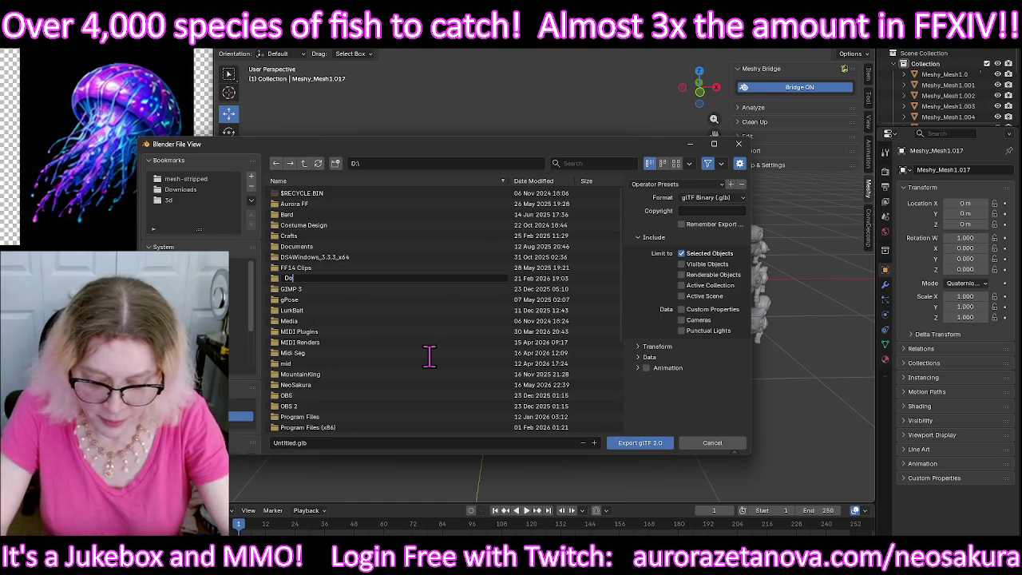
{"action": "type", "text": "ads"}
{"action": "key", "text": "Return"}
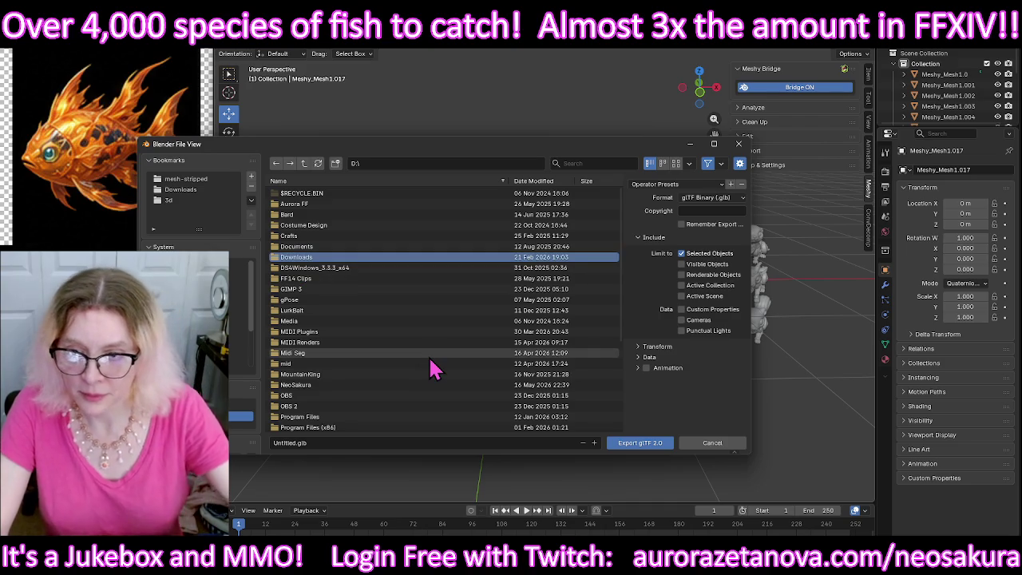
{"action": "double_click", "coordinate": [375, 259]}
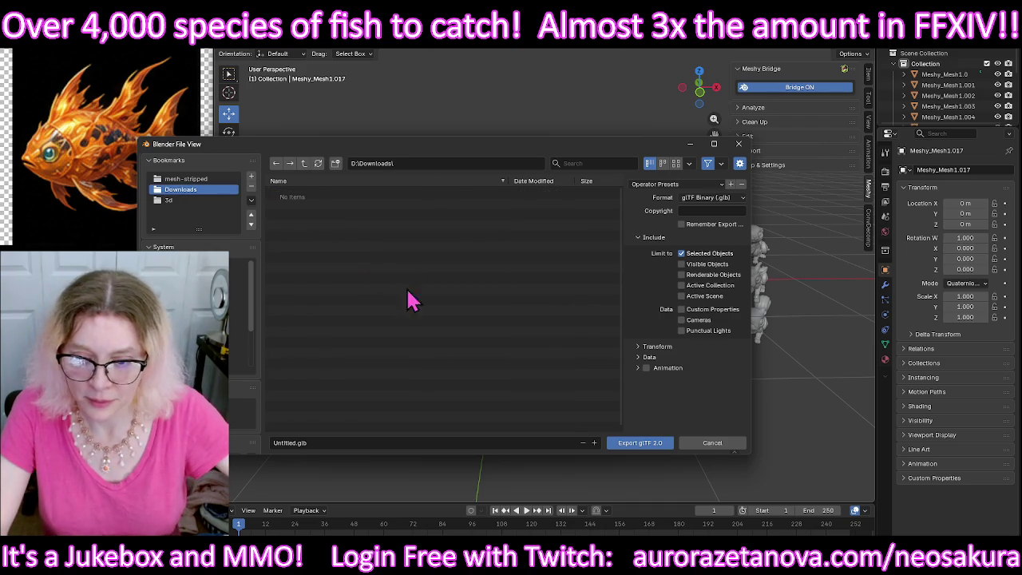
Step: Export the bunny as Bunny.glb and delete it from the scene
{"action": "left_click", "coordinate": [345, 442]}
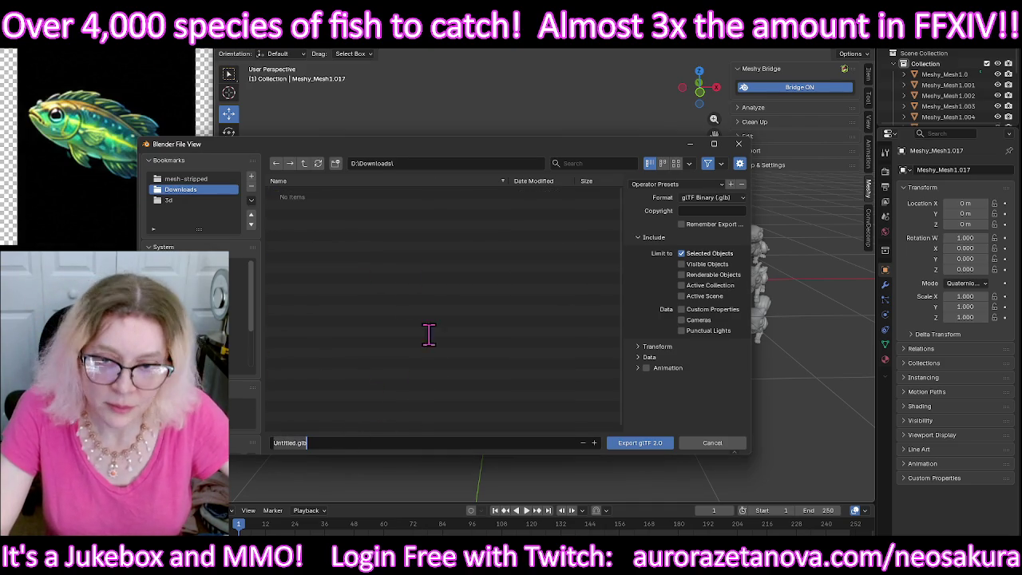
{"action": "left_click_drag", "start_coordinate": [483, 147], "coordinate": [535, 164]}
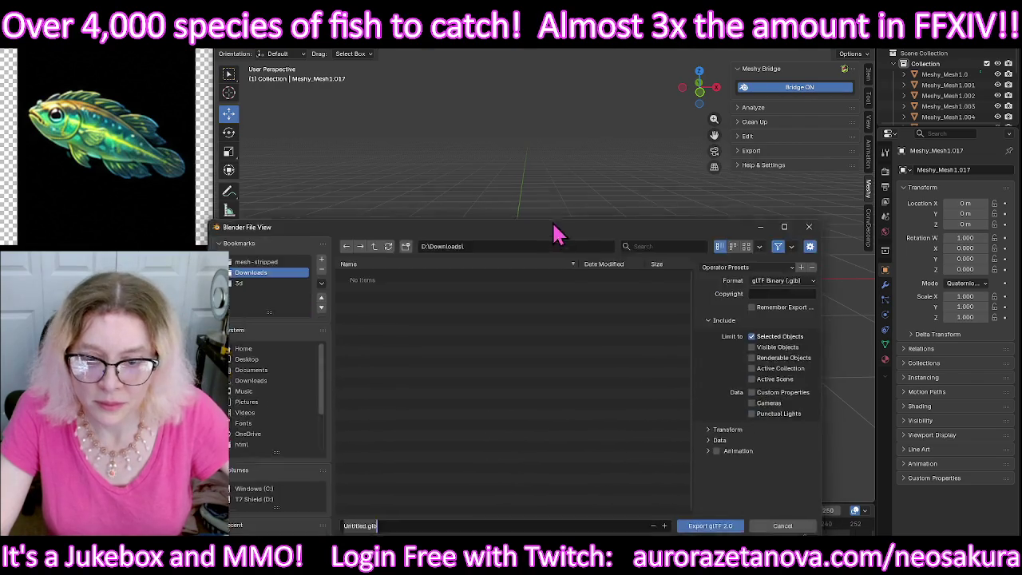
{"action": "type", "text": "Bunny"}
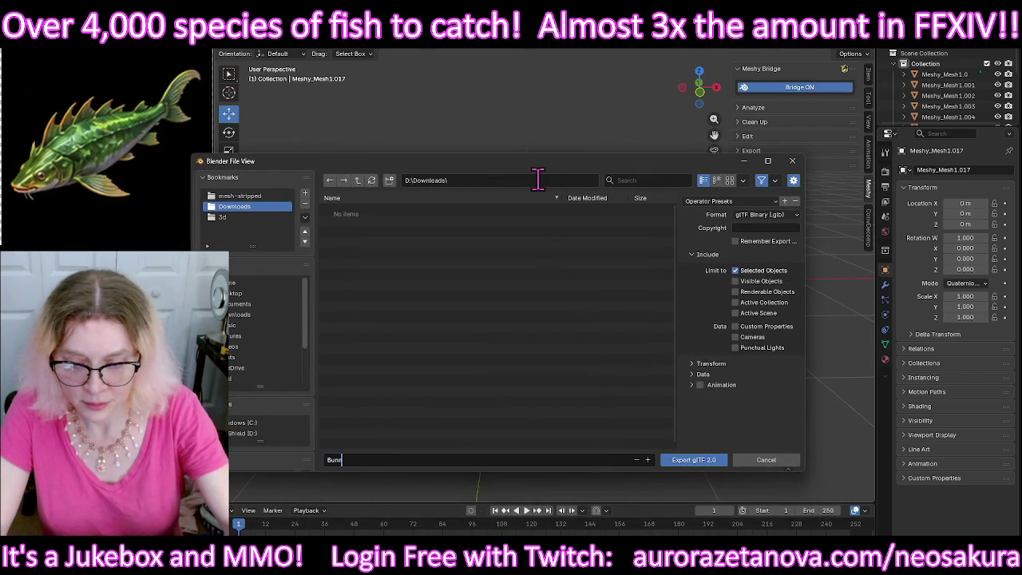
{"action": "left_click", "coordinate": [688, 463]}
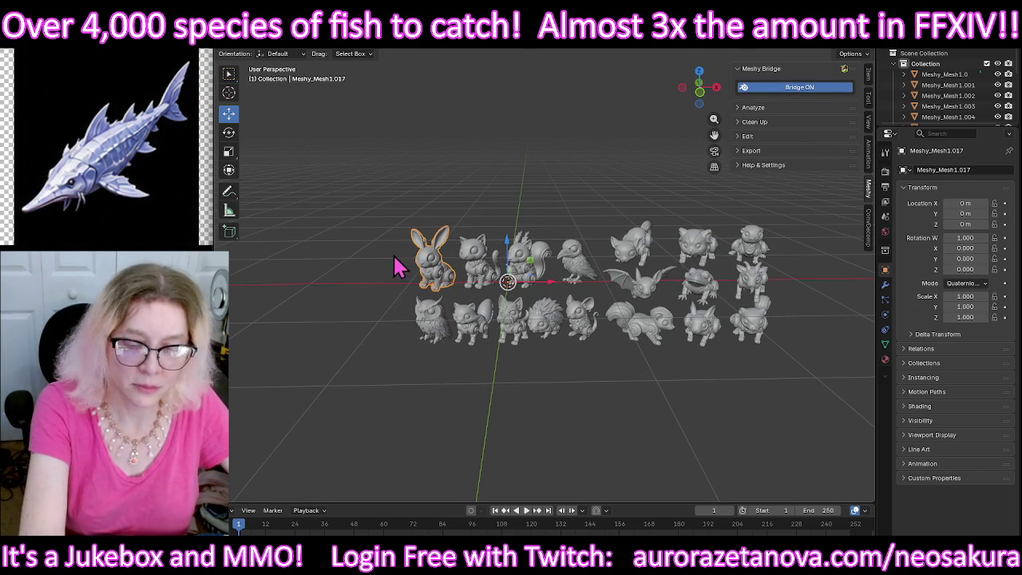
{"action": "key", "text": "Delete"}
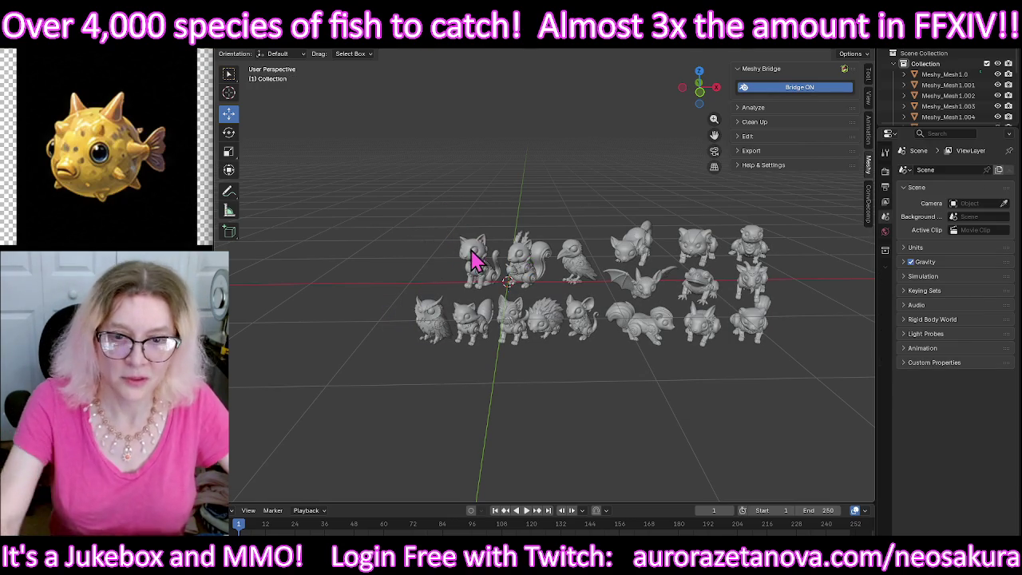
Step: Export the selected cat via glTF 2.0 as Kitty.glb, then delete the cat
{"action": "left_click", "coordinate": [472, 253]}
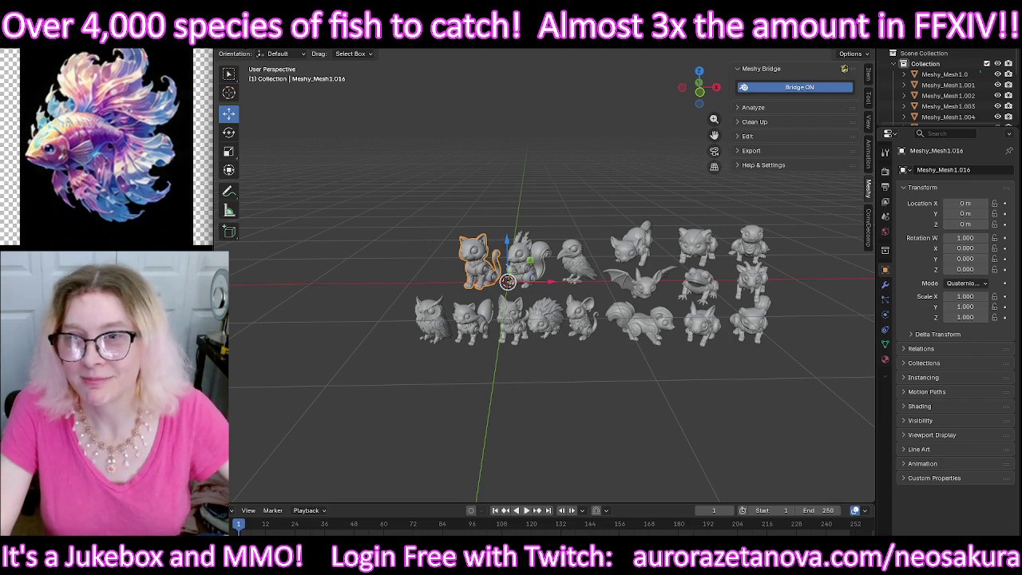
{"action": "left_click", "coordinate": [237, 38]}
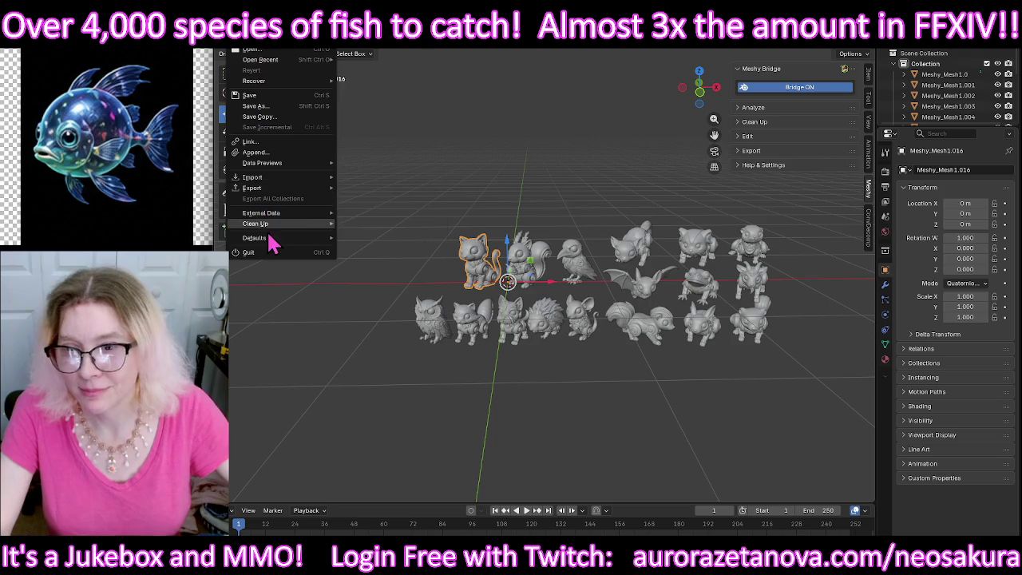
{"action": "mouse_move", "coordinate": [252, 187]}
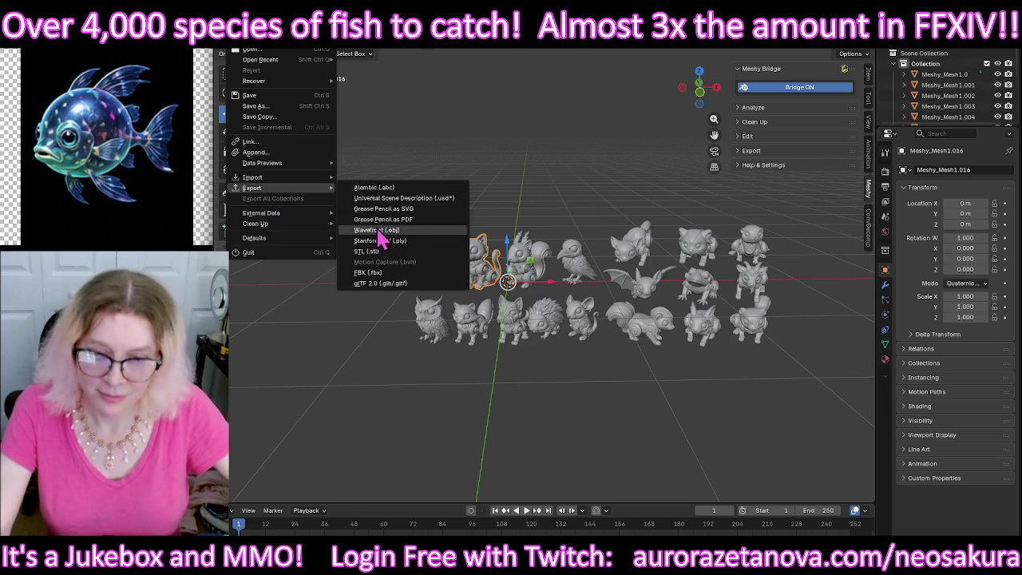
{"action": "left_click", "coordinate": [372, 283]}
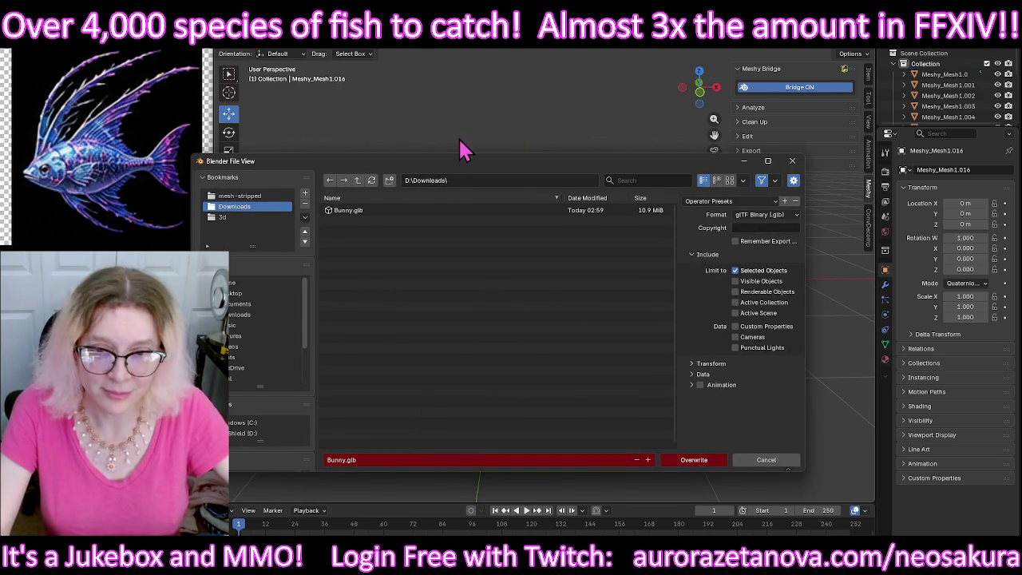
{"action": "mouse_move", "coordinate": [461, 160]}
{"action": "left_mouse_down"}
{"action": "mouse_move", "coordinate": [473, 209]}
{"action": "mouse_move", "coordinate": [460, 109]}
{"action": "left_mouse_up"}
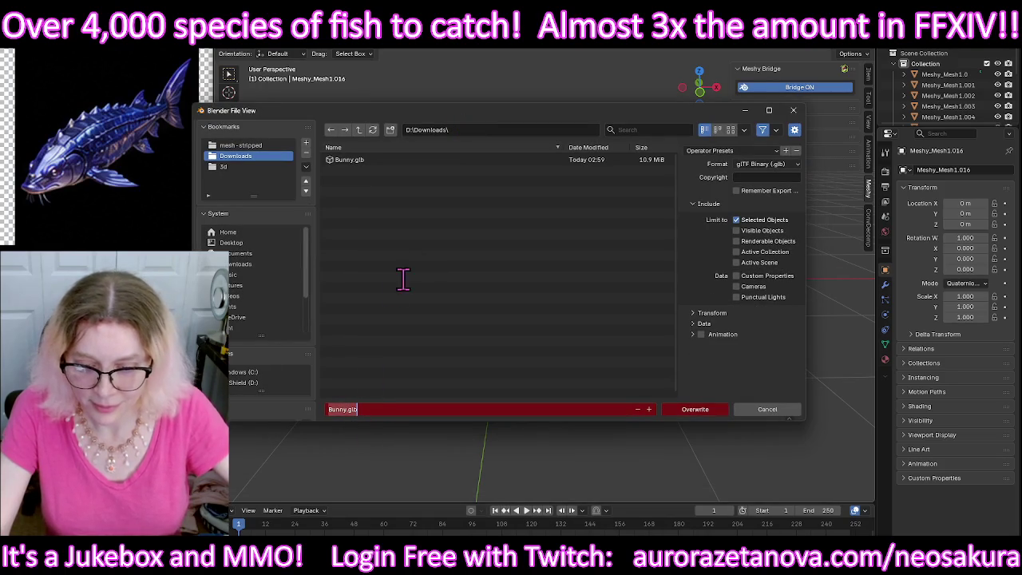
{"action": "key", "text": "BackSpace"}
{"action": "type", "text": "Kitty"}
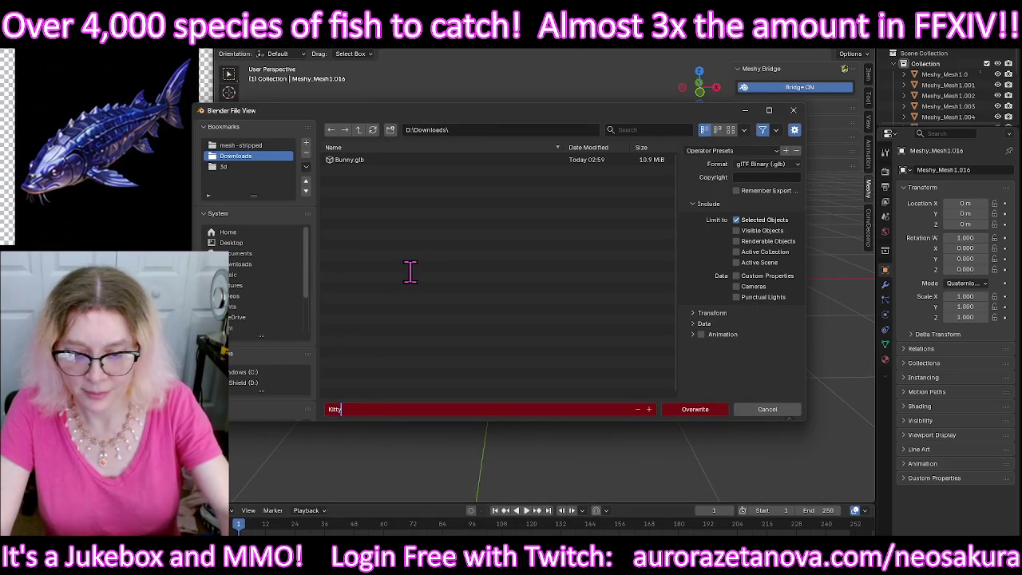
{"action": "key", "text": "Return"}
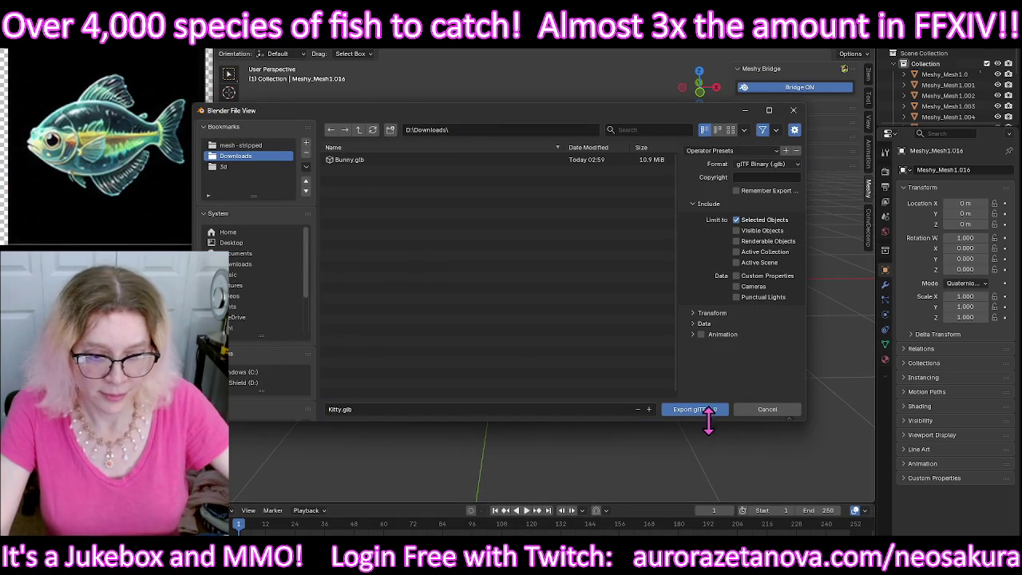
{"action": "left_click", "coordinate": [708, 410]}
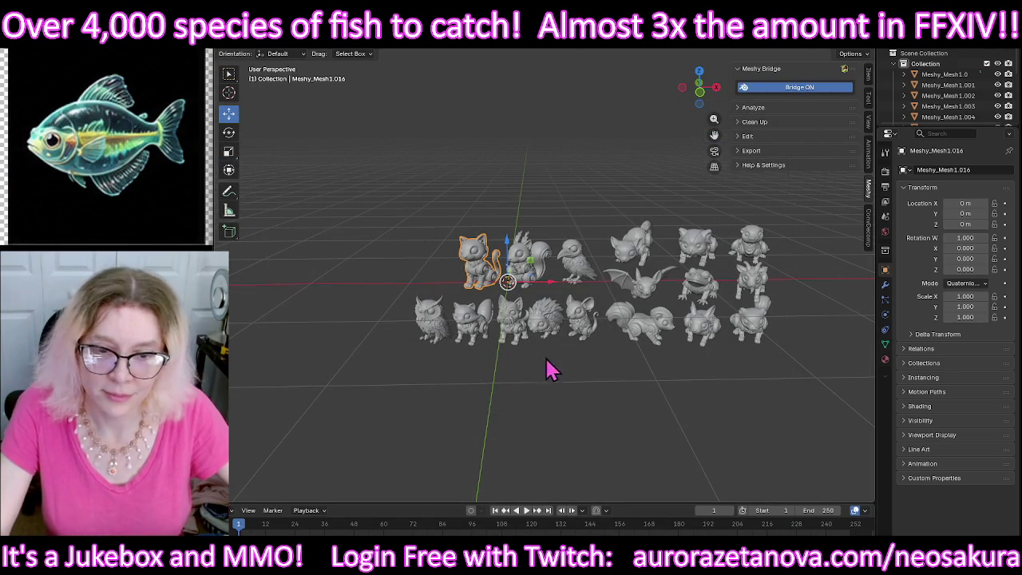
{"action": "key", "text": "Delete"}
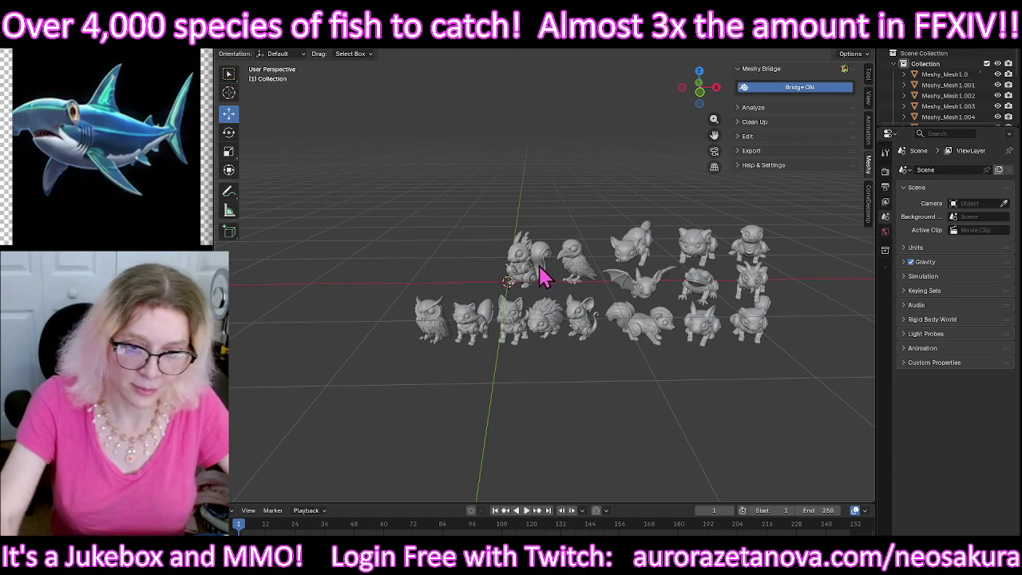
Step: Export the squirrel as Squirrel.glb and delete it from the scene
{"action": "left_click", "coordinate": [537, 267]}
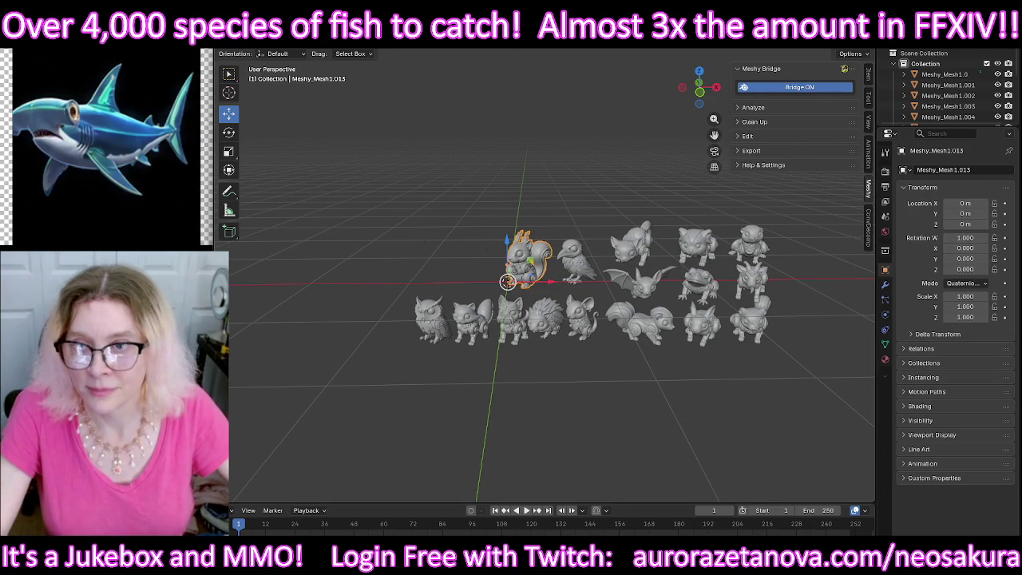
{"action": "left_click", "coordinate": [235, 38]}
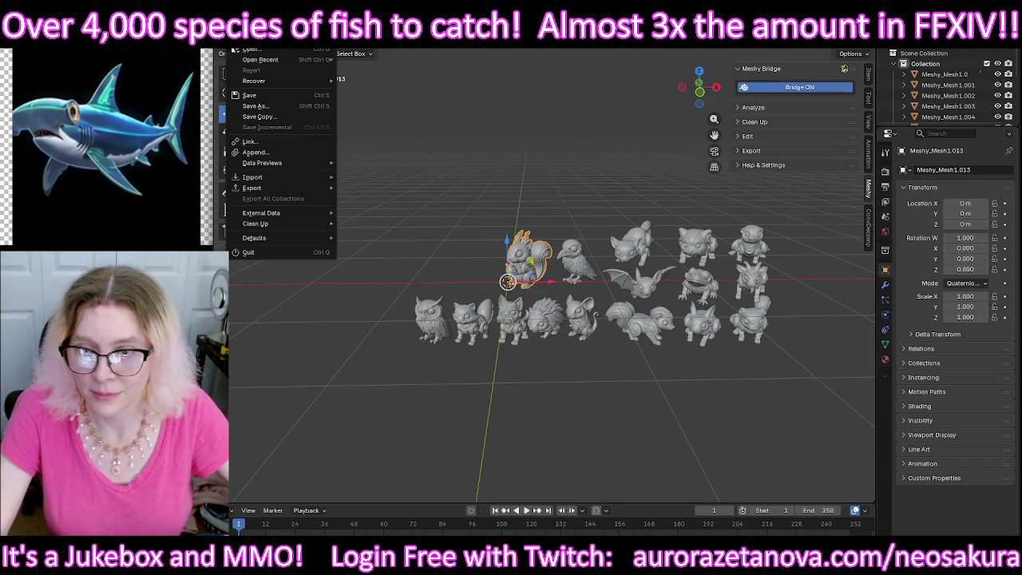
{"action": "mouse_move", "coordinate": [252, 188]}
{"action": "left_click", "coordinate": [390, 284]}
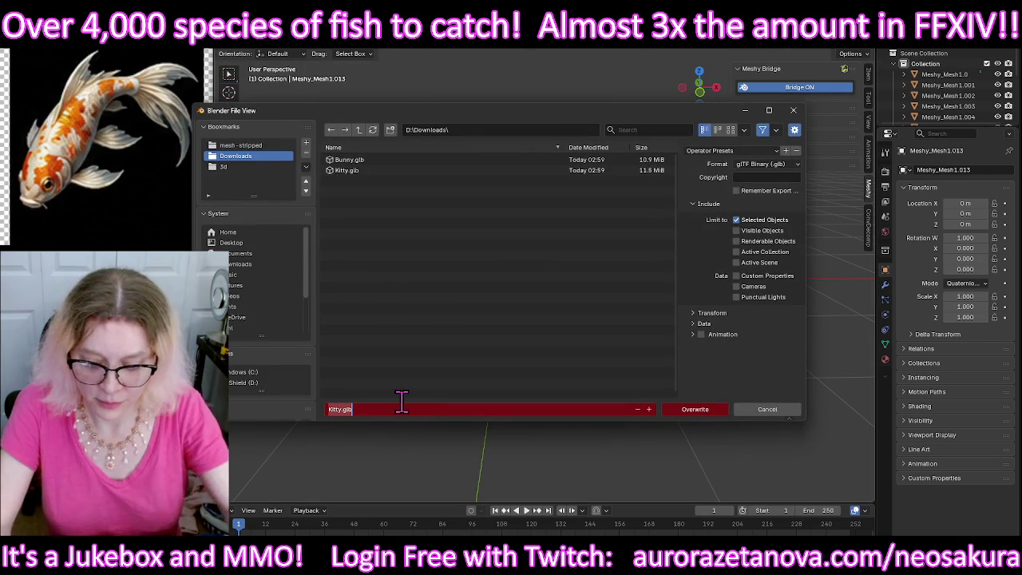
{"action": "type", "text": "Sc"}
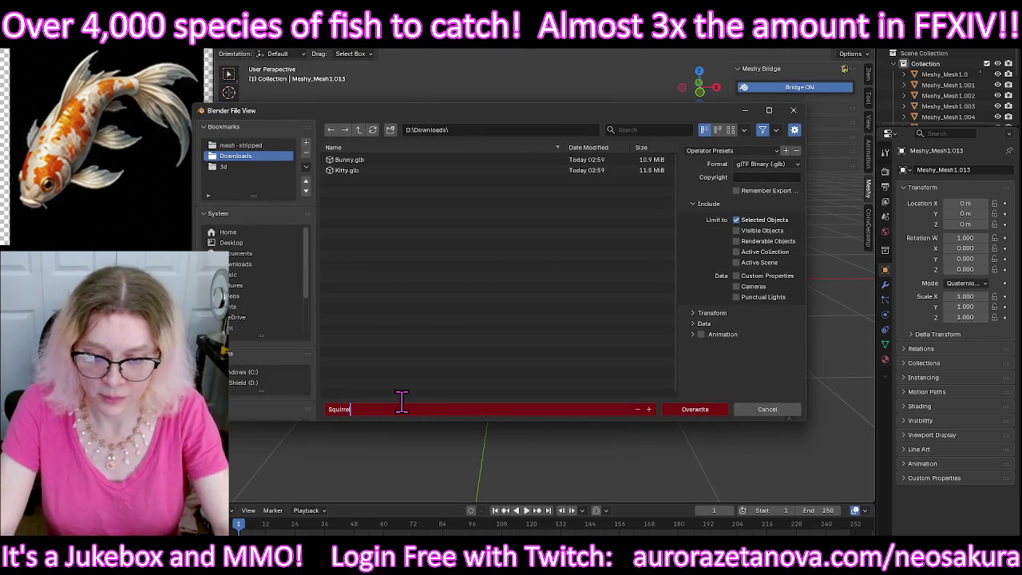
{"action": "key", "text": "Return"}
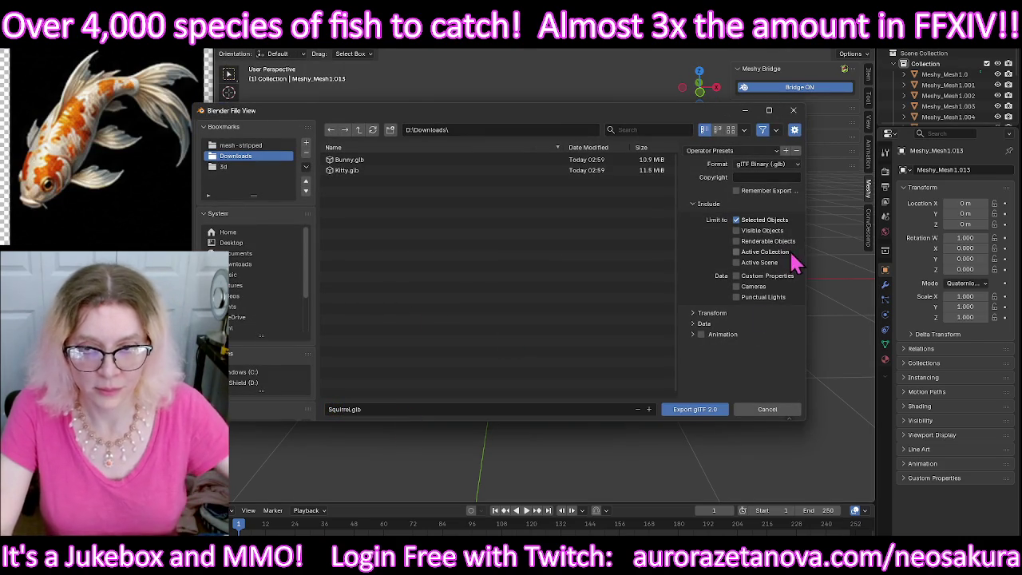
{"action": "left_click", "coordinate": [676, 414]}
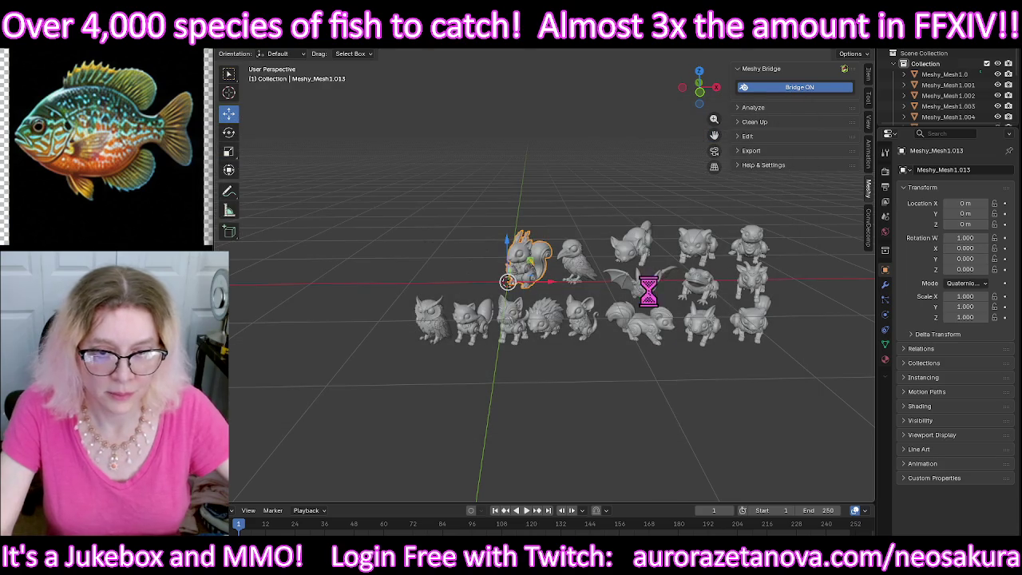
{"action": "key", "text": "Delete"}
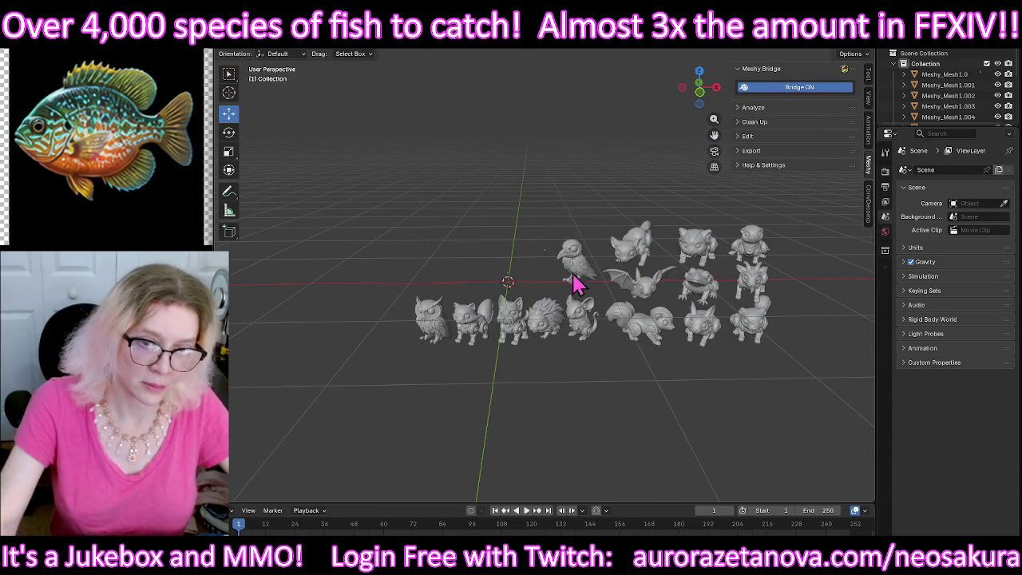
Step: Export the bird as Raven.glb and delete it from the scene
{"action": "left_click", "coordinate": [576, 270]}
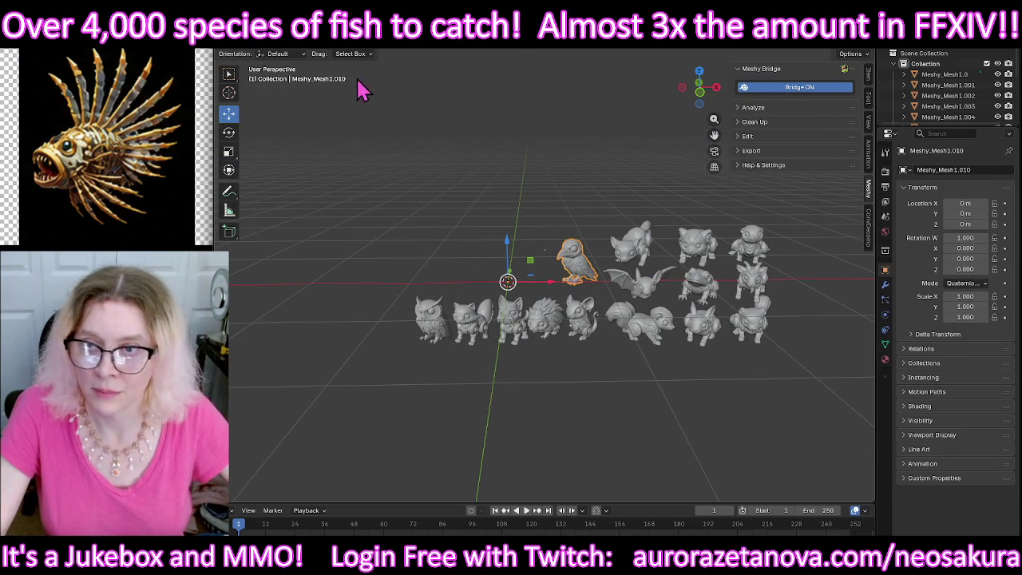
{"action": "left_click", "coordinate": [234, 40]}
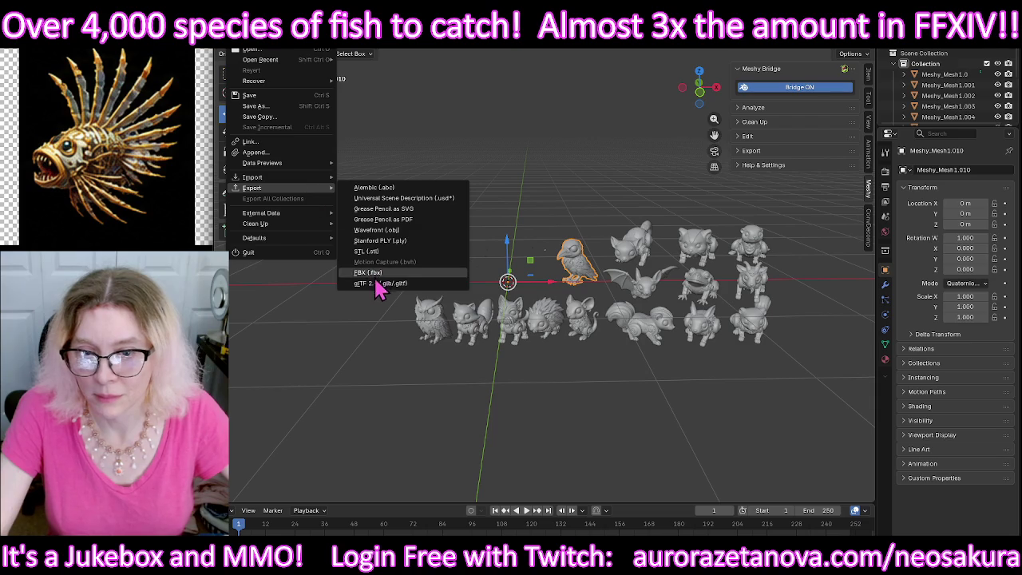
{"action": "mouse_move", "coordinate": [253, 187]}
{"action": "left_click", "coordinate": [378, 281]}
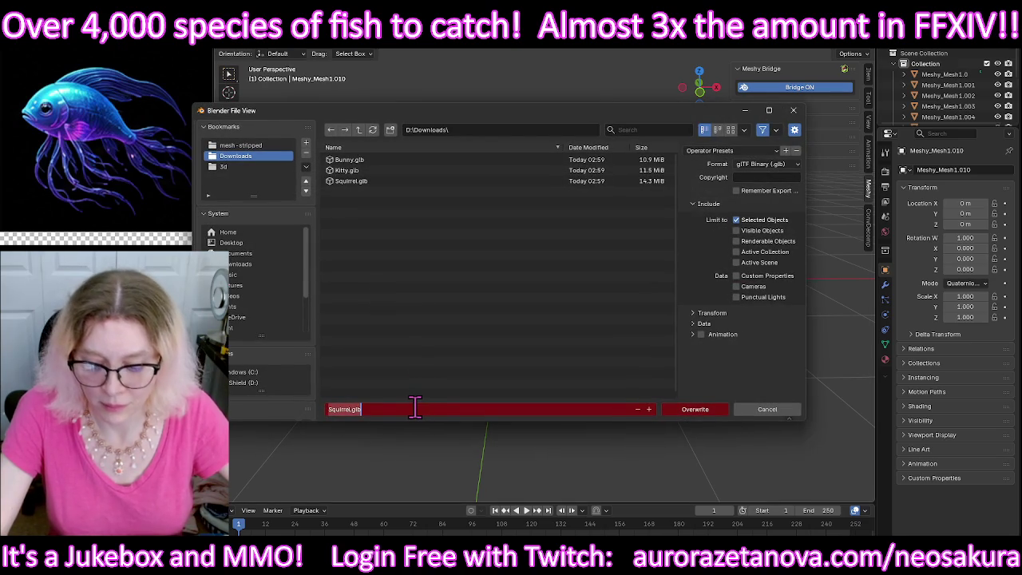
{"action": "type", "text": "Raven"}
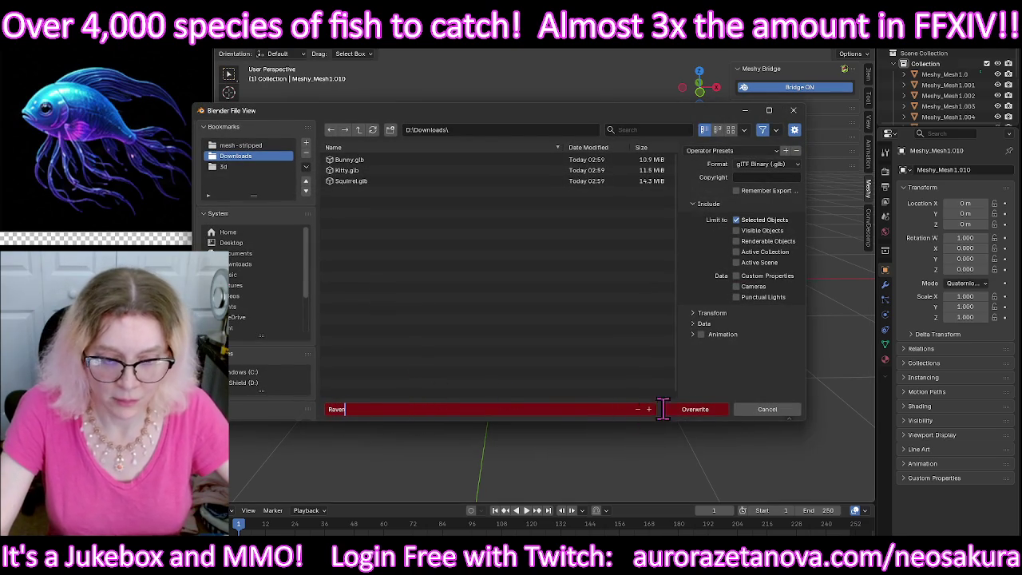
{"action": "left_click", "coordinate": [712, 411]}
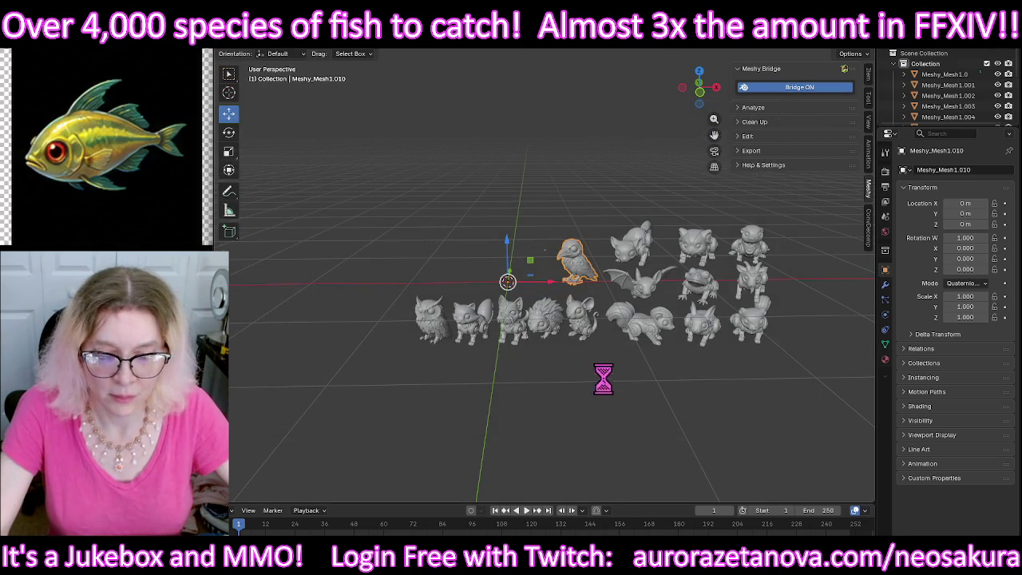
{"action": "key", "text": "Delete"}
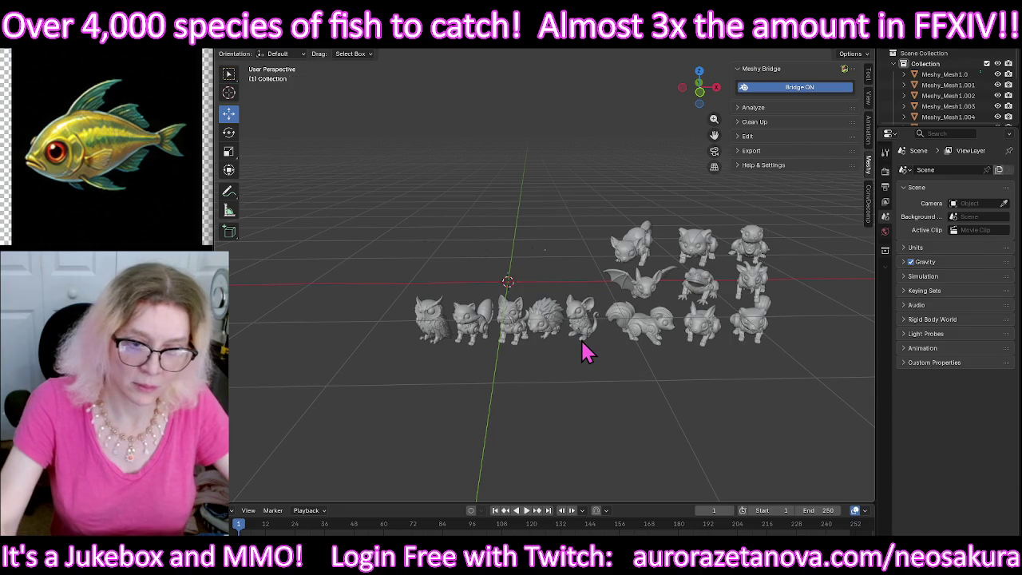
Step: Export the mouse as Mouse.glb and delete it from the scene
{"action": "left_click", "coordinate": [233, 41]}
{"action": "mouse_move", "coordinate": [252, 187]}
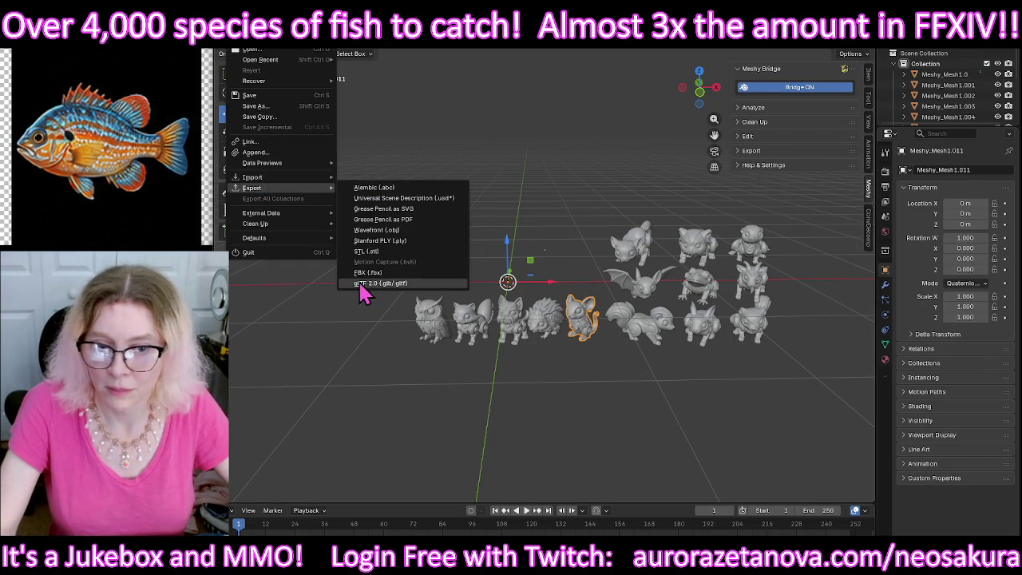
{"action": "left_click", "coordinate": [361, 284]}
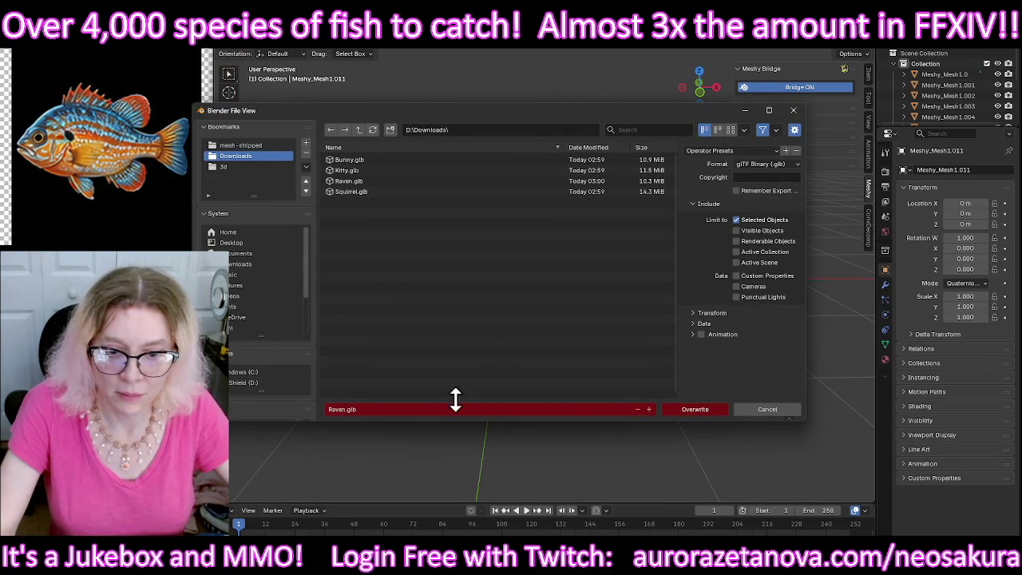
{"action": "key", "text": "BackSpace"}
{"action": "type", "text": "Mouse"}
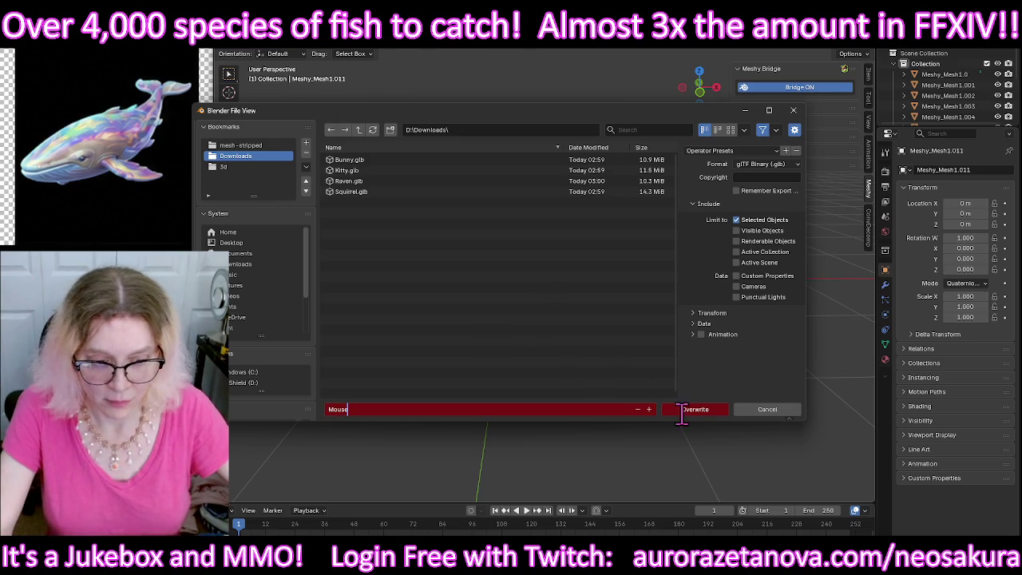
{"action": "left_click", "coordinate": [687, 410]}
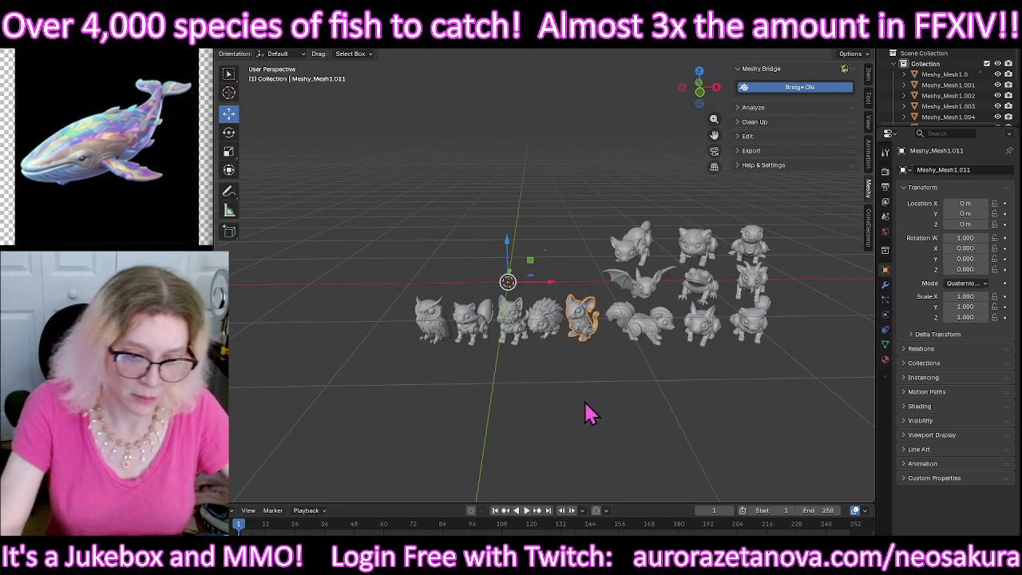
{"action": "key", "text": "Delete"}
Step: Export the hedgehog as Hedgehog.glb and delete it from the scene
{"action": "left_click", "coordinate": [551, 342]}
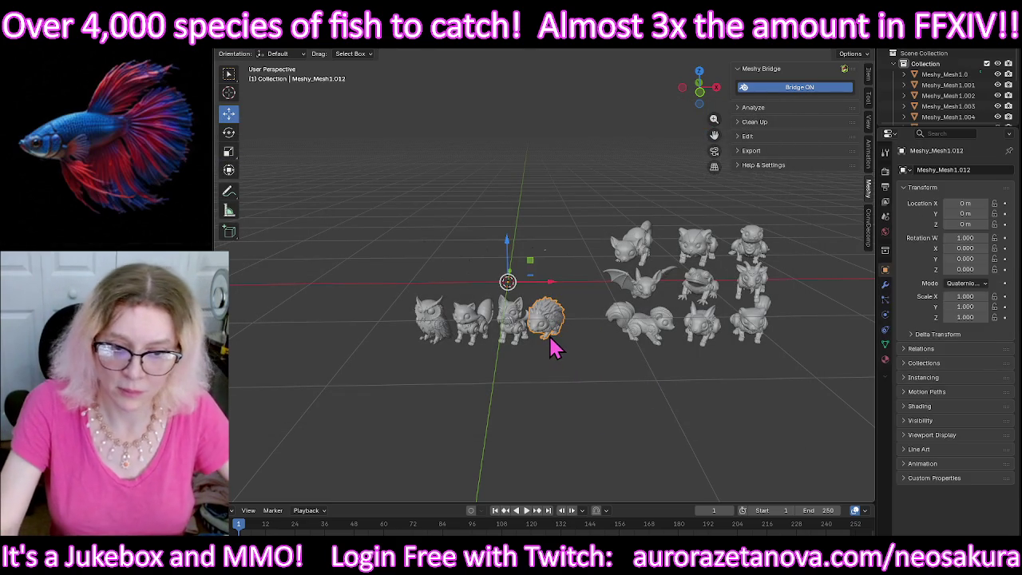
{"action": "left_click", "coordinate": [229, 40]}
{"action": "mouse_move", "coordinate": [252, 188]}
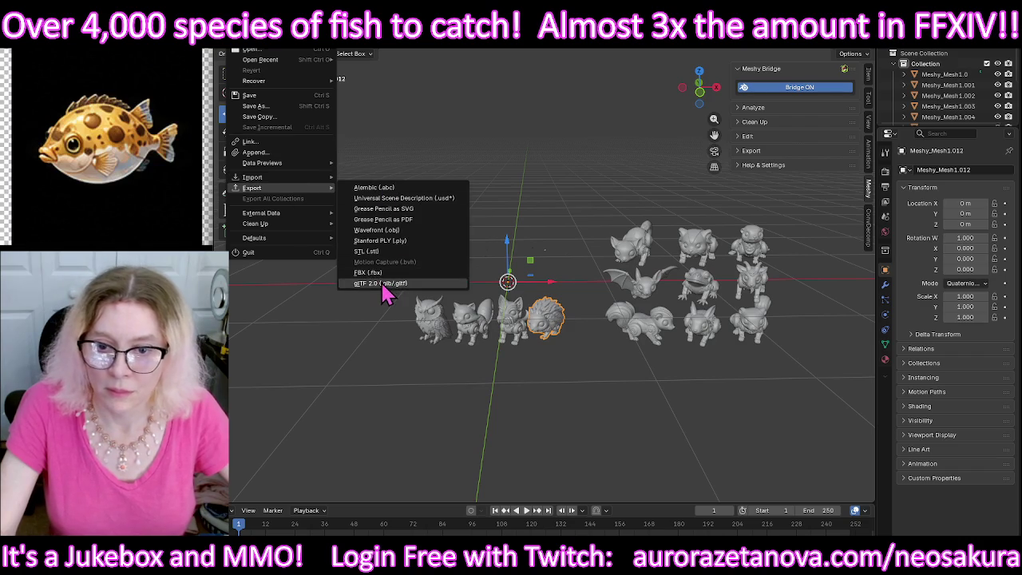
{"action": "left_click", "coordinate": [391, 283]}
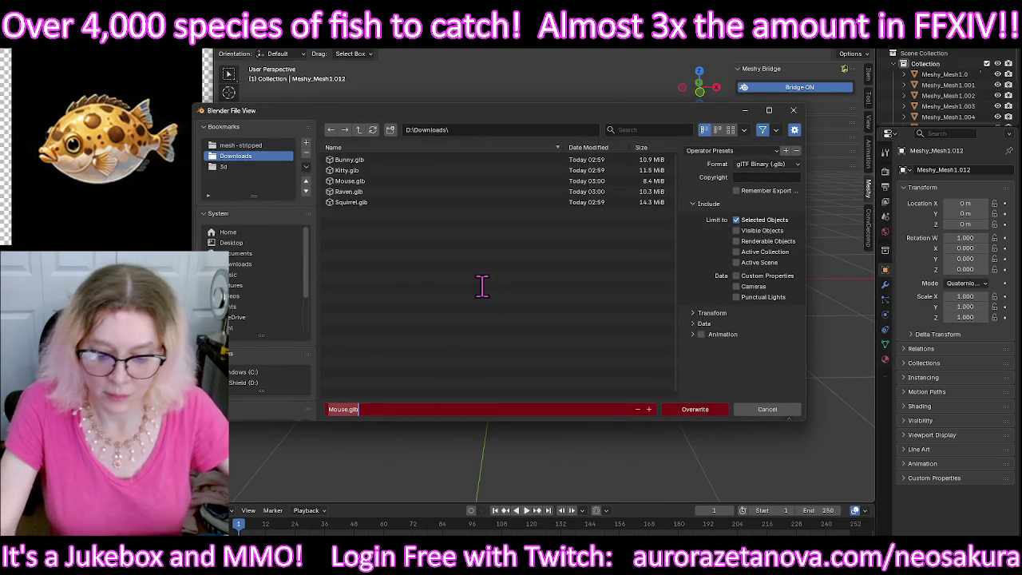
{"action": "key", "text": "BackSpace"}
{"action": "type", "text": "Hedge"}
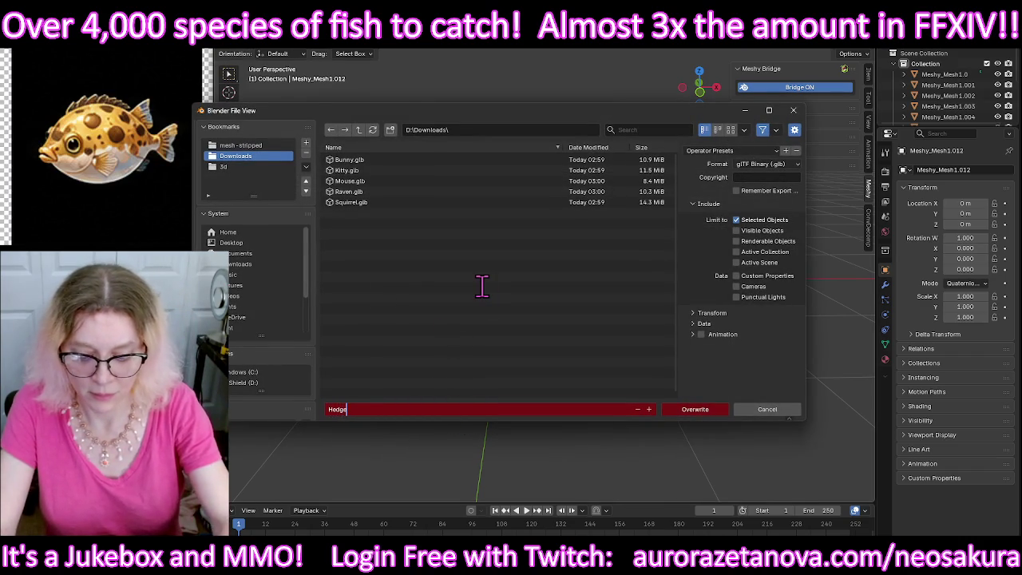
{"action": "type", "text": "hog"}
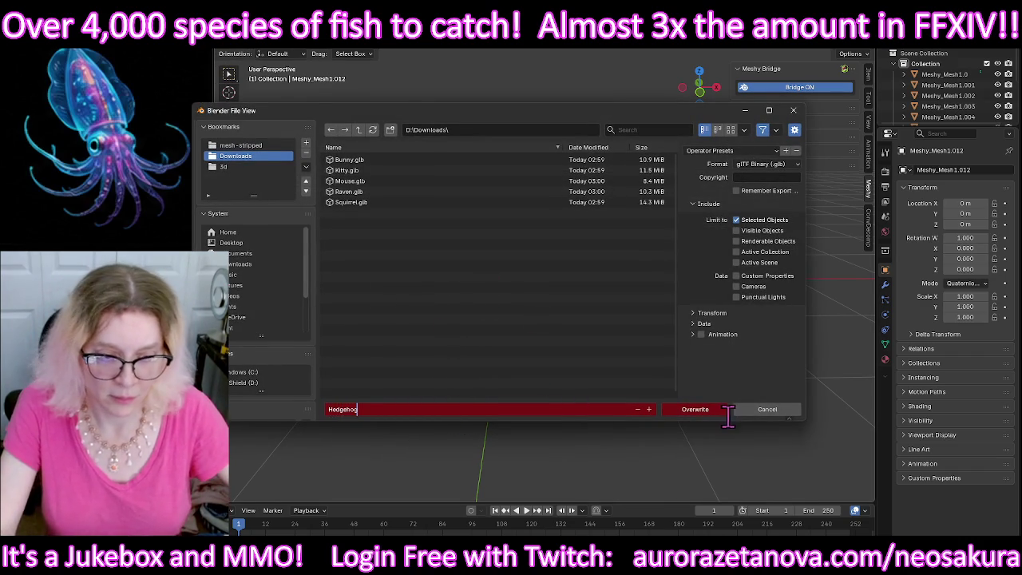
{"action": "key", "text": "Return"}
{"action": "left_click", "coordinate": [704, 412]}
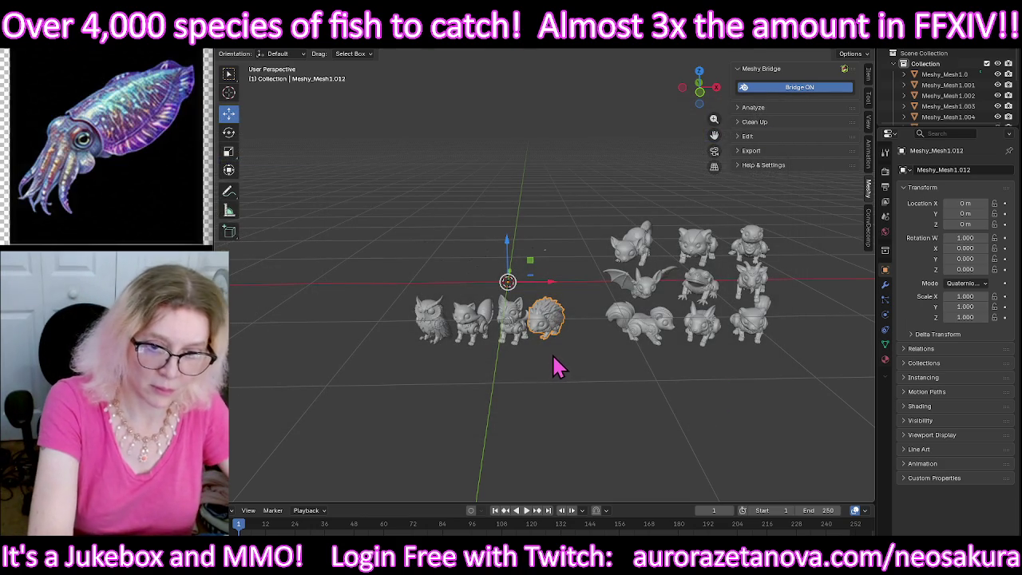
{"action": "key", "text": "Delete"}
Step: Export the terrier figurine as Terrier.glb
{"action": "left_click", "coordinate": [527, 341]}
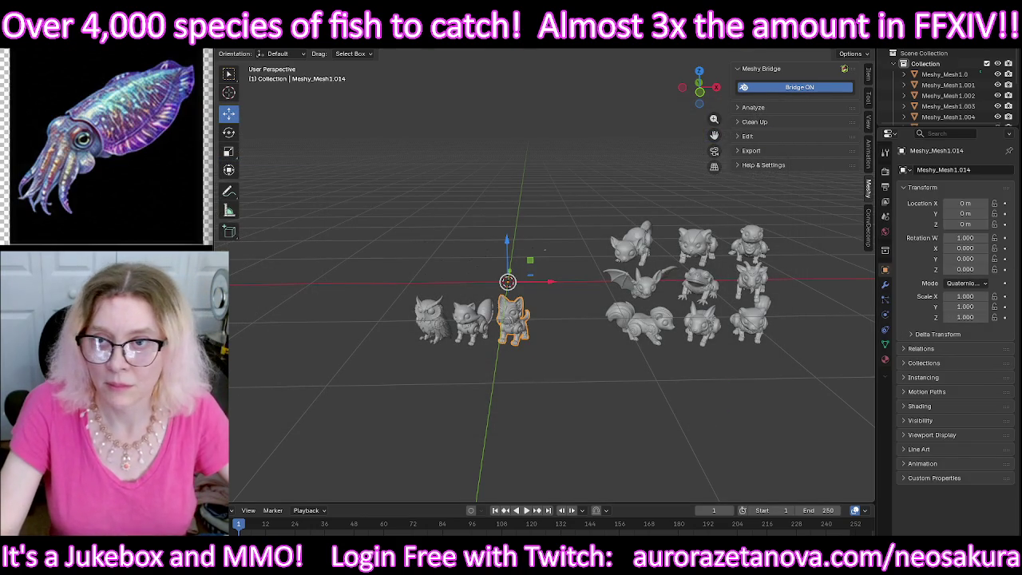
{"action": "left_click", "coordinate": [234, 41]}
{"action": "mouse_move", "coordinate": [252, 188]}
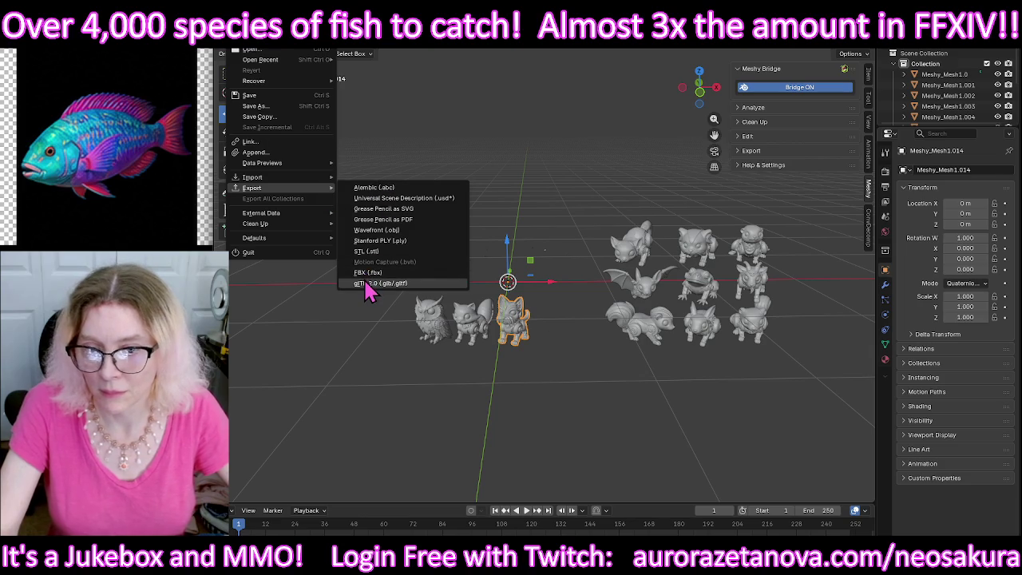
{"action": "left_click", "coordinate": [369, 283]}
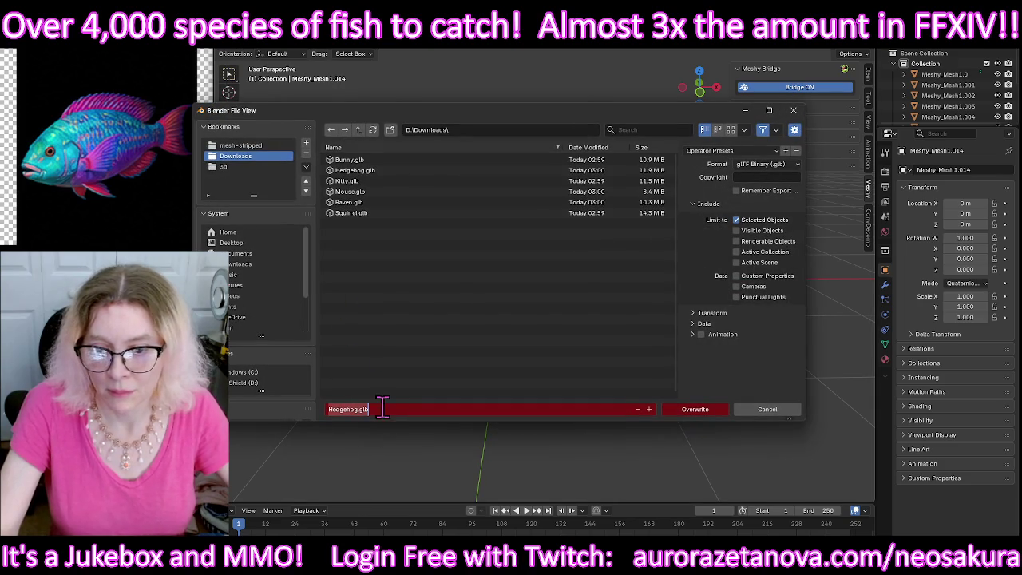
{"action": "type", "text": "Terrier"}
{"action": "key", "text": "Return"}
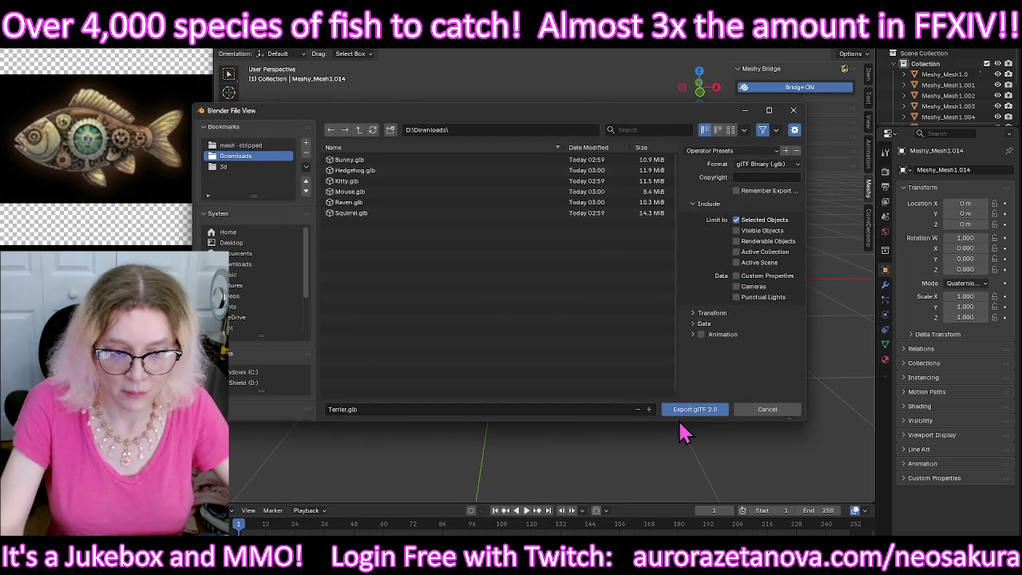
{"action": "left_click", "coordinate": [679, 415]}
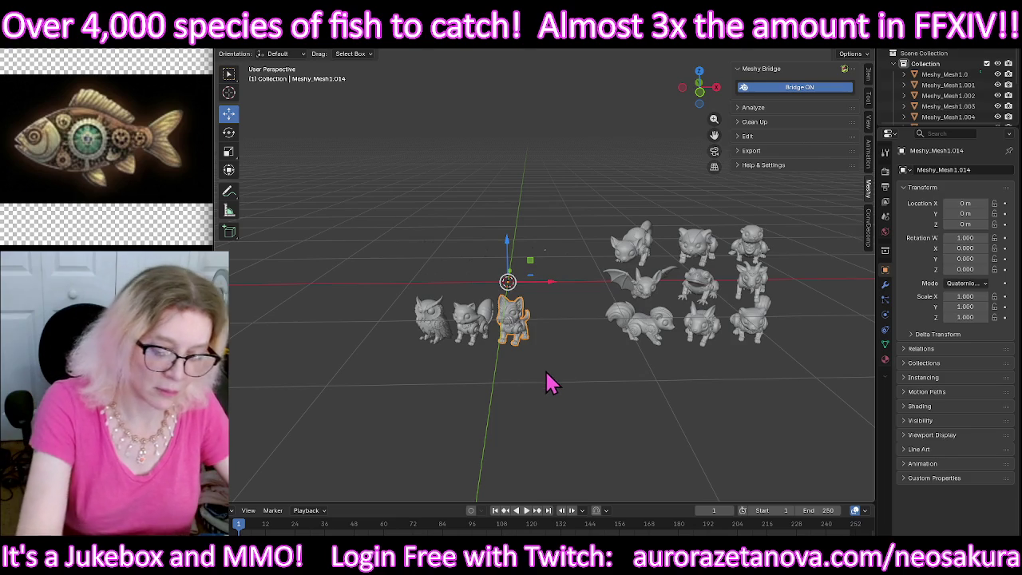
Step: Export the raccoon as Raccoon.glb and delete it from the scene
{"action": "left_click", "coordinate": [485, 331]}
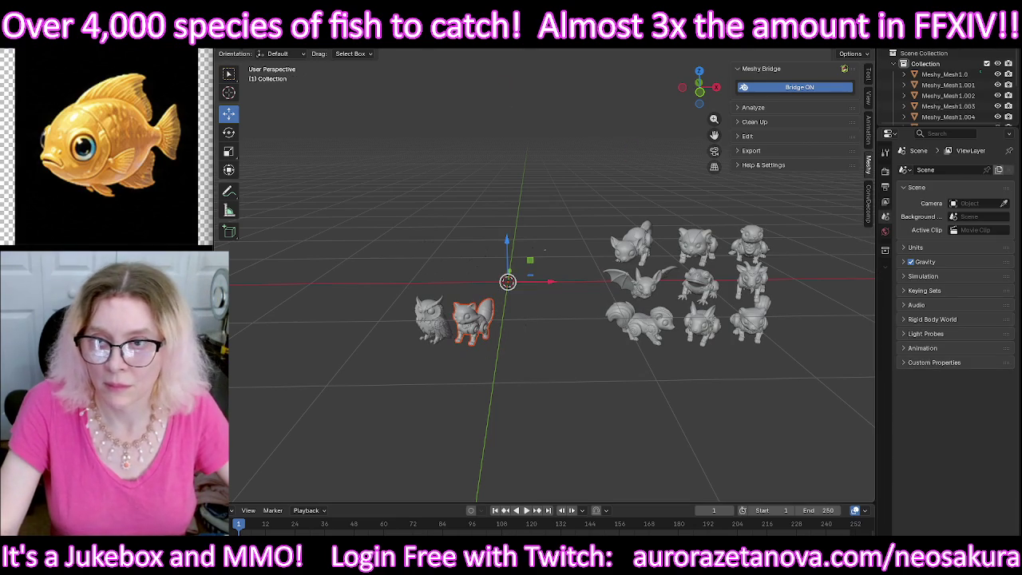
{"action": "left_click", "coordinate": [233, 32]}
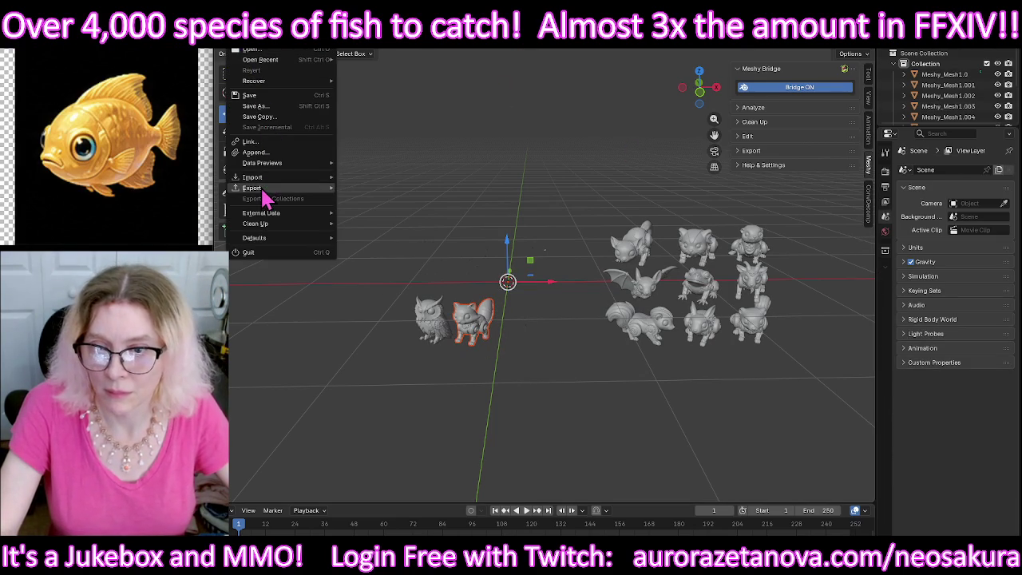
{"action": "mouse_move", "coordinate": [252, 187]}
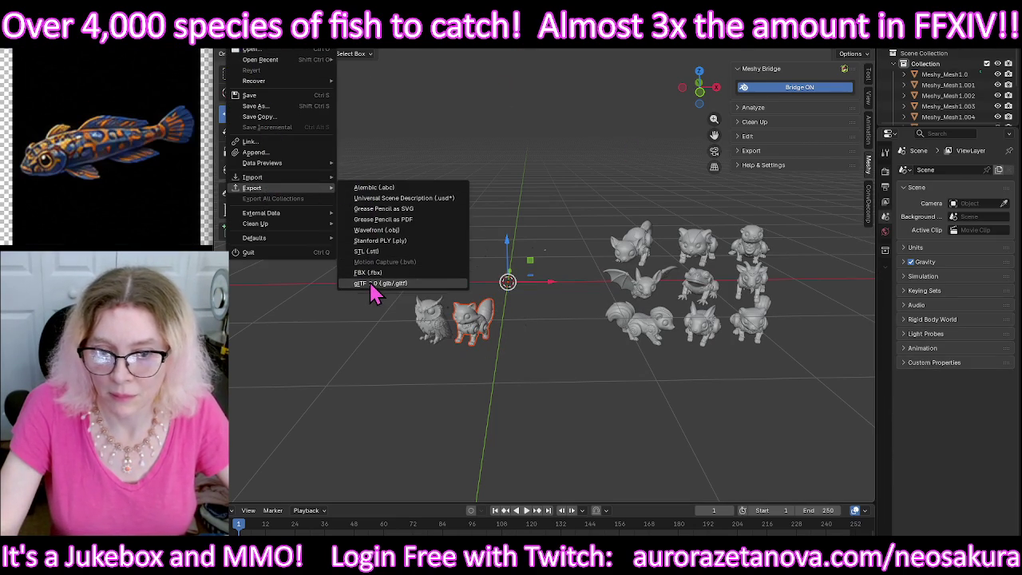
{"action": "left_click", "coordinate": [371, 283]}
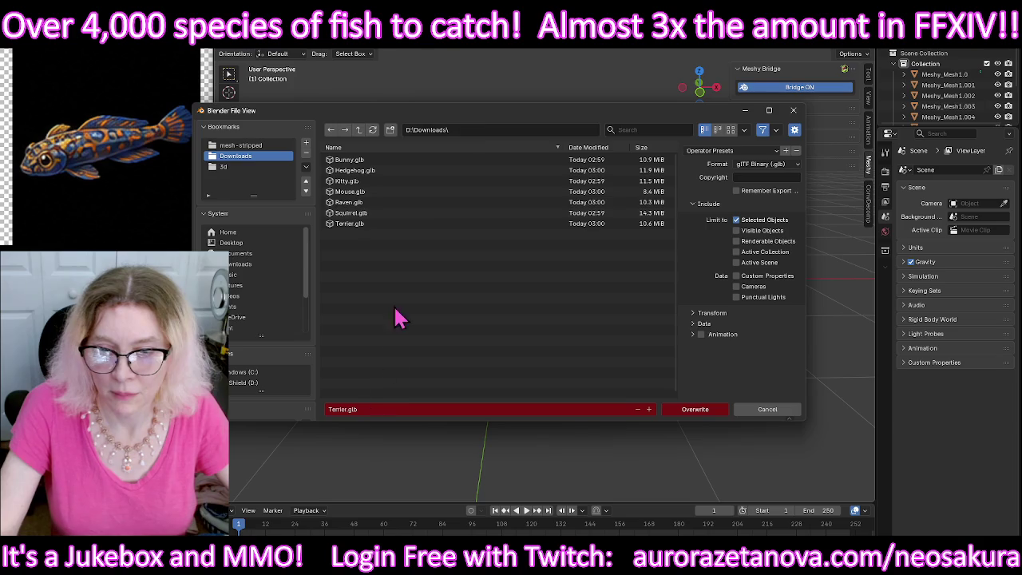
{"action": "left_click_drag", "start_coordinate": [483, 130], "coordinate": [435, 395]}
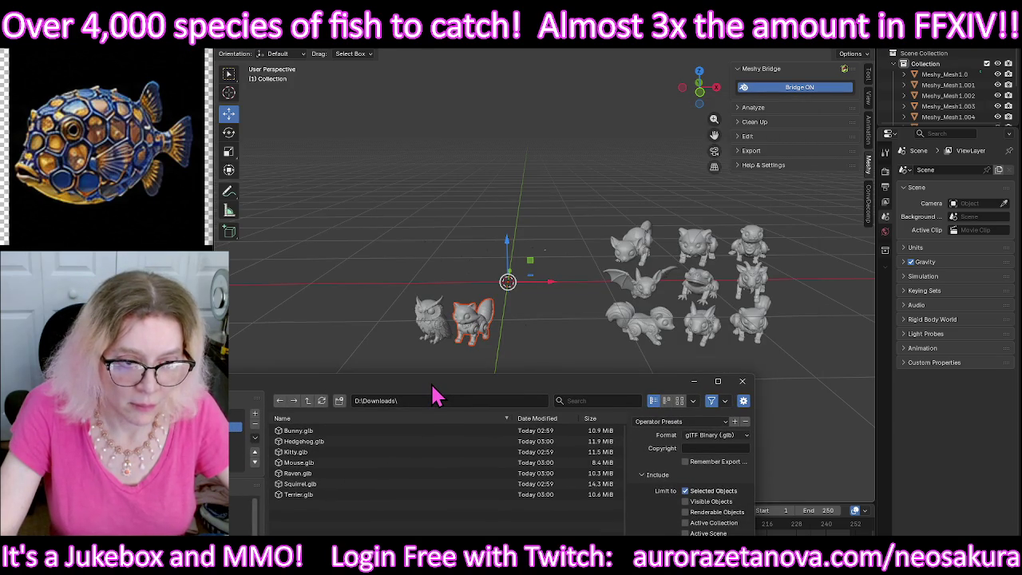
{"action": "left_click_drag", "start_coordinate": [435, 395], "coordinate": [581, 112]}
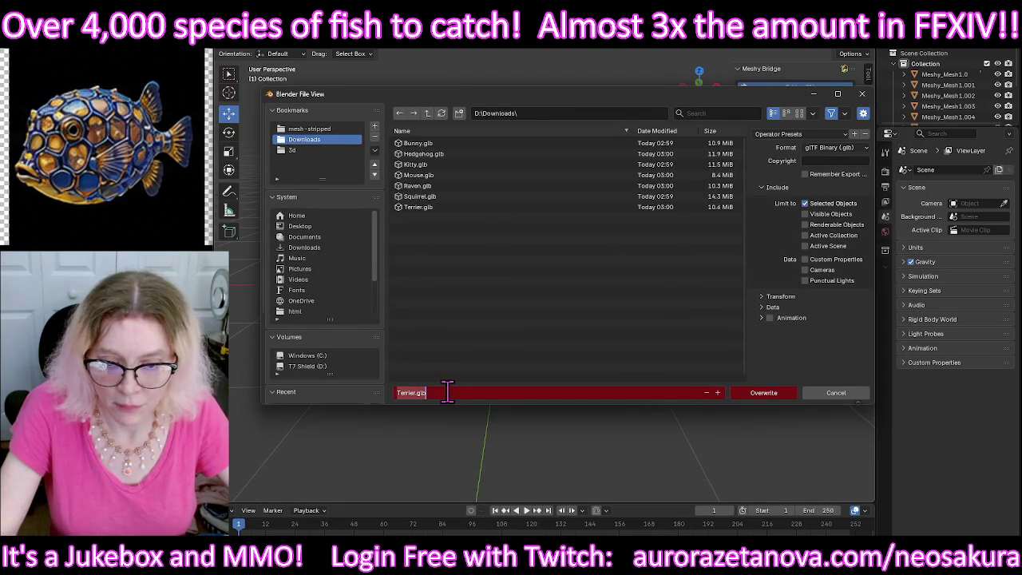
{"action": "type", "text": "Racco"}
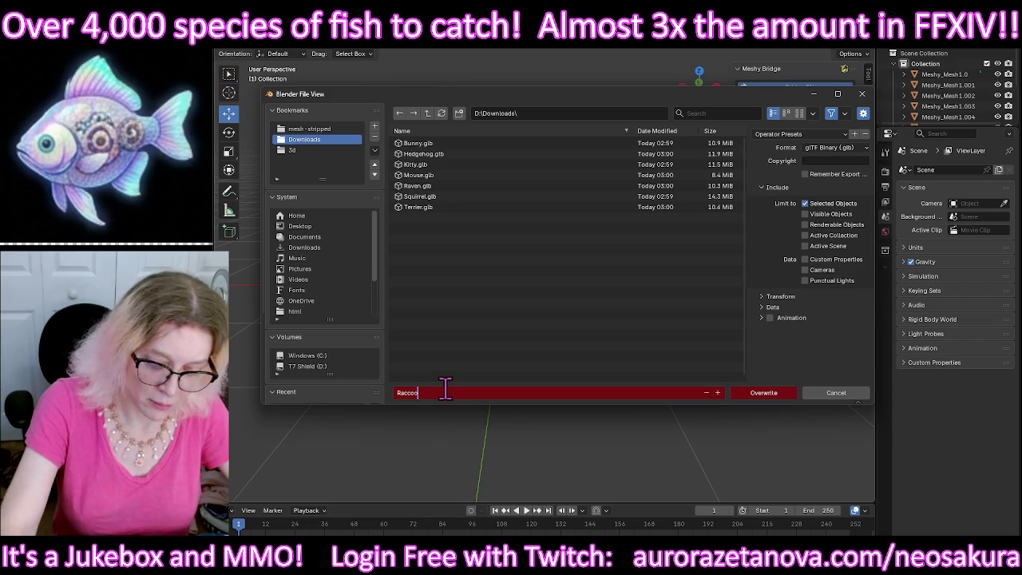
{"action": "type", "text": "on"}
{"action": "left_click", "coordinate": [782, 399]}
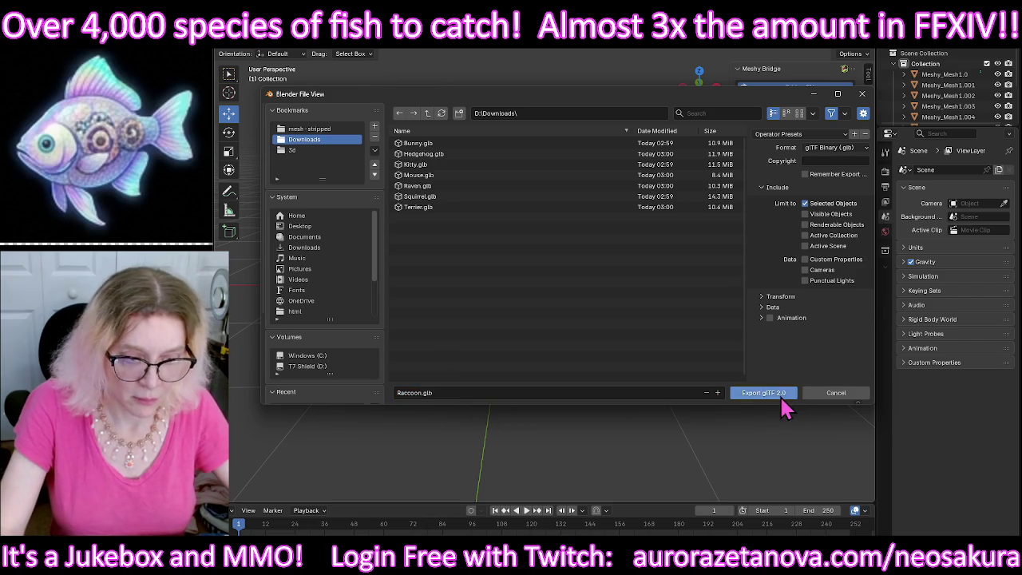
{"action": "left_click", "coordinate": [782, 399]}
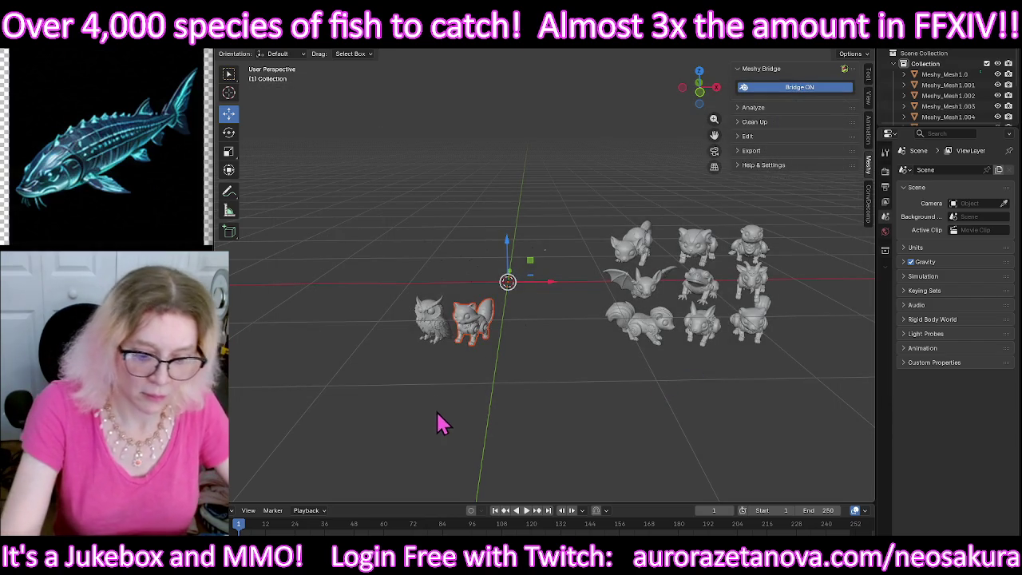
{"action": "key", "text": "Delete"}
Step: Separate the owl's linked geometry into its own object, Meshy_Mesh1.010, and select it
{"action": "left_click", "coordinate": [436, 339]}
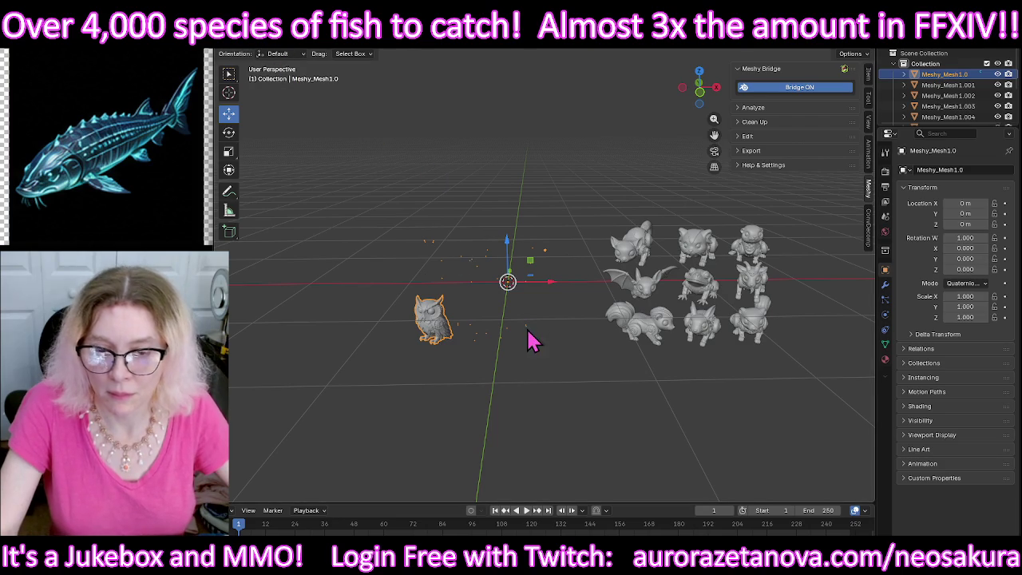
{"action": "scroll", "coordinate": [535, 340], "scroll_direction": "up", "scroll_amount": 4}
{"action": "mouse_move", "coordinate": [519, 351]}
{"action": "middle_mouse_down"}
{"action": "mouse_move", "coordinate": [490, 381]}
{"action": "mouse_move", "coordinate": [456, 392]}
{"action": "mouse_move", "coordinate": [445, 378]}
{"action": "middle_mouse_up"}
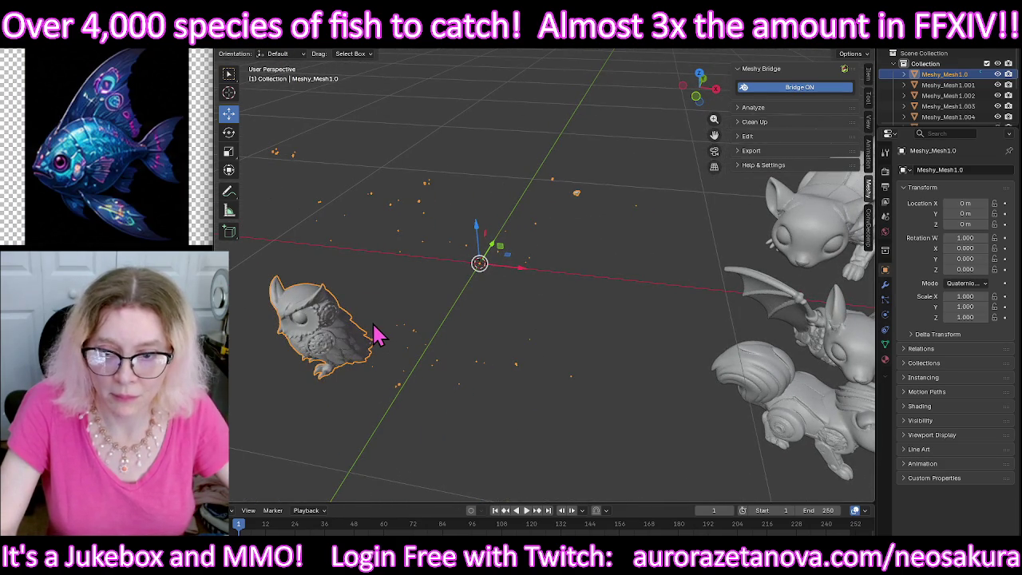
{"action": "left_click", "coordinate": [283, 52]}
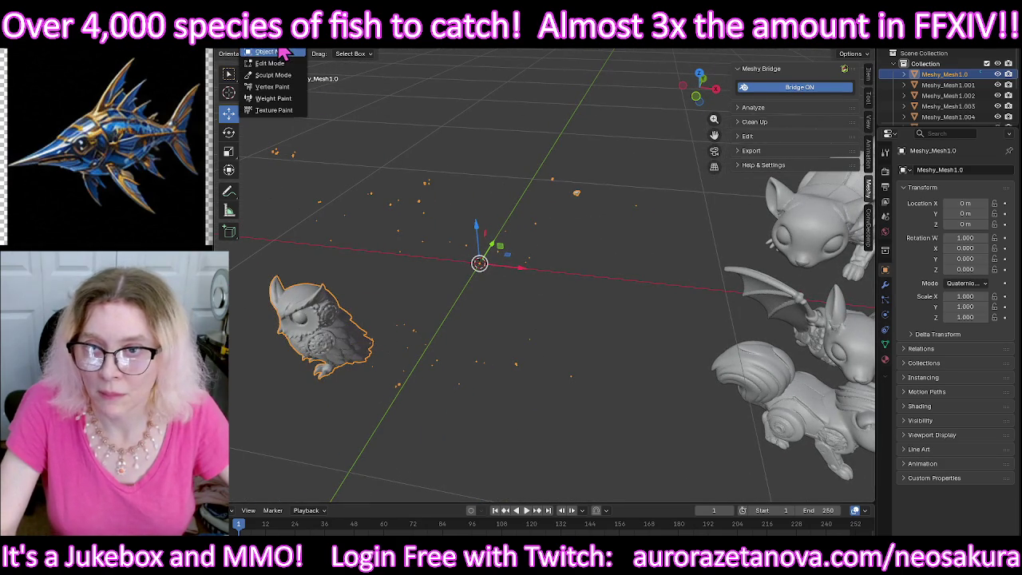
{"action": "left_click", "coordinate": [270, 64]}
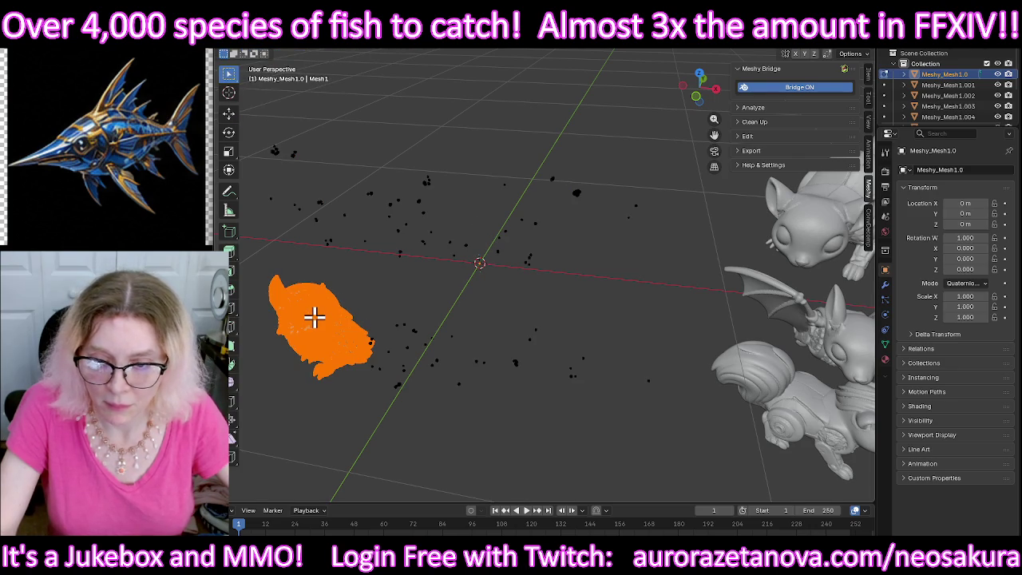
{"action": "key", "text": "ctrl+l"}
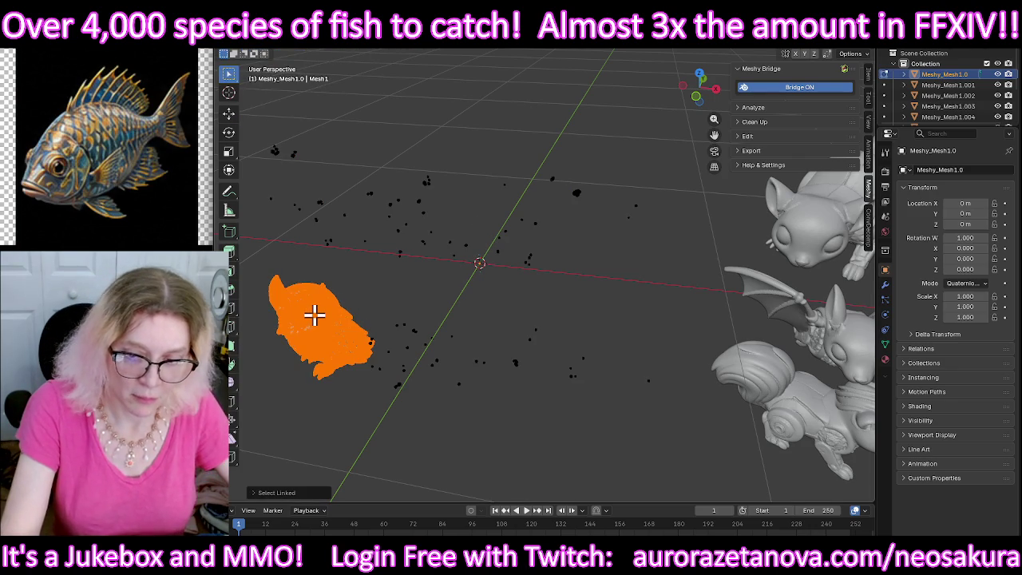
{"action": "key", "text": "p"}
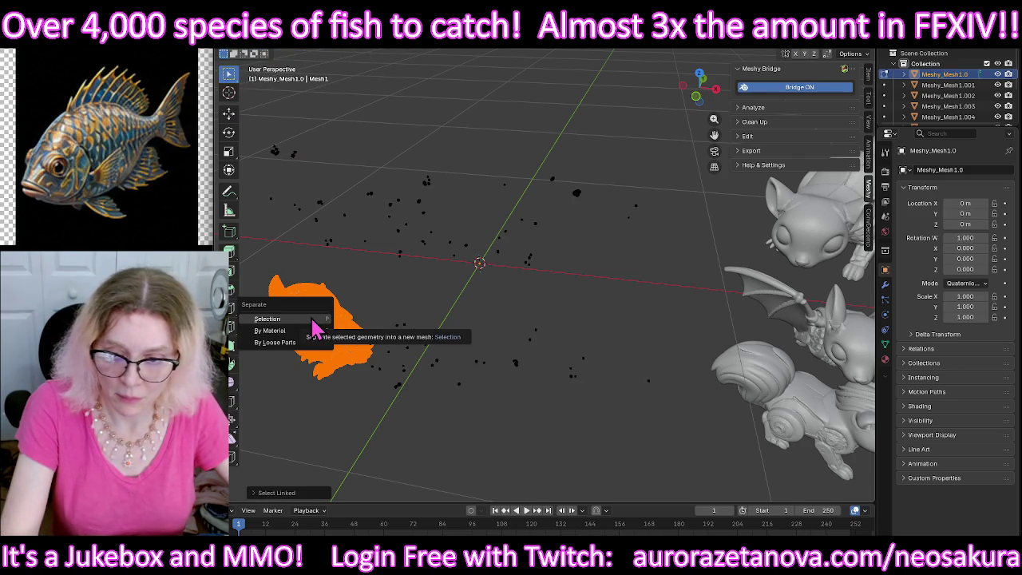
{"action": "left_click", "coordinate": [313, 320]}
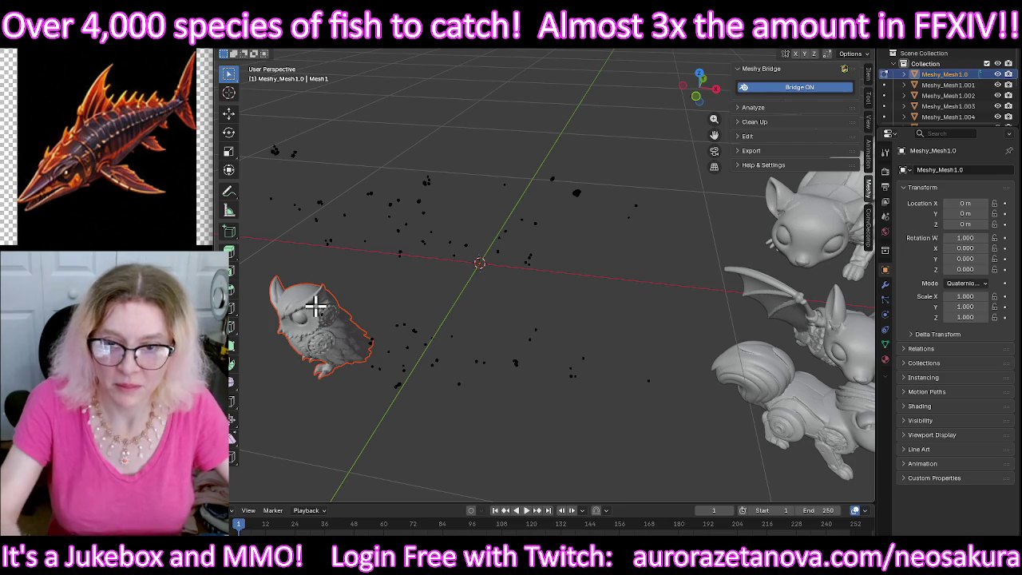
{"action": "left_click", "coordinate": [283, 54]}
{"action": "left_click", "coordinate": [282, 52]}
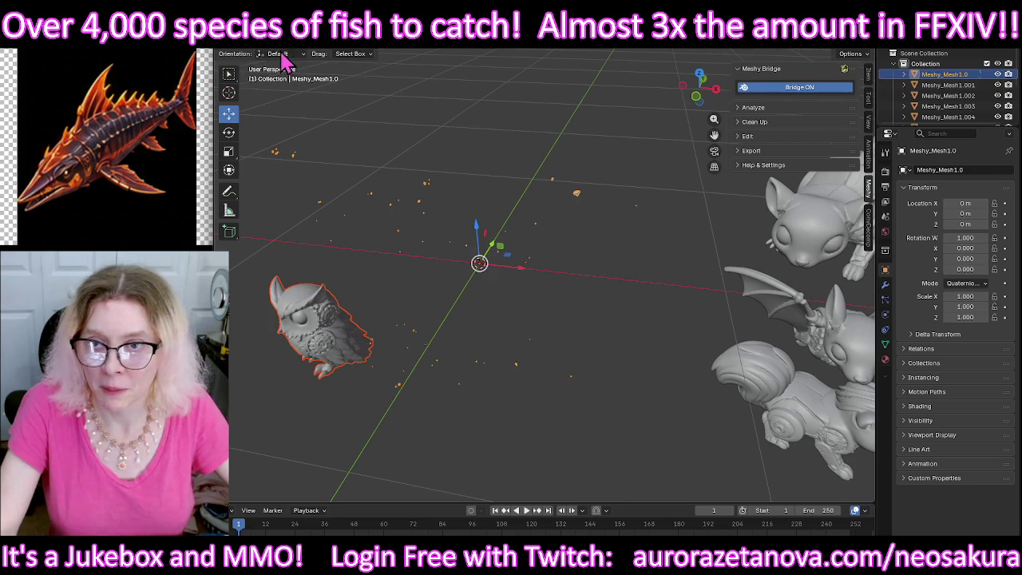
{"action": "left_click", "coordinate": [327, 359]}
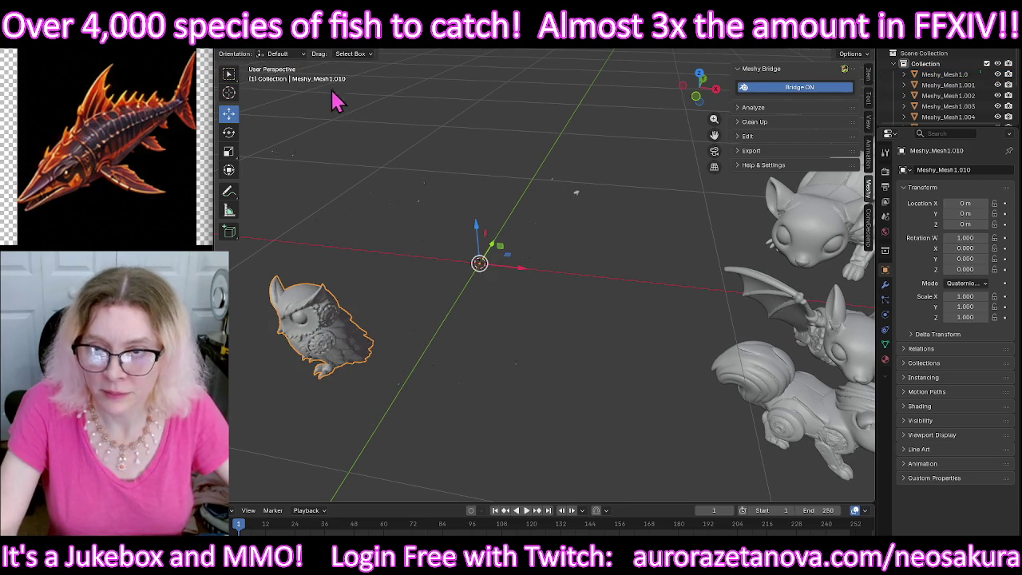
Step: Export the owl as Owl.glb, delete it, and center the remaining animals in view
{"action": "left_click", "coordinate": [240, 41]}
{"action": "mouse_move", "coordinate": [252, 188]}
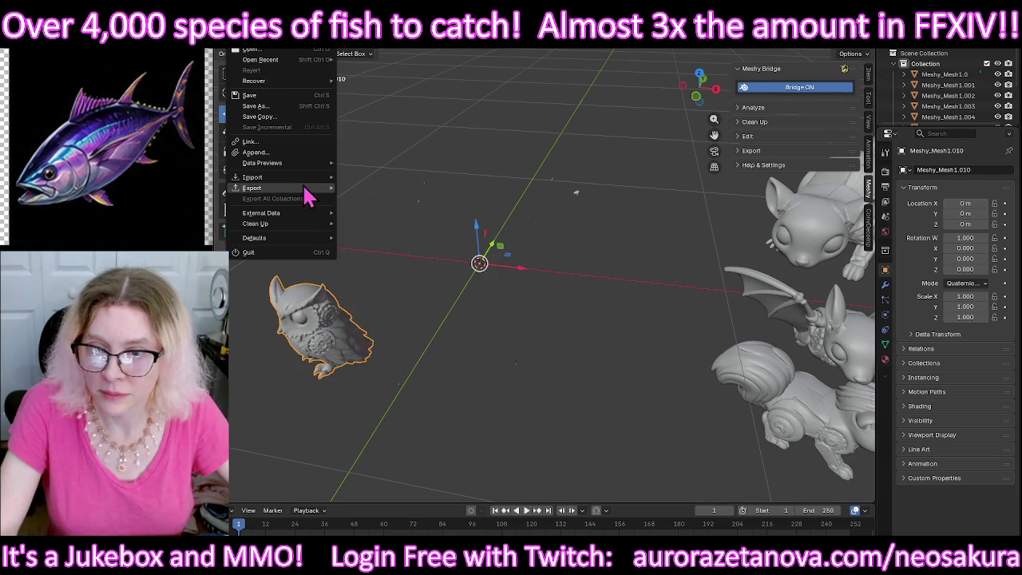
{"action": "left_click", "coordinate": [357, 284]}
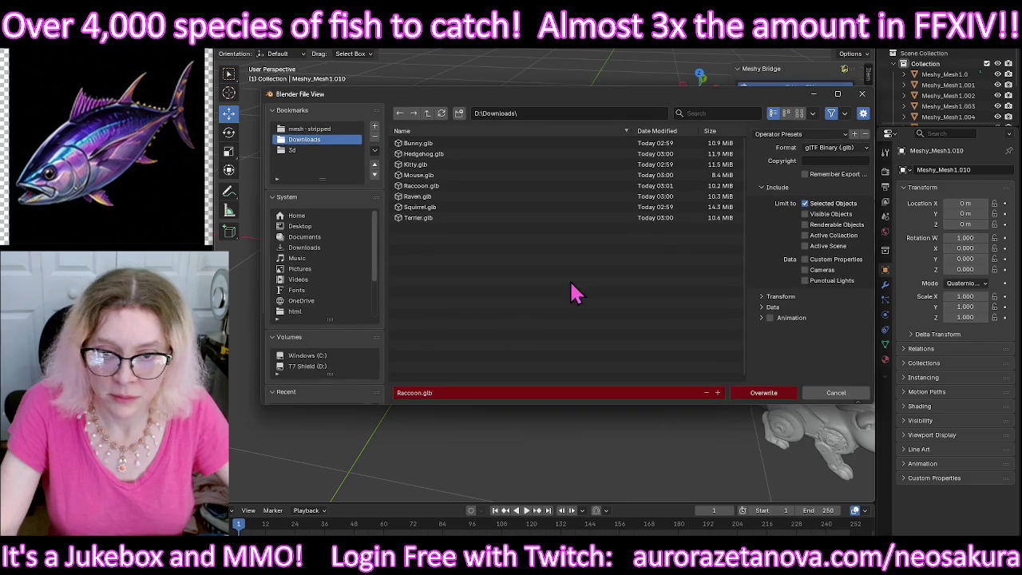
{"action": "left_click", "coordinate": [558, 392]}
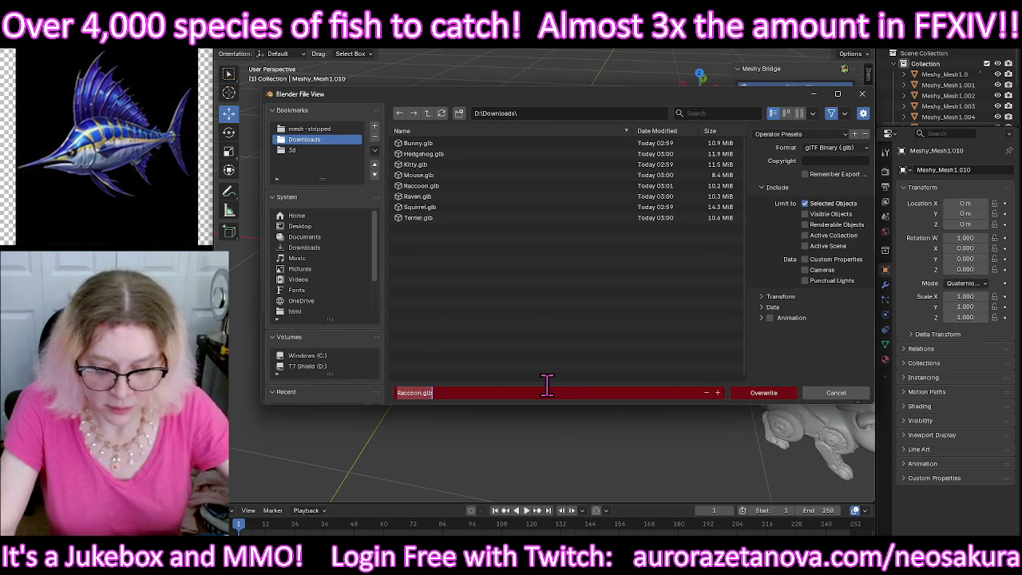
{"action": "type", "text": "owl"}
{"action": "key", "text": "Return"}
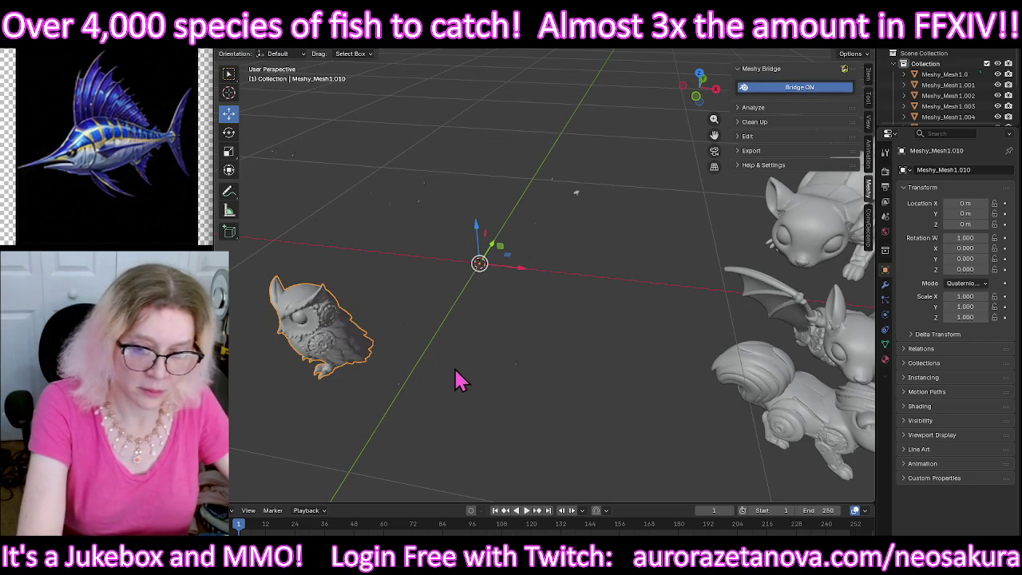
{"action": "key", "text": "Delete"}
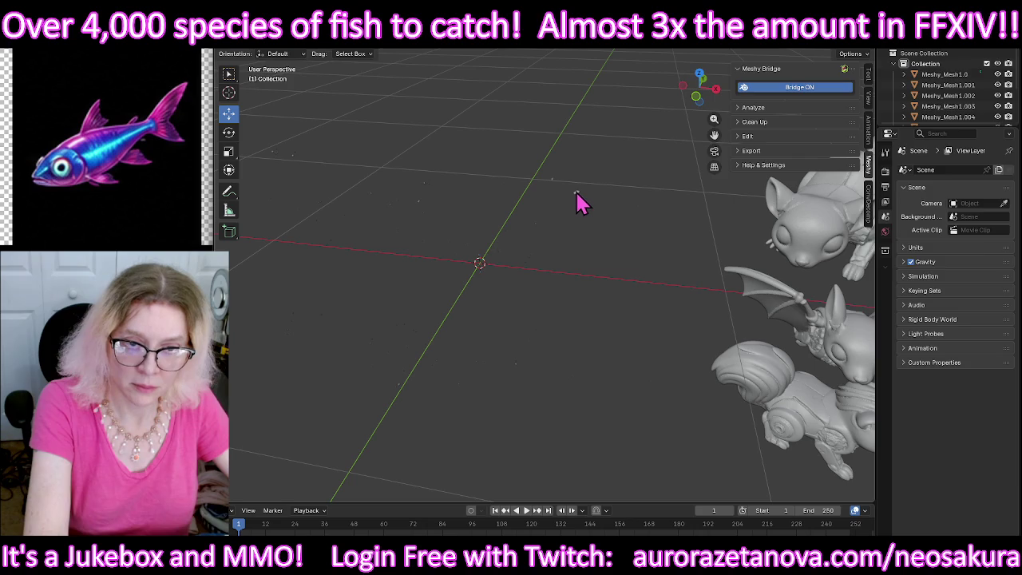
{"action": "middle_click_drag", "start_coordinate": [645, 281], "coordinate": [229, 292]}
Step: Export the selected cat as a .glb file and delete it from the scene
{"action": "left_click", "coordinate": [427, 225]}
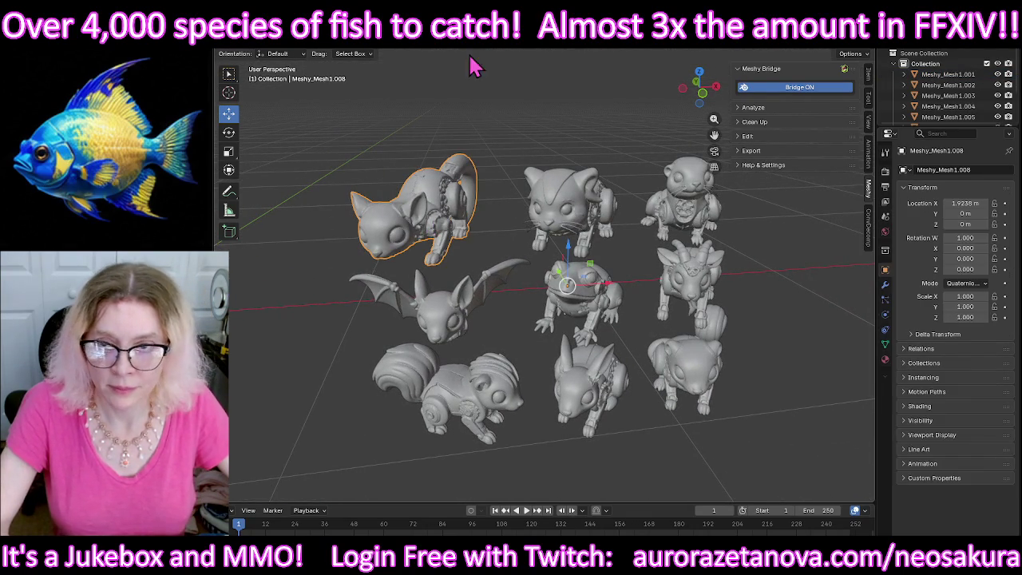
{"action": "left_click", "coordinate": [231, 40]}
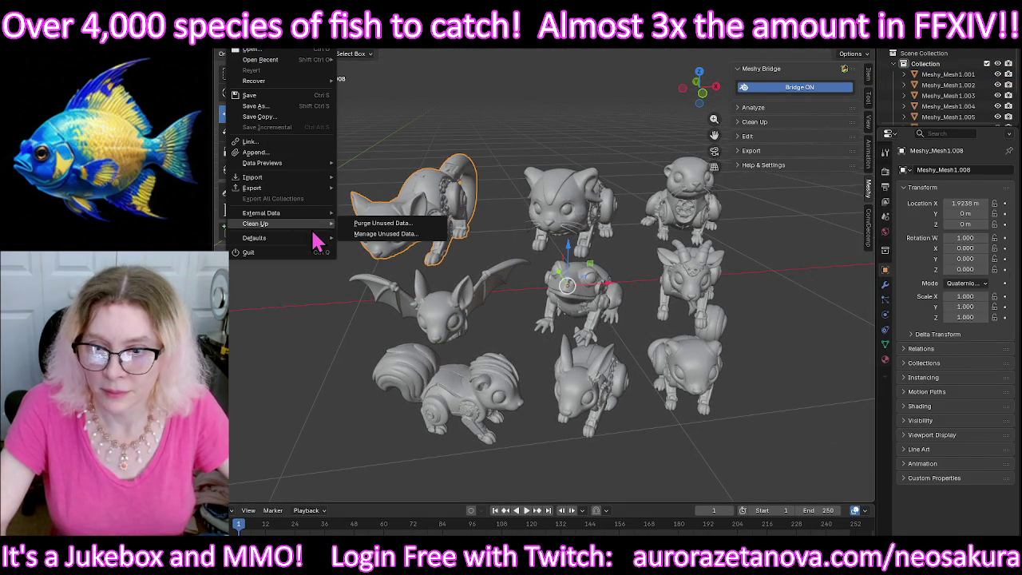
{"action": "mouse_move", "coordinate": [252, 188]}
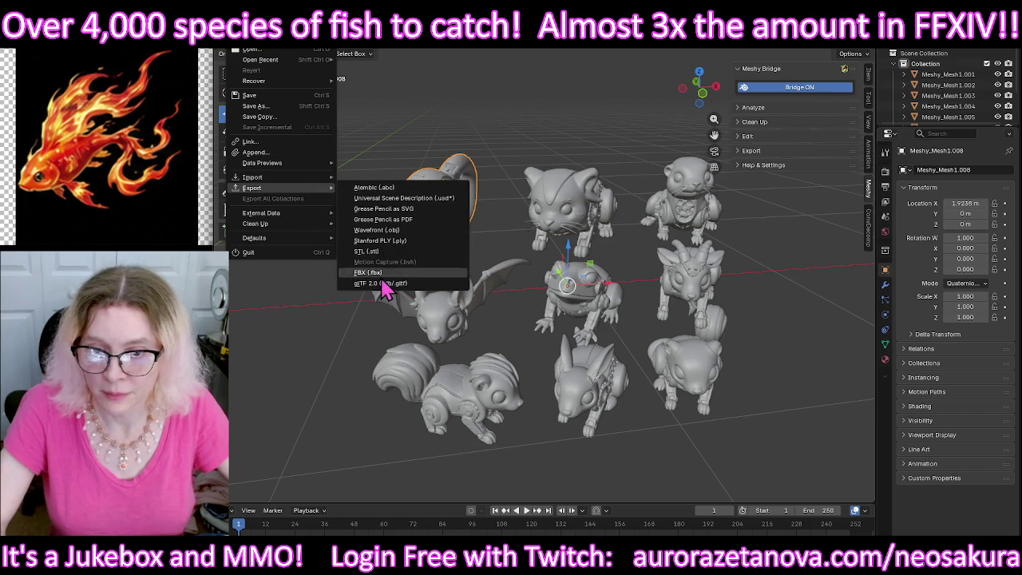
{"action": "left_click", "coordinate": [395, 281]}
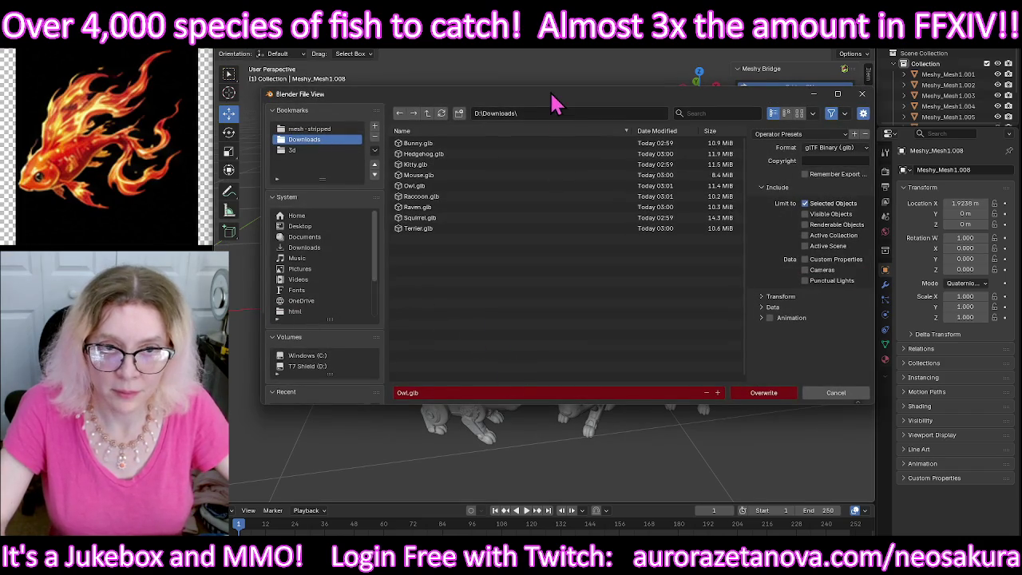
{"action": "left_click_drag", "start_coordinate": [551, 94], "coordinate": [576, 313]}
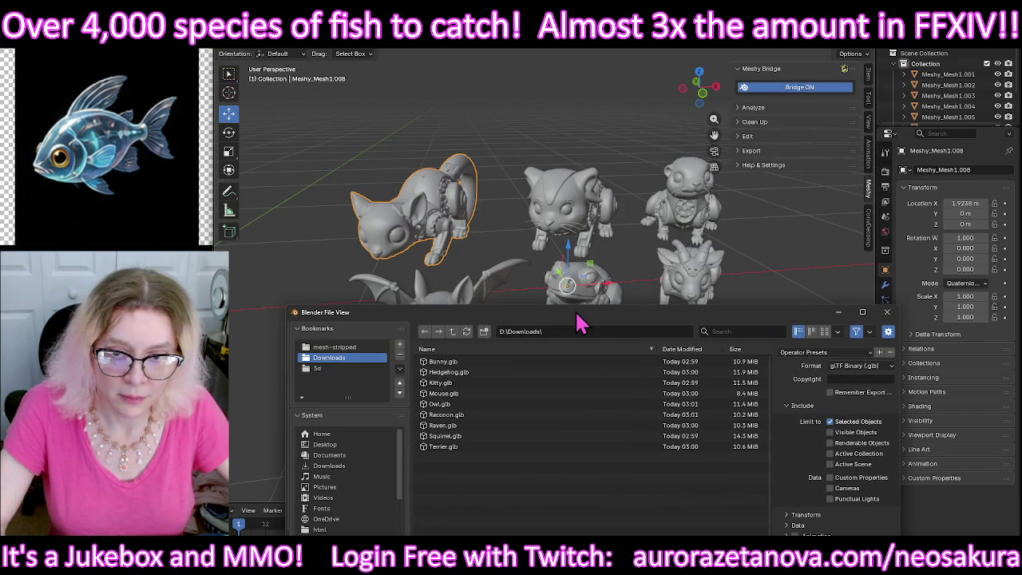
{"action": "left_click_drag", "start_coordinate": [577, 312], "coordinate": [554, 152]}
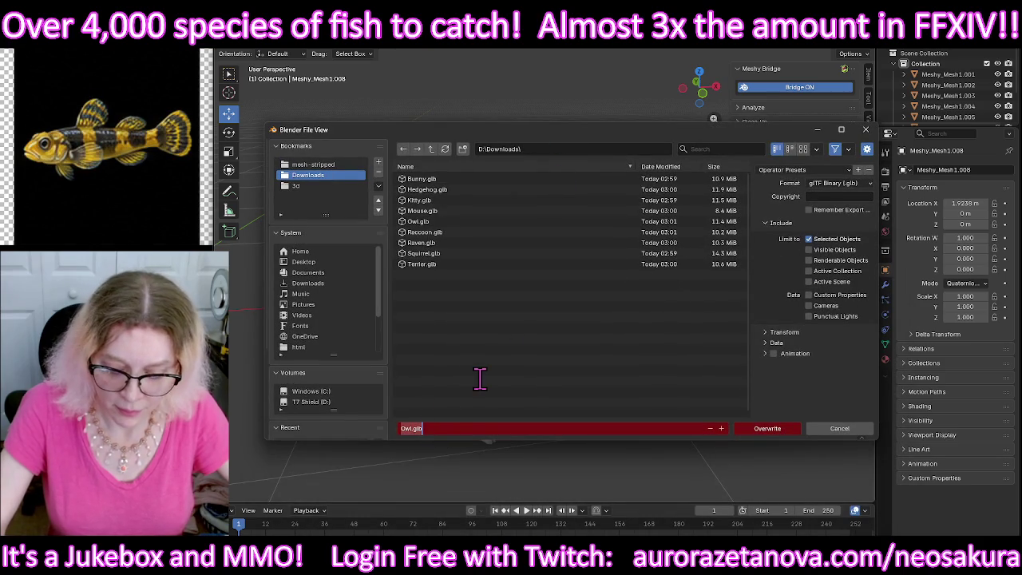
{"action": "left_click", "coordinate": [765, 429]}
{"action": "left_click", "coordinate": [767, 428]}
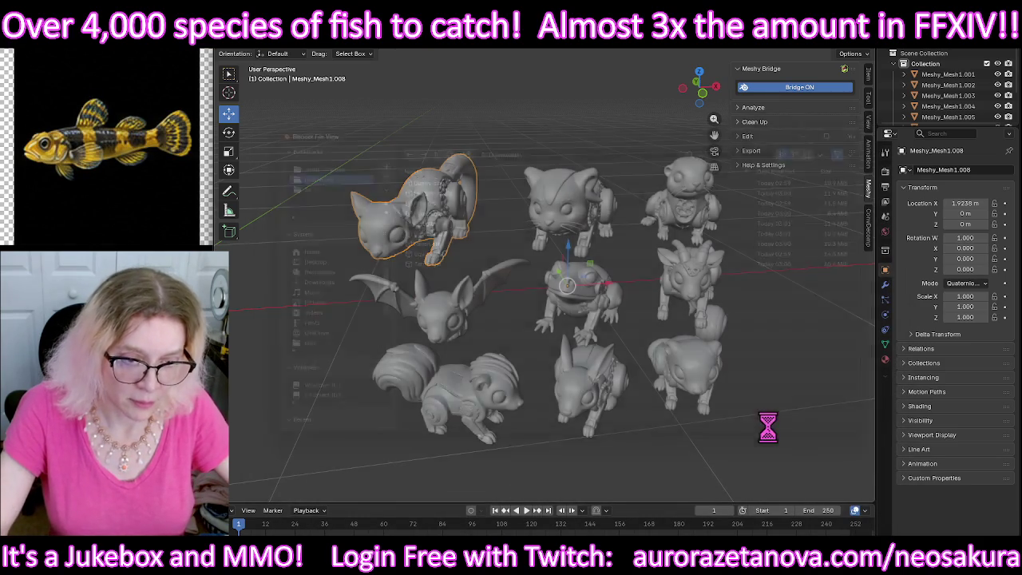
{"action": "key", "text": "Delete"}
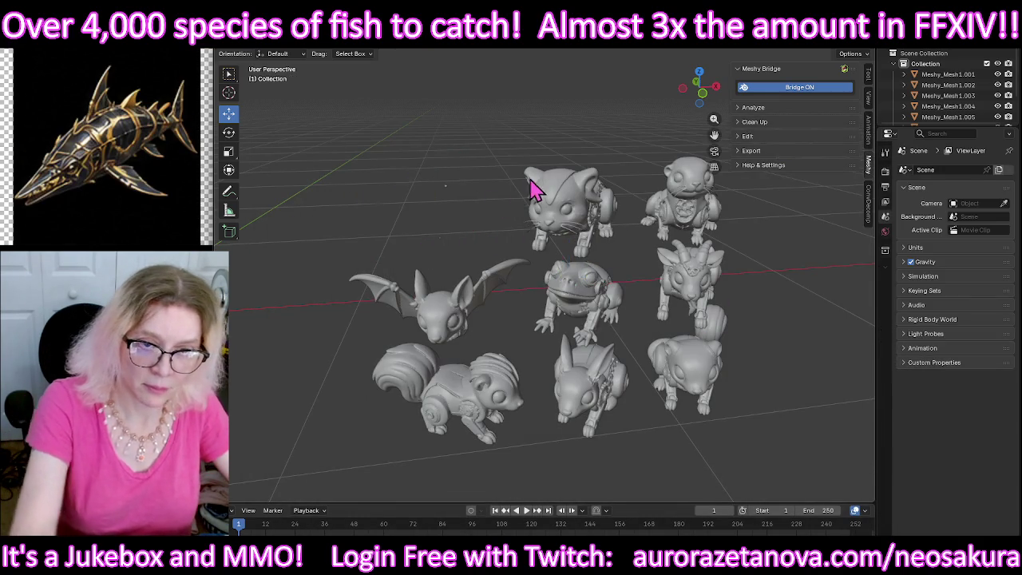
Step: Orbit and zoom around the new set of nine steampunk animal figurines
{"action": "middle_click_drag", "start_coordinate": [527, 192], "coordinate": [468, 200]}
{"action": "scroll", "coordinate": [595, 304], "scroll_direction": "up", "scroll_amount": 3}
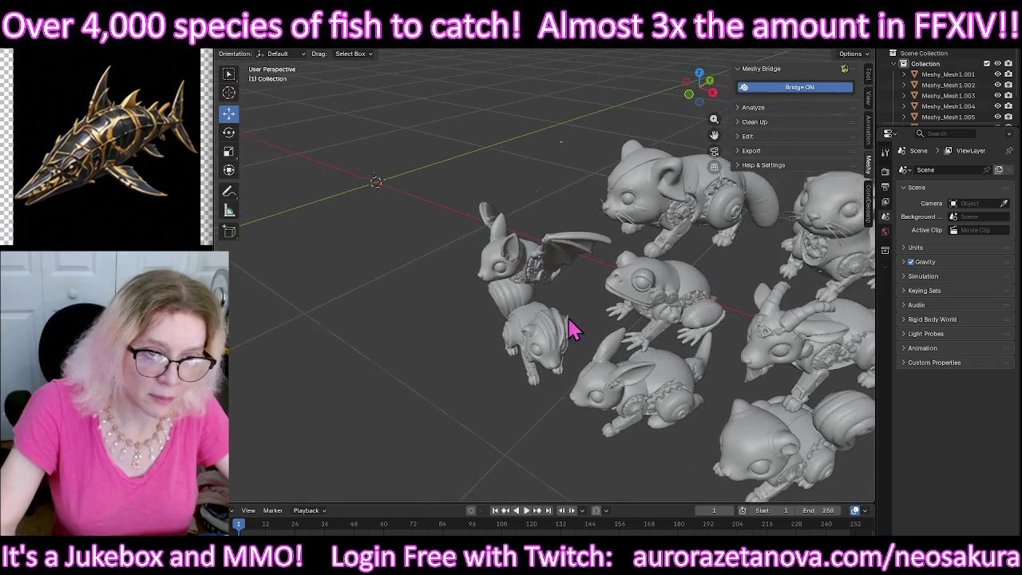
{"action": "middle_click_drag", "start_coordinate": [573, 330], "coordinate": [447, 347]}
{"action": "scroll", "coordinate": [520, 285], "scroll_direction": "up", "scroll_amount": 3}
{"action": "mouse_move", "coordinate": [520, 285]}
{"action": "middle_mouse_down"}
{"action": "mouse_move", "coordinate": [559, 274]}
{"action": "mouse_move", "coordinate": [645, 290]}
{"action": "mouse_move", "coordinate": [672, 319]}
{"action": "mouse_move", "coordinate": [650, 304]}
{"action": "mouse_move", "coordinate": [657, 290]}
{"action": "mouse_move", "coordinate": [710, 274]}
{"action": "mouse_move", "coordinate": [763, 278]}
{"action": "mouse_move", "coordinate": [596, 302]}
{"action": "mouse_move", "coordinate": [520, 285]}
{"action": "middle_mouse_up"}
{"action": "mouse_move", "coordinate": [467, 216]}
{"action": "middle_mouse_down"}
{"action": "mouse_move", "coordinate": [593, 323]}
{"action": "mouse_move", "coordinate": [502, 381]}
{"action": "mouse_move", "coordinate": [461, 379]}
{"action": "mouse_move", "coordinate": [486, 349]}
{"action": "mouse_move", "coordinate": [456, 394]}
{"action": "mouse_move", "coordinate": [522, 321]}
{"action": "mouse_move", "coordinate": [513, 295]}
{"action": "mouse_move", "coordinate": [500, 317]}
{"action": "mouse_move", "coordinate": [511, 326]}
{"action": "middle_mouse_up"}
{"action": "middle_click_drag", "start_coordinate": [539, 426], "coordinate": [631, 397]}
{"action": "mouse_move", "coordinate": [706, 383]}
{"action": "middle_mouse_down"}
{"action": "mouse_move", "coordinate": [725, 392]}
{"action": "mouse_move", "coordinate": [520, 410]}
{"action": "mouse_move", "coordinate": [424, 402]}
{"action": "mouse_move", "coordinate": [481, 407]}
{"action": "mouse_move", "coordinate": [531, 394]}
{"action": "mouse_move", "coordinate": [582, 418]}
{"action": "mouse_move", "coordinate": [598, 399]}
{"action": "mouse_move", "coordinate": [534, 413]}
{"action": "mouse_move", "coordinate": [547, 392]}
{"action": "mouse_move", "coordinate": [515, 401]}
{"action": "mouse_move", "coordinate": [543, 401]}
{"action": "mouse_move", "coordinate": [515, 418]}
{"action": "mouse_move", "coordinate": [567, 418]}
{"action": "mouse_move", "coordinate": [680, 359]}
{"action": "middle_mouse_up"}
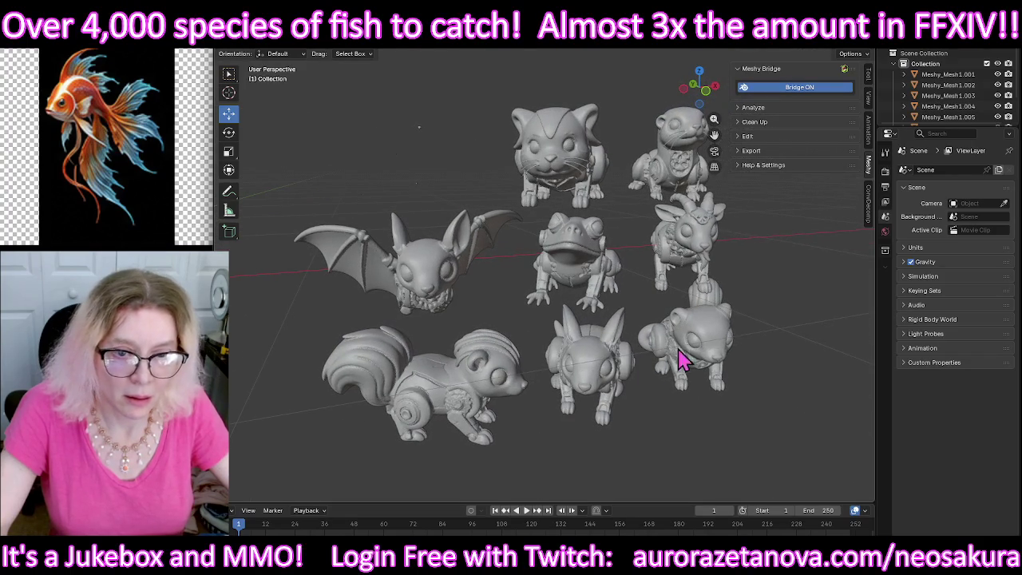
Step: Export the bat figurine as a .glb file and delete it from the scene
{"action": "left_click", "coordinate": [457, 279]}
{"action": "left_click", "coordinate": [237, 40]}
{"action": "mouse_move", "coordinate": [252, 188]}
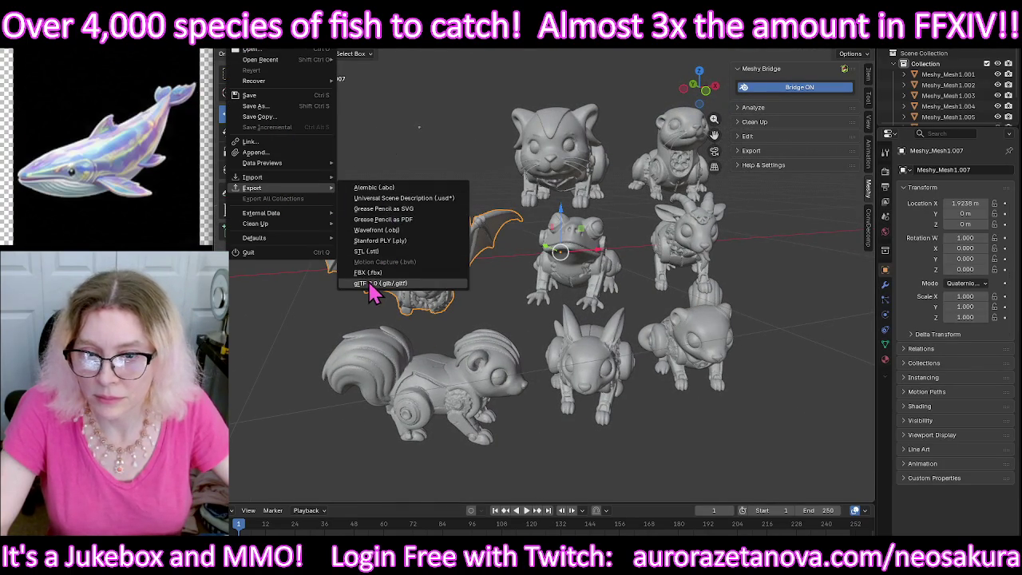
{"action": "left_click", "coordinate": [372, 282]}
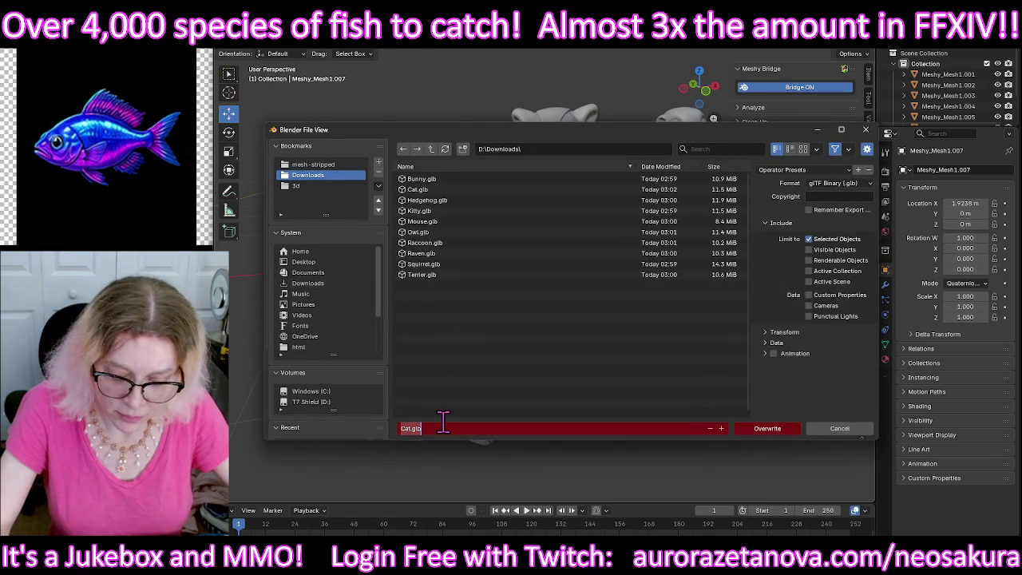
{"action": "left_click", "coordinate": [746, 428]}
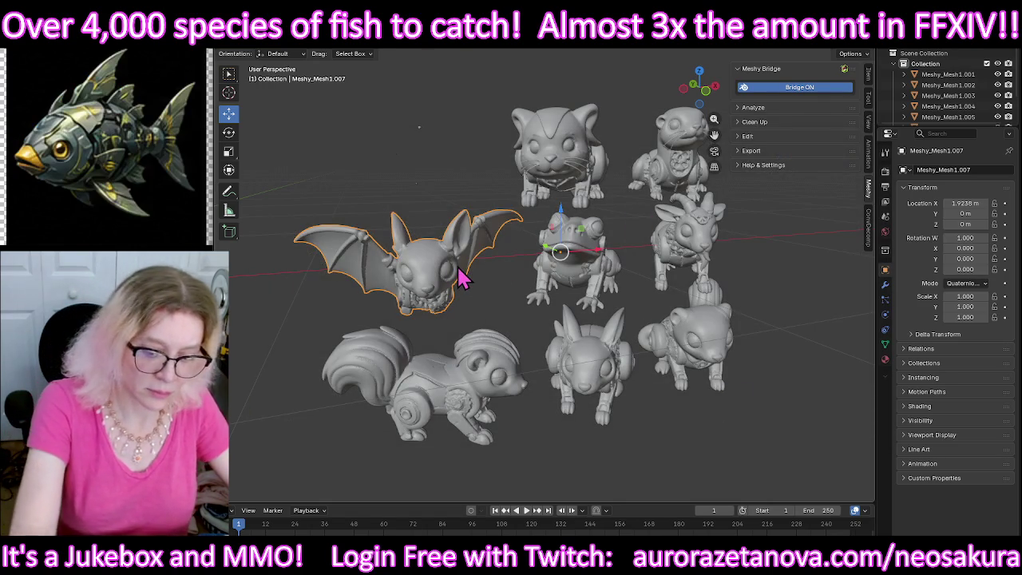
{"action": "key", "text": "Delete"}
Step: Export the skunk figurine as Skunk.glb and delete it from the scene
{"action": "left_click", "coordinate": [448, 395]}
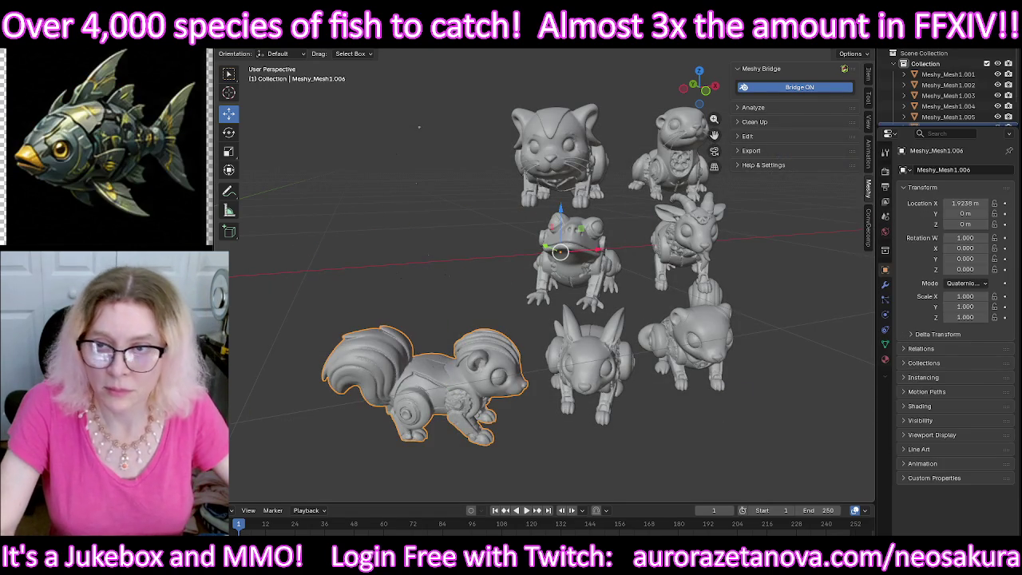
{"action": "left_click", "coordinate": [222, 50]}
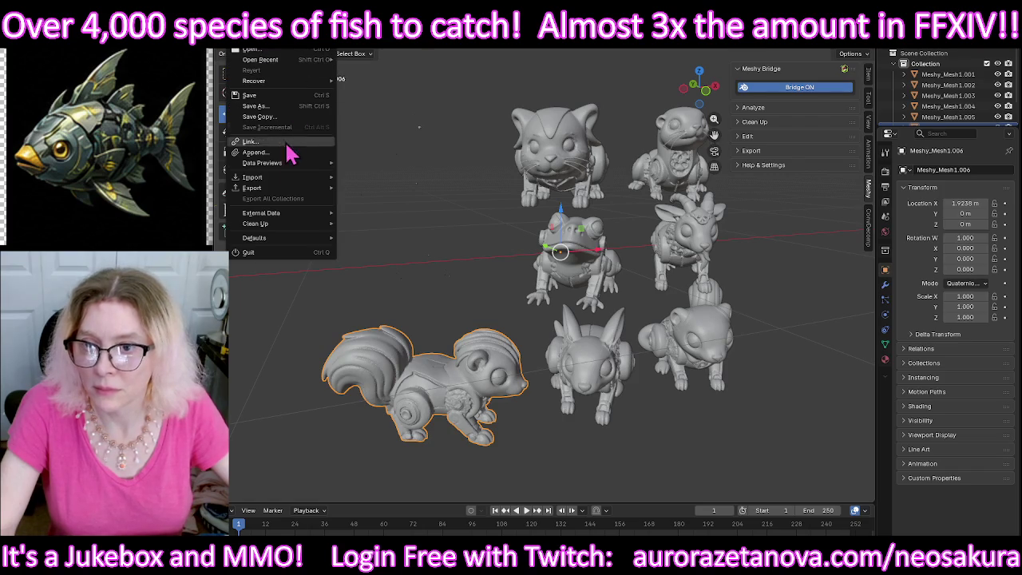
{"action": "mouse_move", "coordinate": [252, 187]}
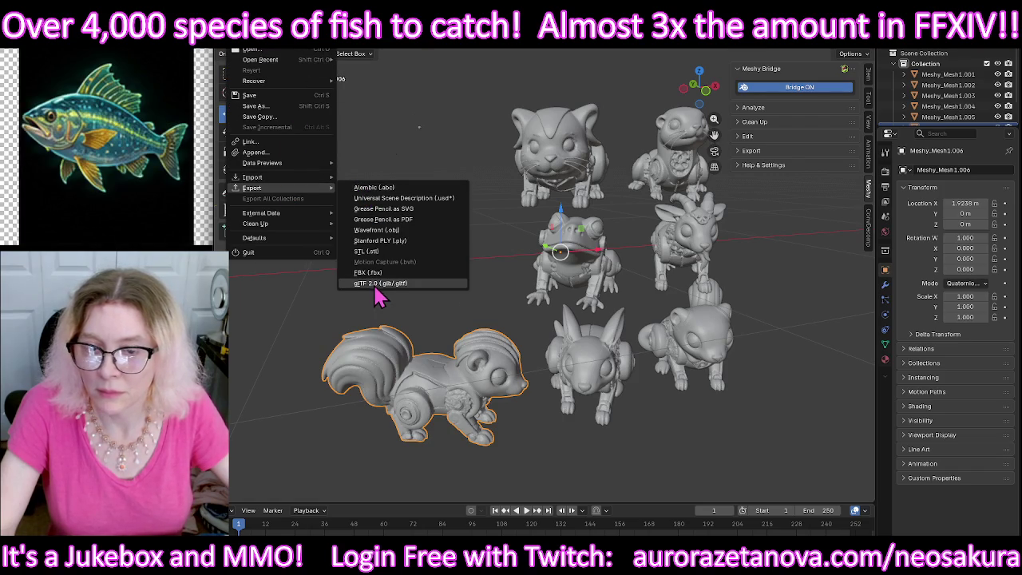
{"action": "left_click", "coordinate": [376, 284]}
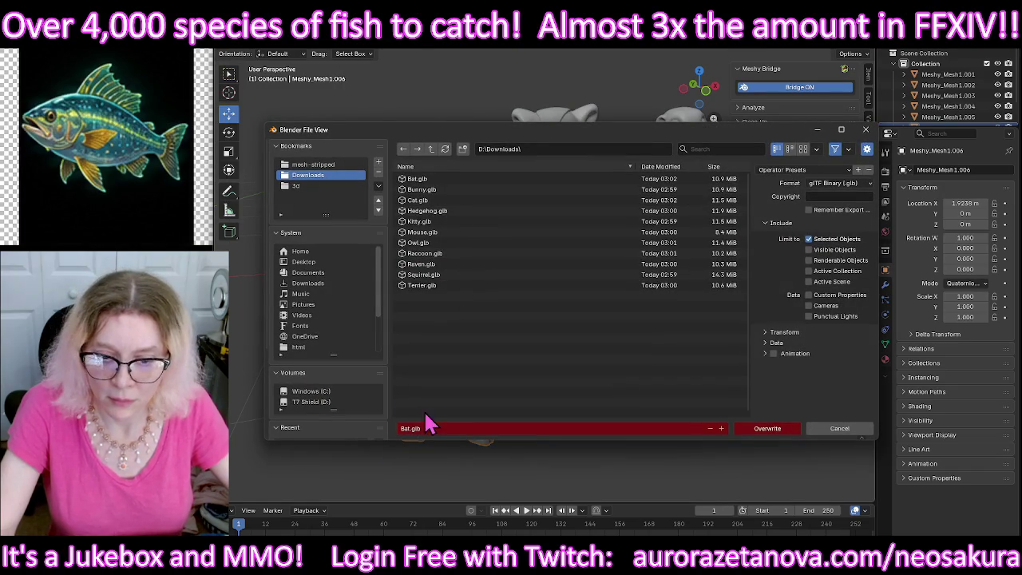
{"action": "type", "text": "Sku"}
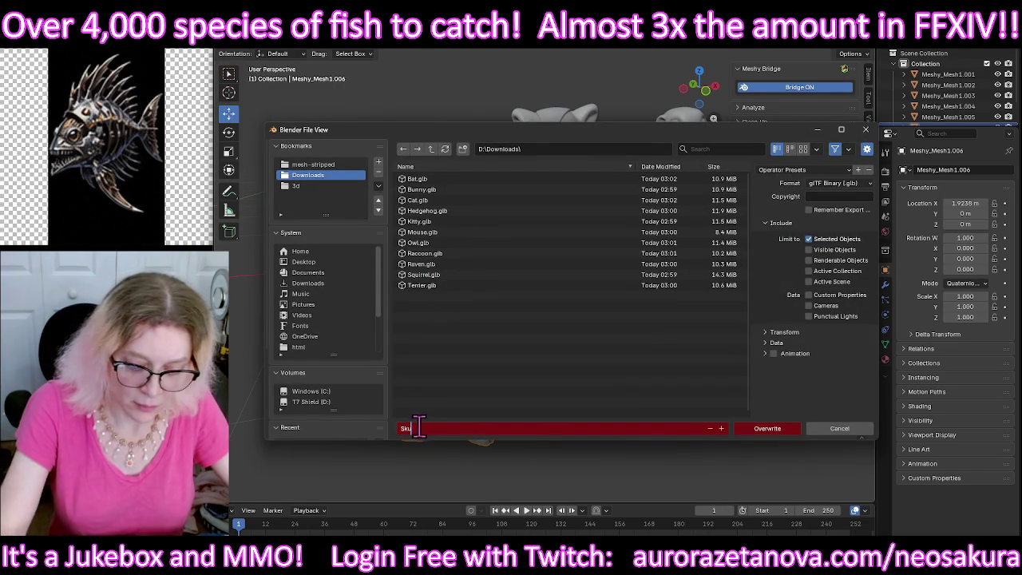
{"action": "type", "text": "k"}
{"action": "left_click", "coordinate": [778, 428]}
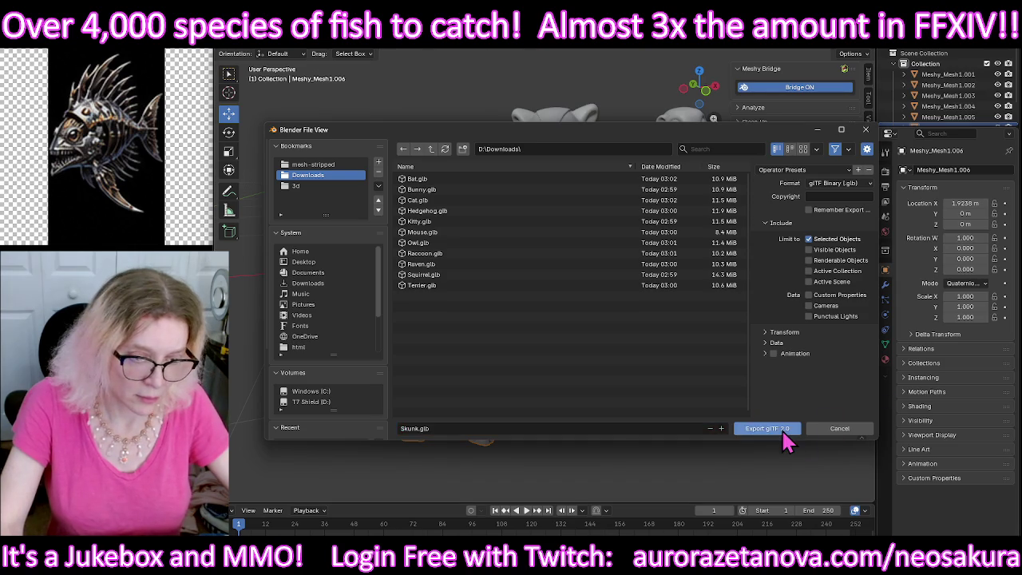
{"action": "left_click", "coordinate": [773, 428]}
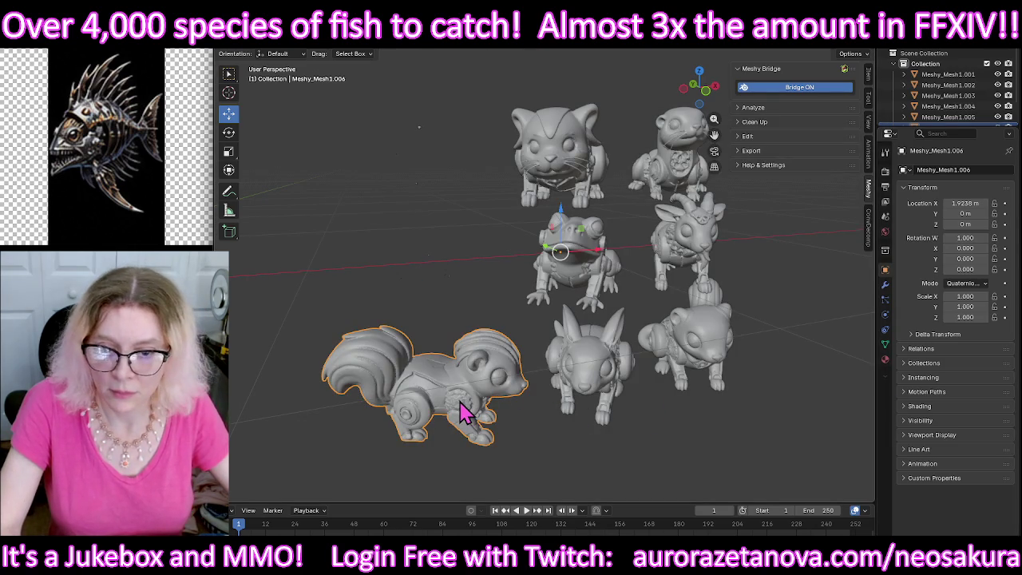
{"action": "key", "text": "Delete"}
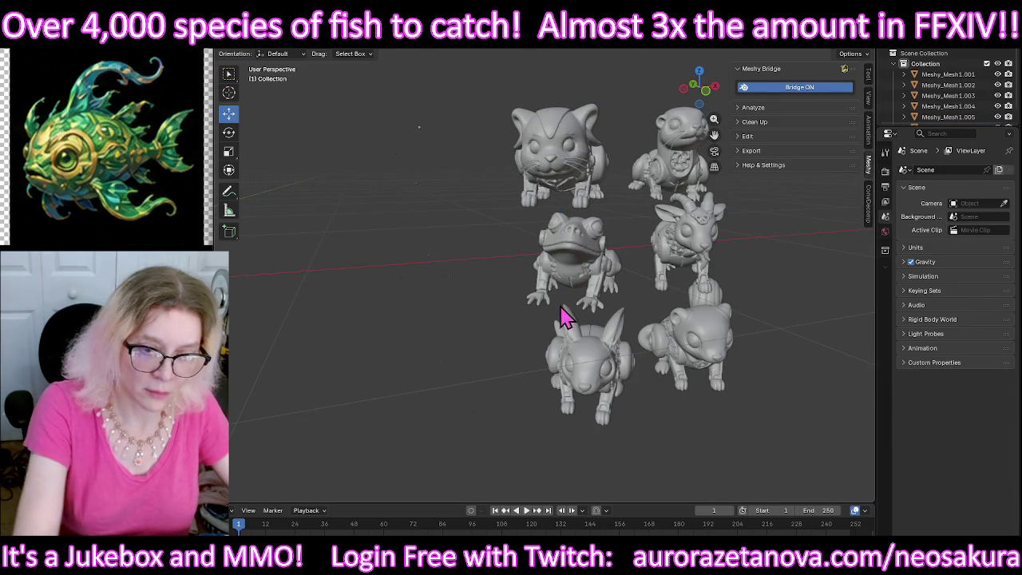
{"action": "middle_click_drag", "start_coordinate": [743, 296], "coordinate": [634, 319]}
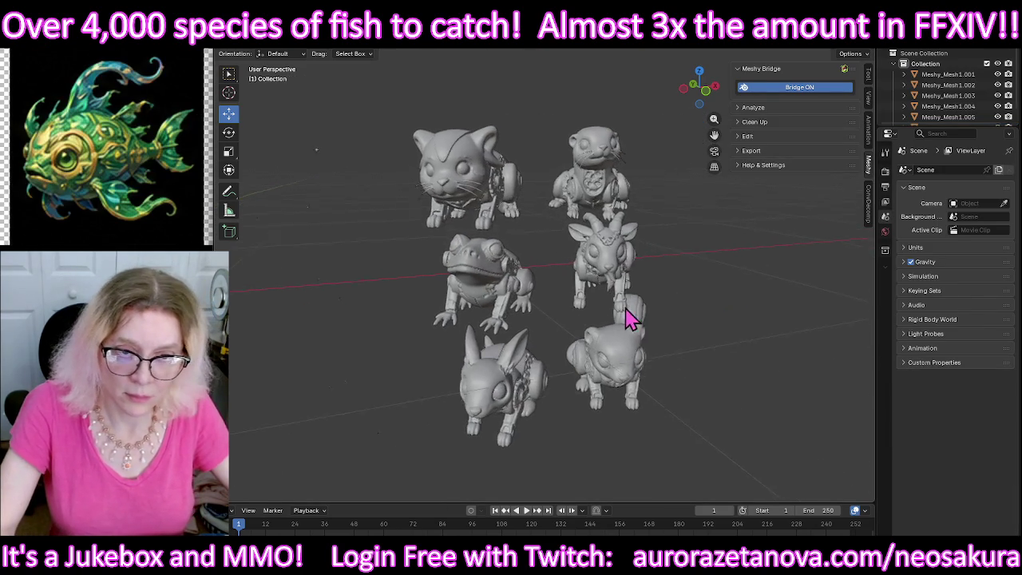
Step: Export the ferret figurine as Ferret.glb and delete it from the scene
{"action": "left_click", "coordinate": [579, 138]}
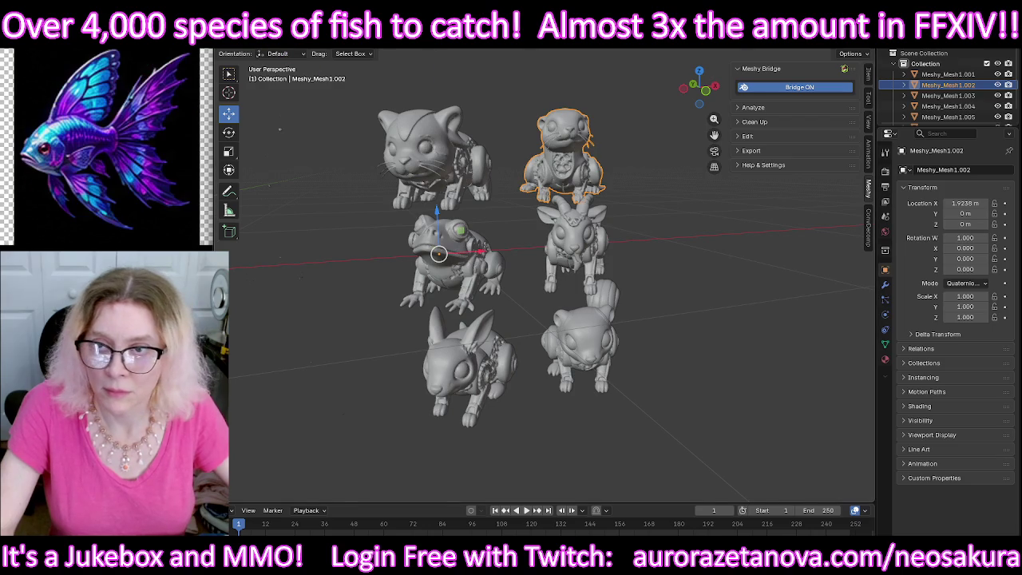
{"action": "left_click", "coordinate": [249, 44]}
{"action": "mouse_move", "coordinate": [253, 188]}
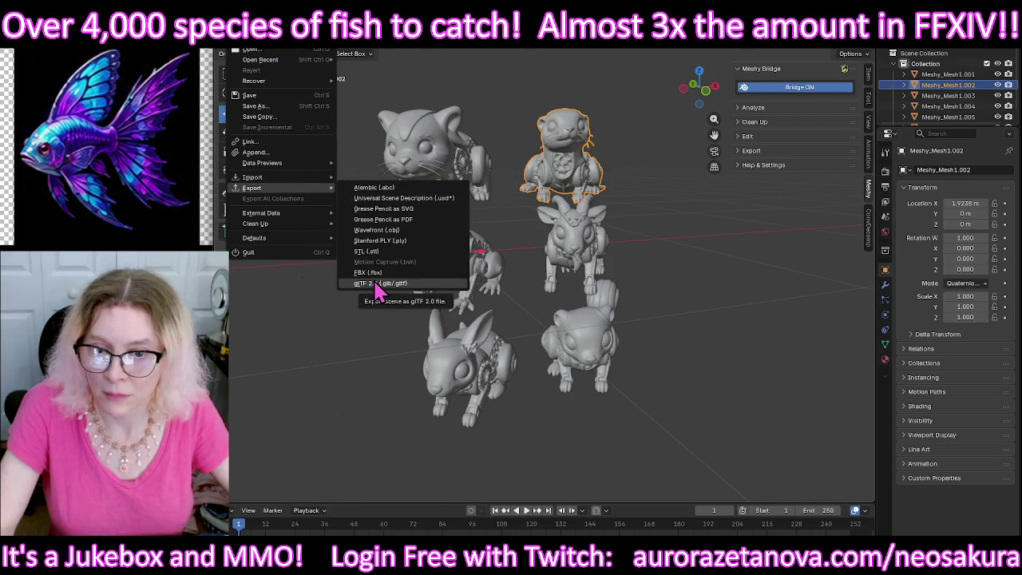
{"action": "left_click", "coordinate": [378, 285]}
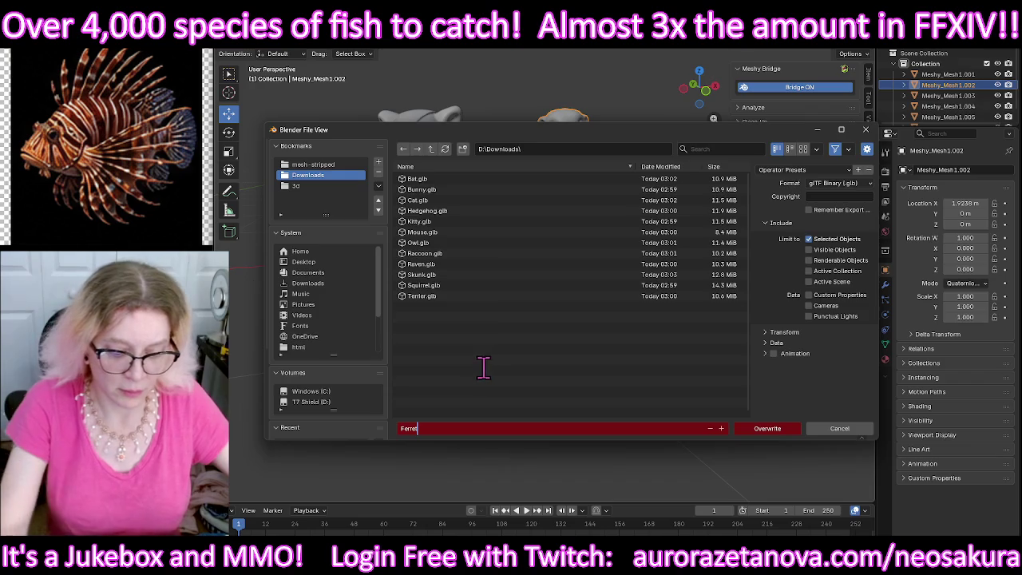
{"action": "key", "text": "Return"}
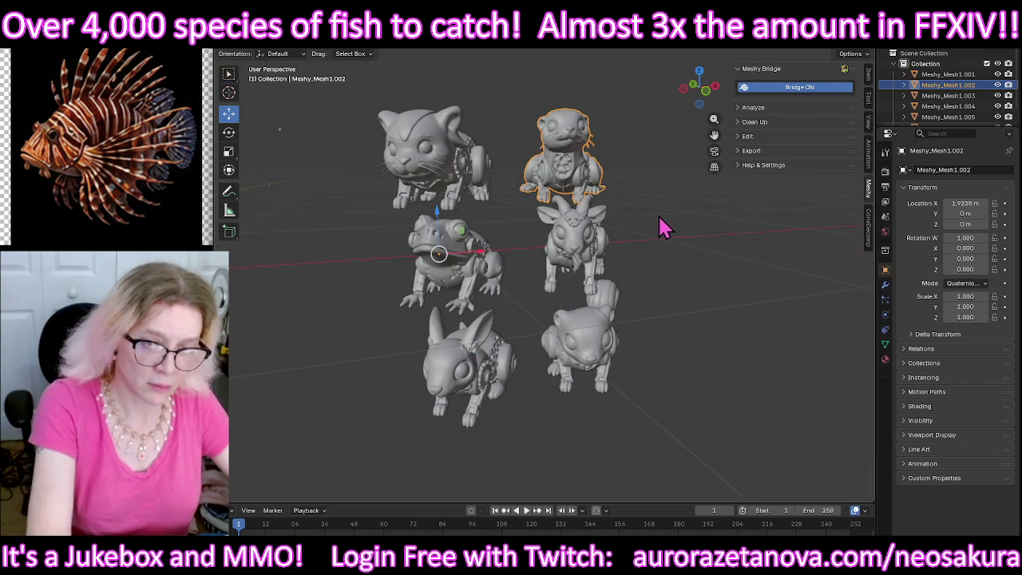
{"action": "key", "text": "Delete"}
Step: Export the pygmy goat figurine as PygmyGoat.glb and delete it
{"action": "left_click", "coordinate": [585, 254]}
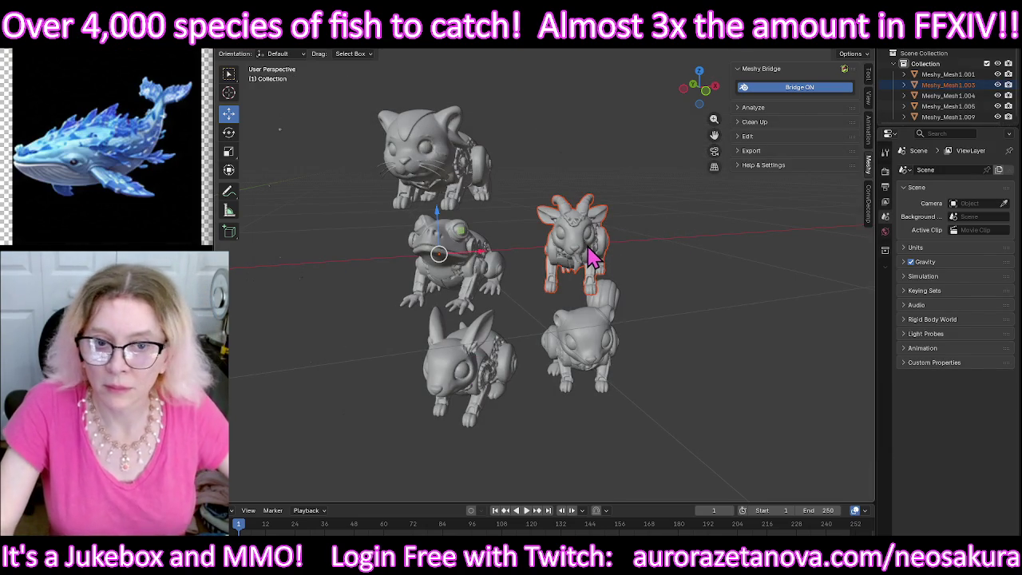
{"action": "left_click", "coordinate": [667, 236]}
{"action": "left_click", "coordinate": [599, 243]}
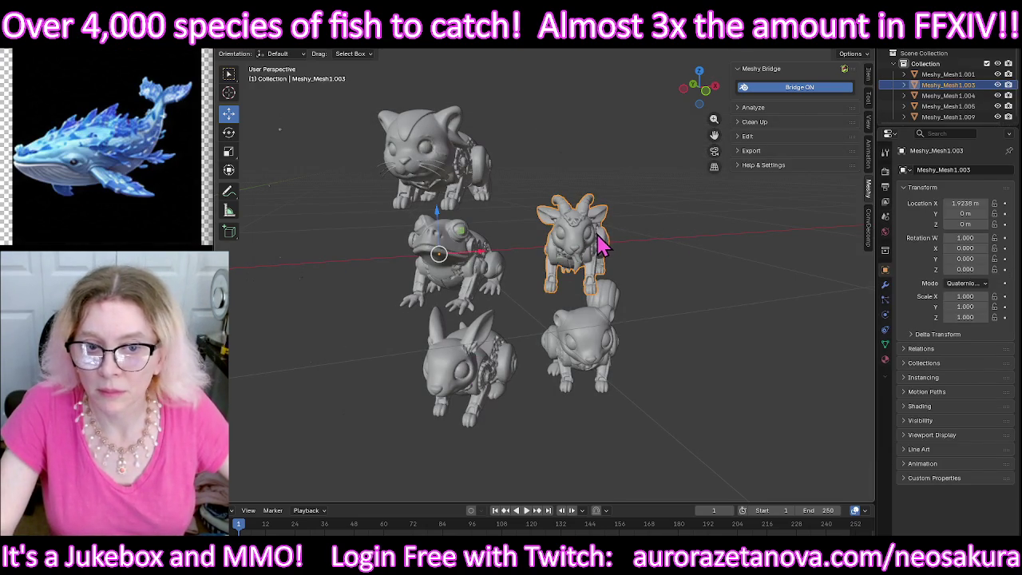
{"action": "left_click", "coordinate": [225, 53]}
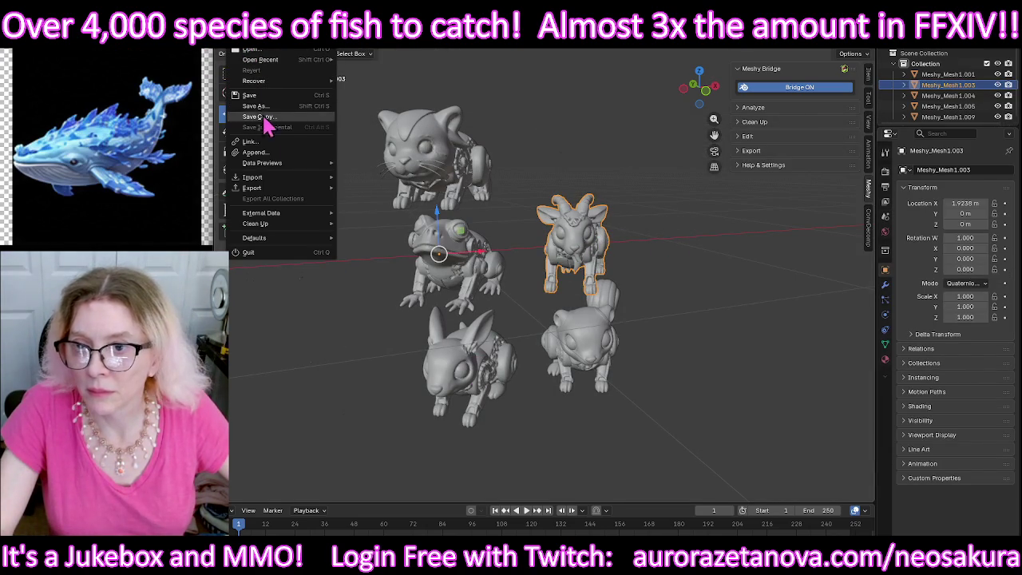
{"action": "mouse_move", "coordinate": [253, 187]}
{"action": "left_click", "coordinate": [372, 283]}
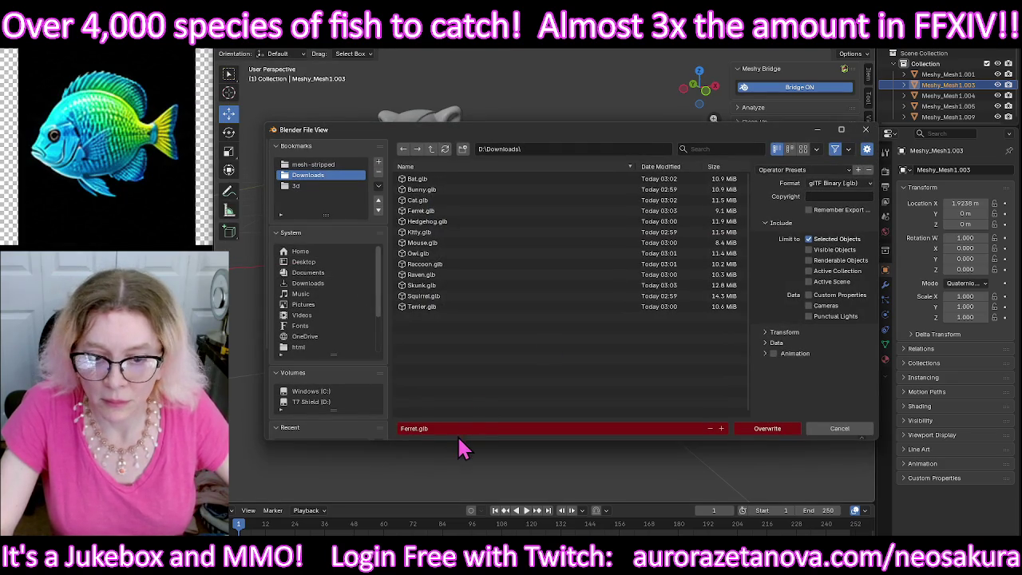
{"action": "key", "text": "BackSpace"}
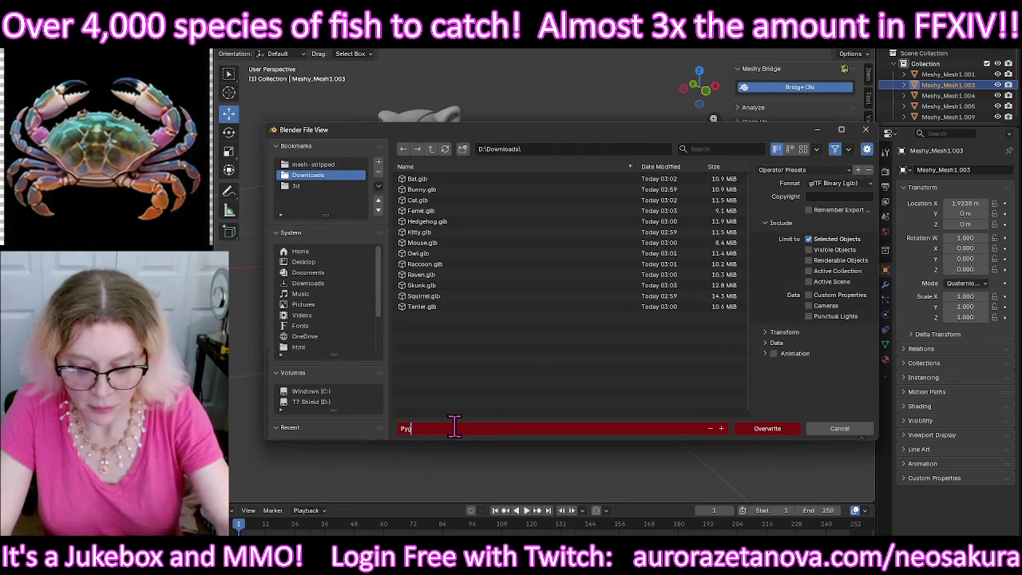
{"action": "type", "text": "Pygmy"}
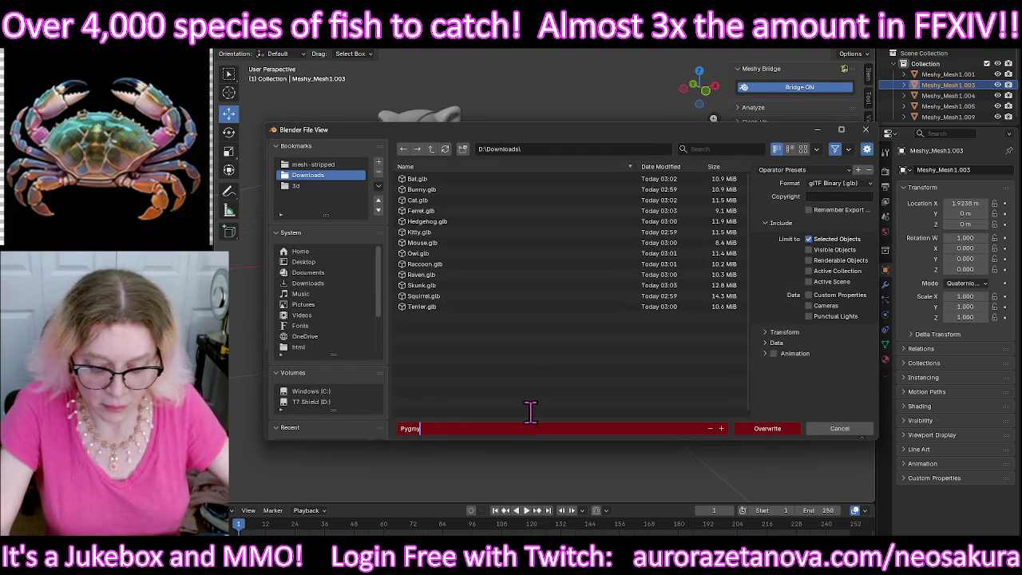
{"action": "type", "text": "Goat"}
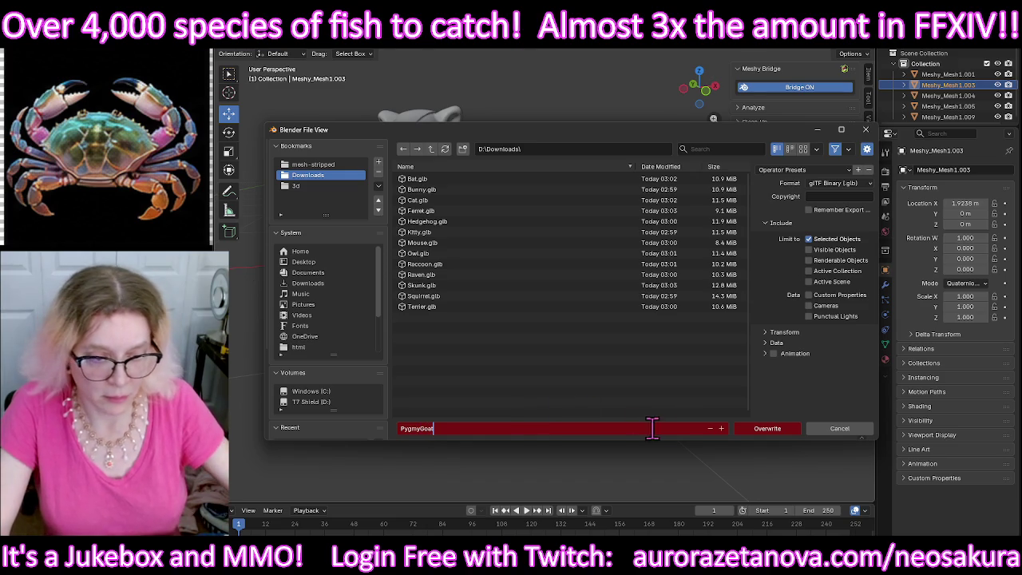
{"action": "left_click", "coordinate": [771, 431]}
{"action": "left_click", "coordinate": [770, 431]}
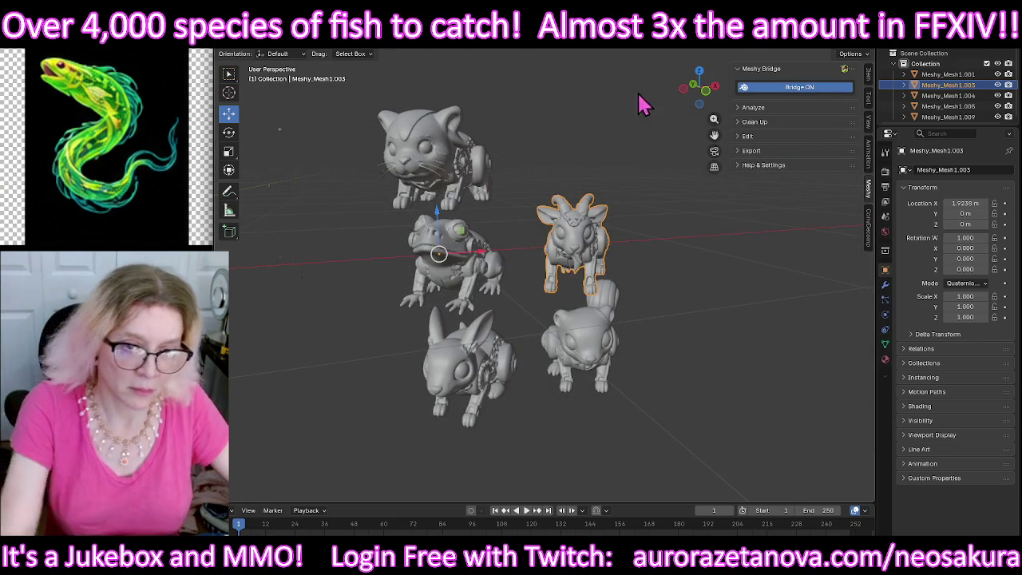
{"action": "key", "text": "Delete"}
{"action": "left_click", "coordinate": [484, 257]}
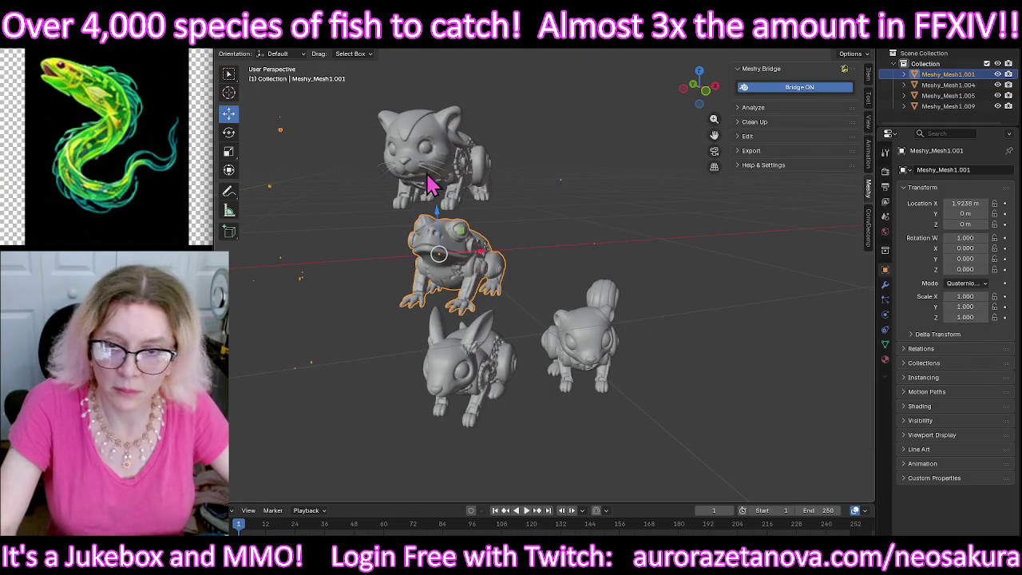
Step: Export the selected figurine as Muskrat.glb and delete it from the scene
{"action": "left_click", "coordinate": [471, 170]}
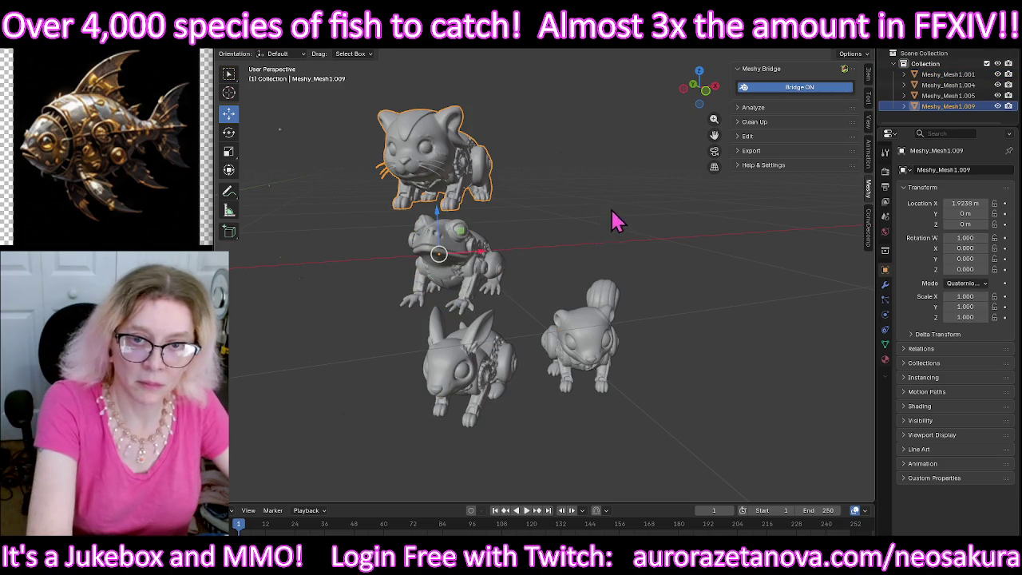
{"action": "left_click", "coordinate": [613, 204]}
{"action": "mouse_move", "coordinate": [490, 171]}
{"action": "middle_mouse_down"}
{"action": "mouse_move", "coordinate": [567, 201]}
{"action": "mouse_move", "coordinate": [511, 205]}
{"action": "mouse_move", "coordinate": [598, 164]}
{"action": "mouse_move", "coordinate": [668, 171]}
{"action": "mouse_move", "coordinate": [713, 191]}
{"action": "mouse_move", "coordinate": [737, 183]}
{"action": "mouse_move", "coordinate": [536, 199]}
{"action": "middle_mouse_up"}
{"action": "left_click", "coordinate": [526, 154]}
{"action": "mouse_move", "coordinate": [482, 229]}
{"action": "middle_mouse_down"}
{"action": "mouse_move", "coordinate": [538, 265]}
{"action": "mouse_move", "coordinate": [534, 251]}
{"action": "mouse_move", "coordinate": [495, 262]}
{"action": "middle_mouse_up"}
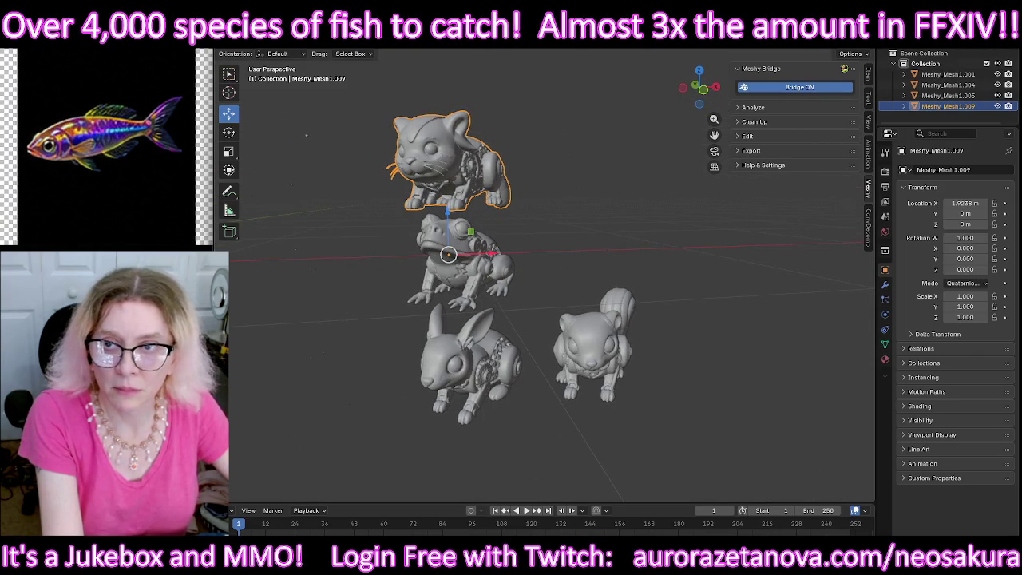
{"action": "left_click", "coordinate": [236, 38]}
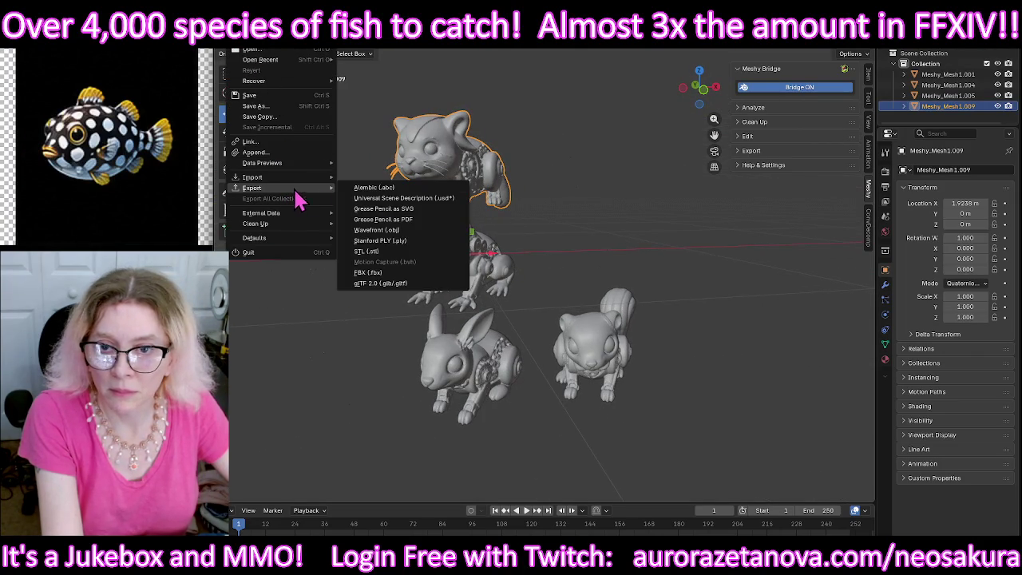
{"action": "left_click", "coordinate": [384, 284]}
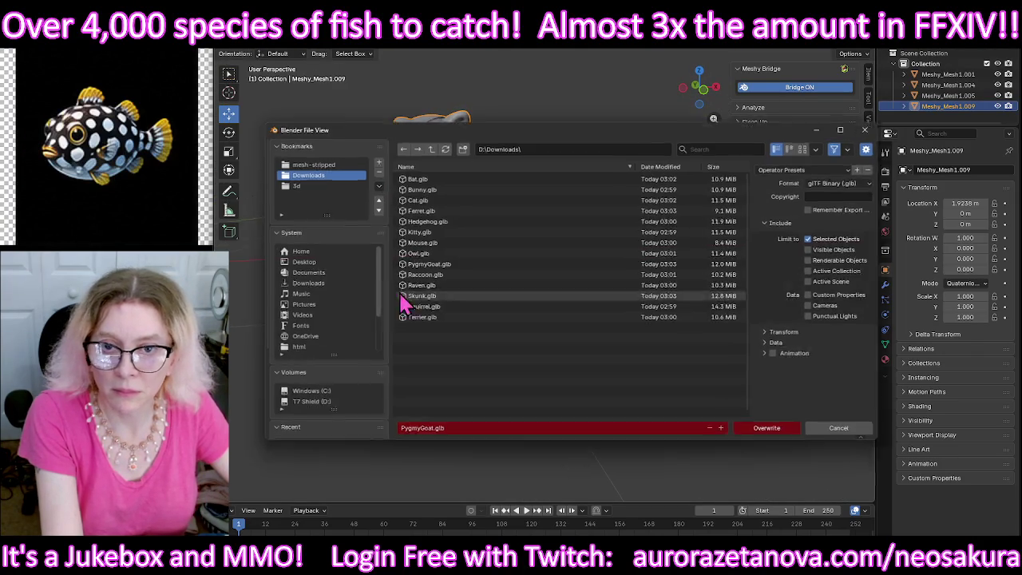
{"action": "left_click", "coordinate": [469, 428]}
{"action": "type", "text": "Muskra"}
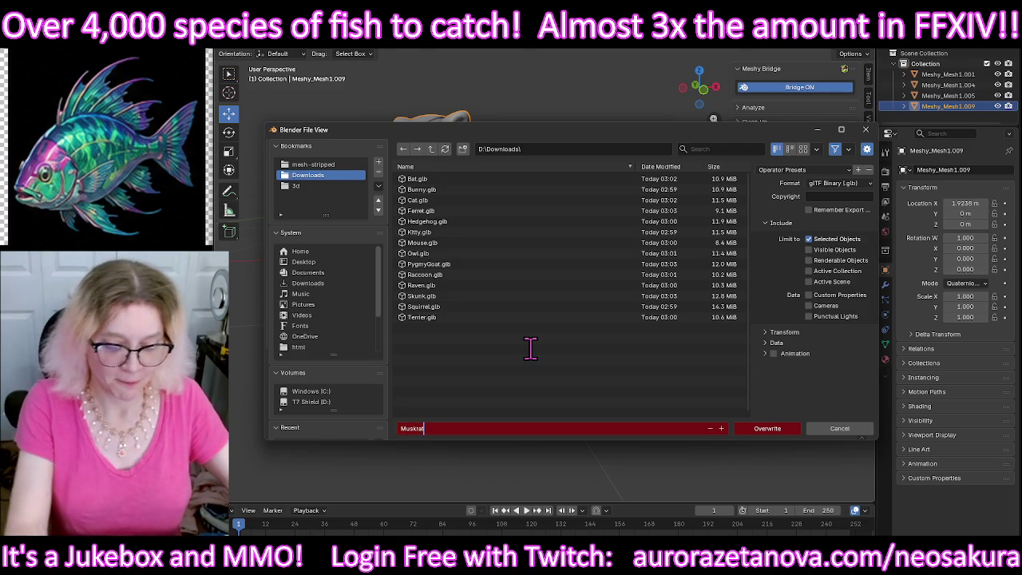
{"action": "type", "text": "t"}
{"action": "key", "text": "Return"}
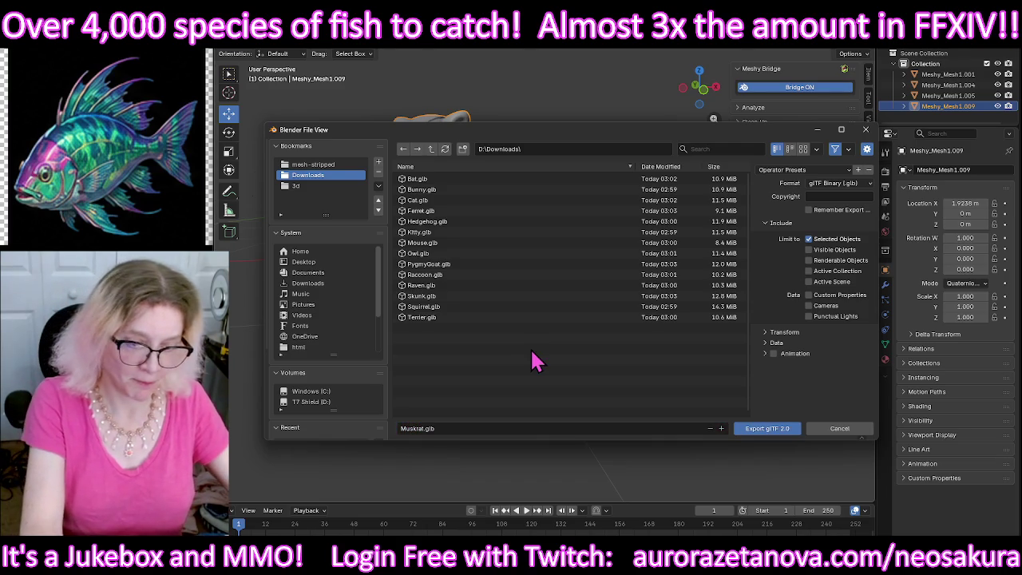
{"action": "left_click", "coordinate": [755, 431]}
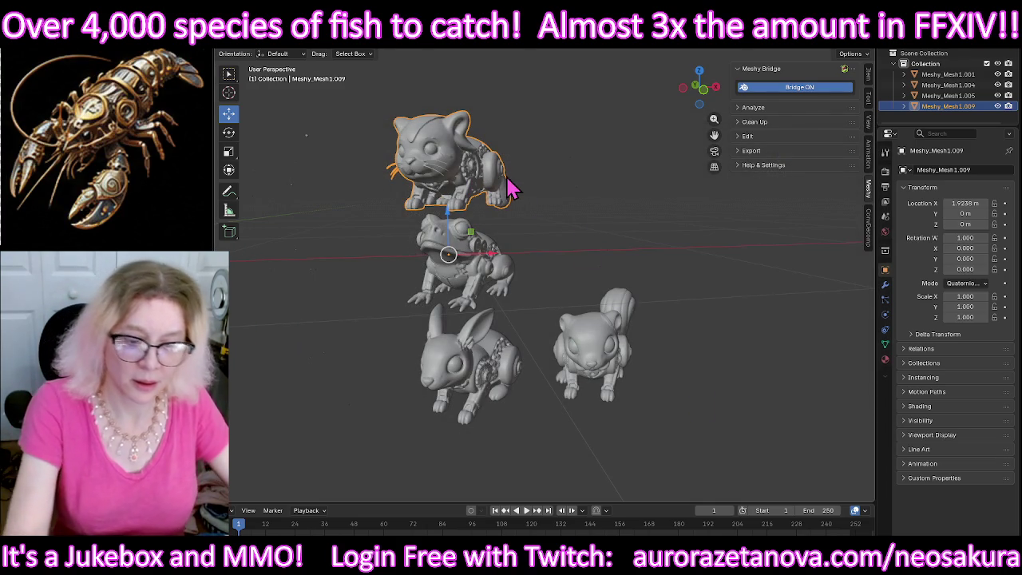
{"action": "key", "text": "Delete"}
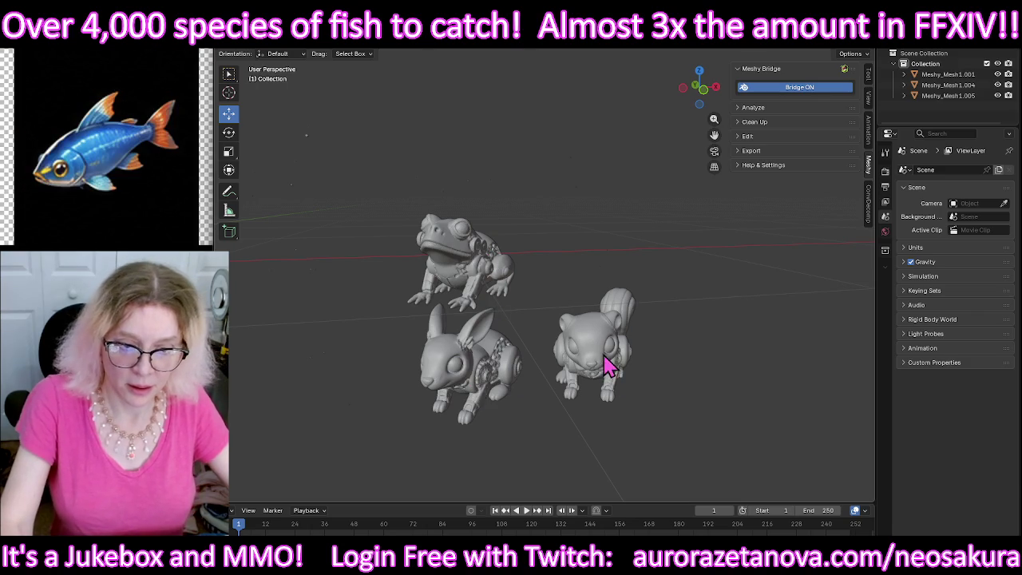
Step: Export the chipmunk figurine as Chipmunk.glb and delete it
{"action": "left_click", "coordinate": [604, 364]}
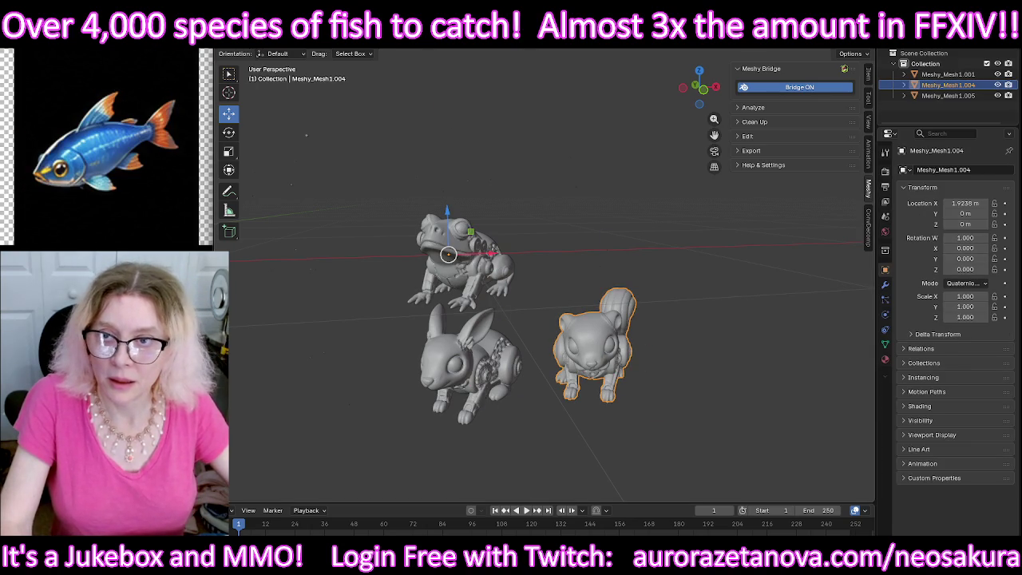
{"action": "left_click", "coordinate": [240, 41]}
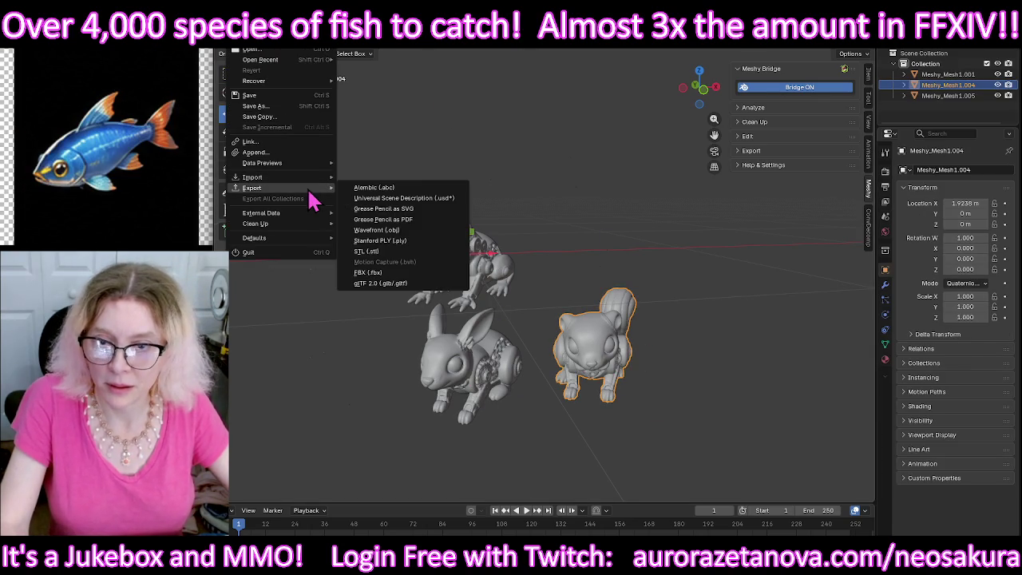
{"action": "left_click", "coordinate": [394, 283]}
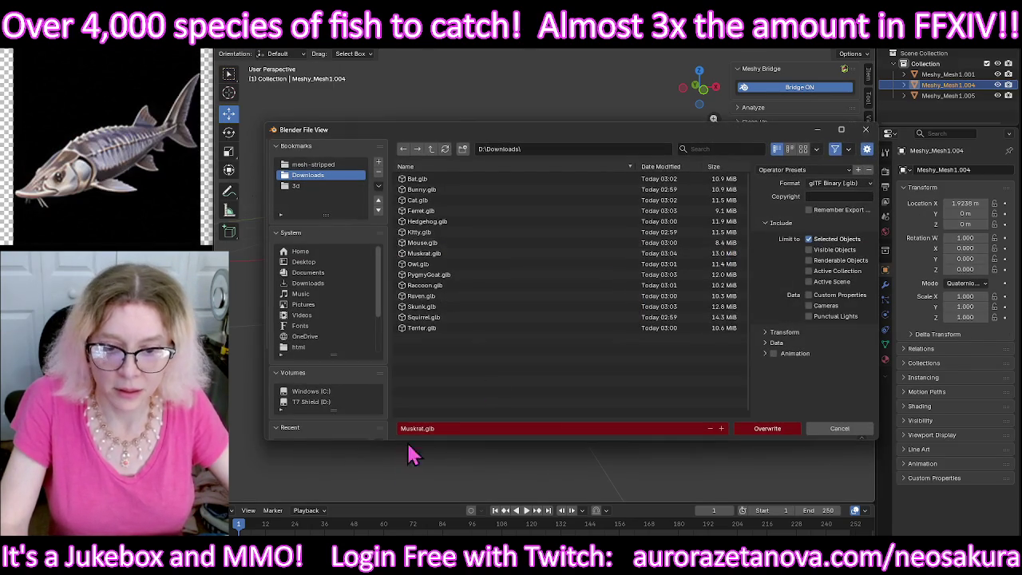
{"action": "left_click", "coordinate": [476, 428]}
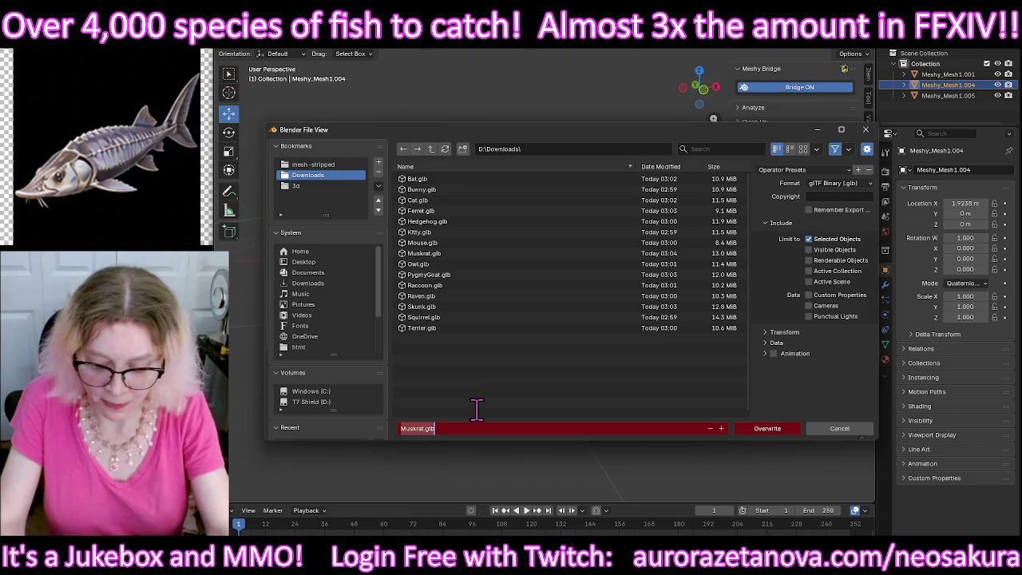
{"action": "type", "text": "cmunk"}
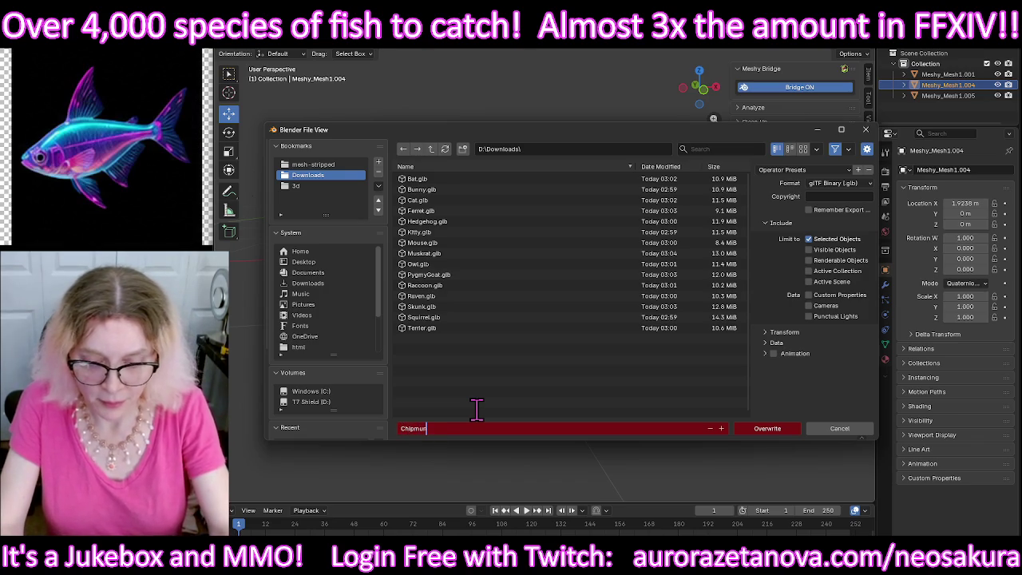
{"action": "key", "text": "Return"}
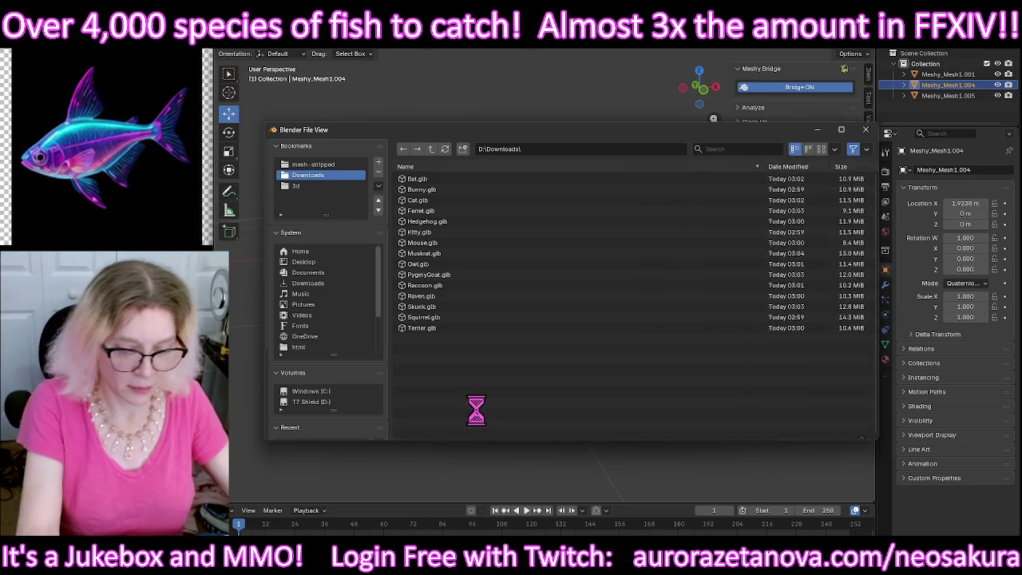
{"action": "key", "text": "Delete"}
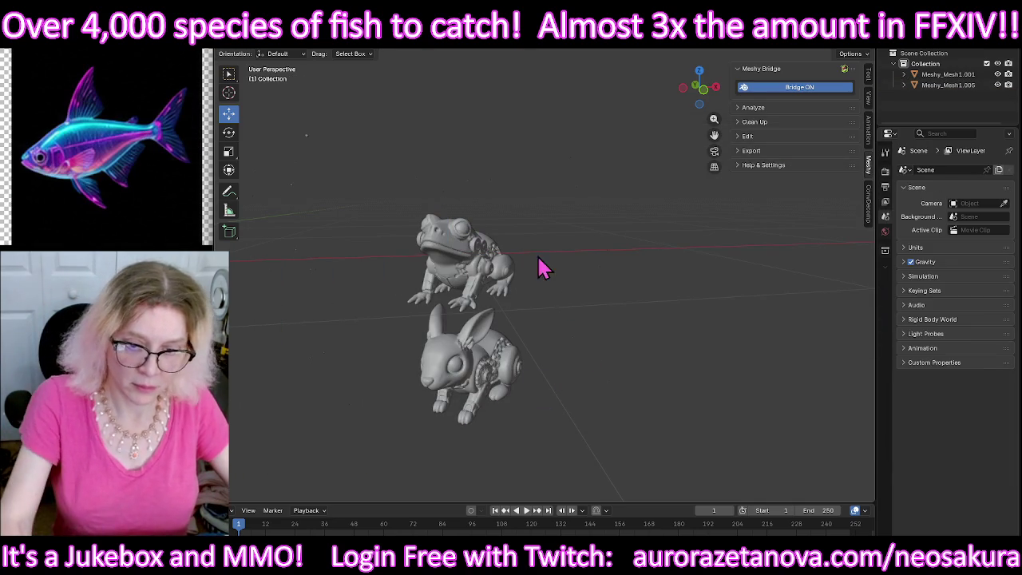
Step: Delete the rabbit figurine and turn the view to face the frog
{"action": "left_click", "coordinate": [487, 263]}
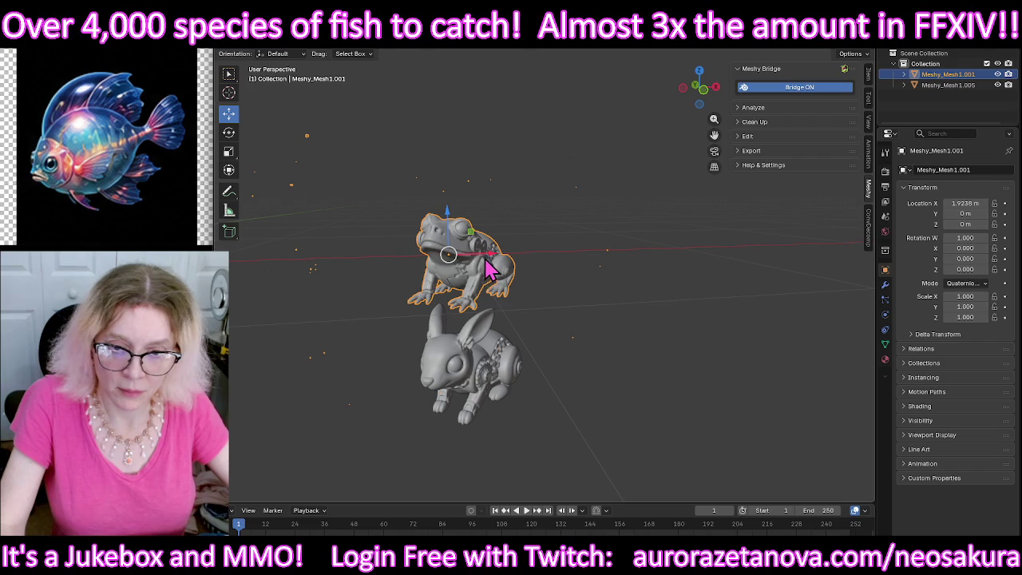
{"action": "left_click", "coordinate": [481, 411]}
{"action": "mouse_move", "coordinate": [483, 383]}
{"action": "middle_mouse_down"}
{"action": "mouse_move", "coordinate": [529, 365]}
{"action": "mouse_move", "coordinate": [403, 392]}
{"action": "mouse_move", "coordinate": [302, 375]}
{"action": "mouse_move", "coordinate": [247, 336]}
{"action": "mouse_move", "coordinate": [240, 354]}
{"action": "mouse_move", "coordinate": [279, 367]}
{"action": "mouse_move", "coordinate": [527, 369]}
{"action": "middle_mouse_up"}
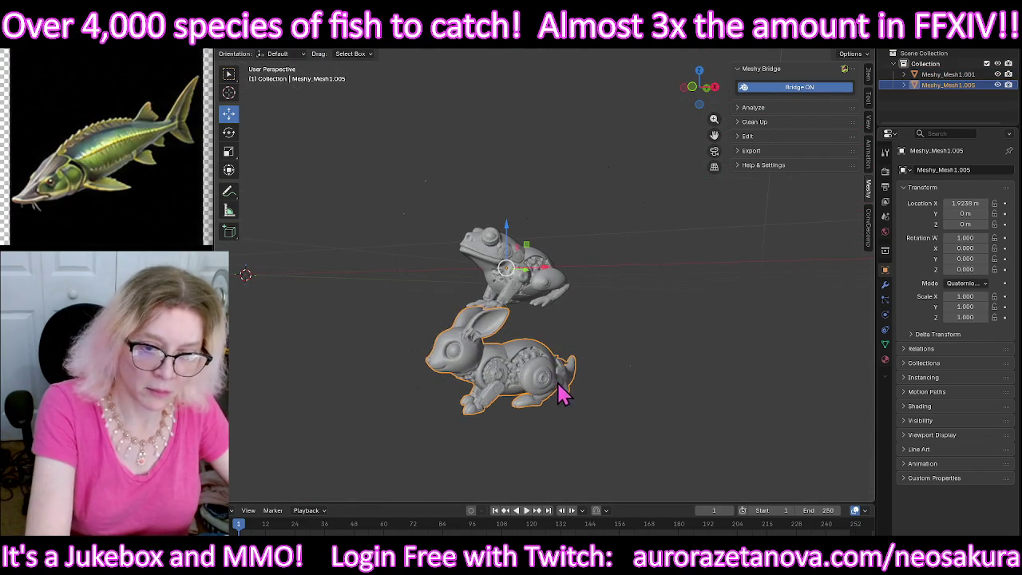
{"action": "key", "text": "Delete"}
{"action": "middle_click_drag", "start_coordinate": [456, 324], "coordinate": [532, 346]}
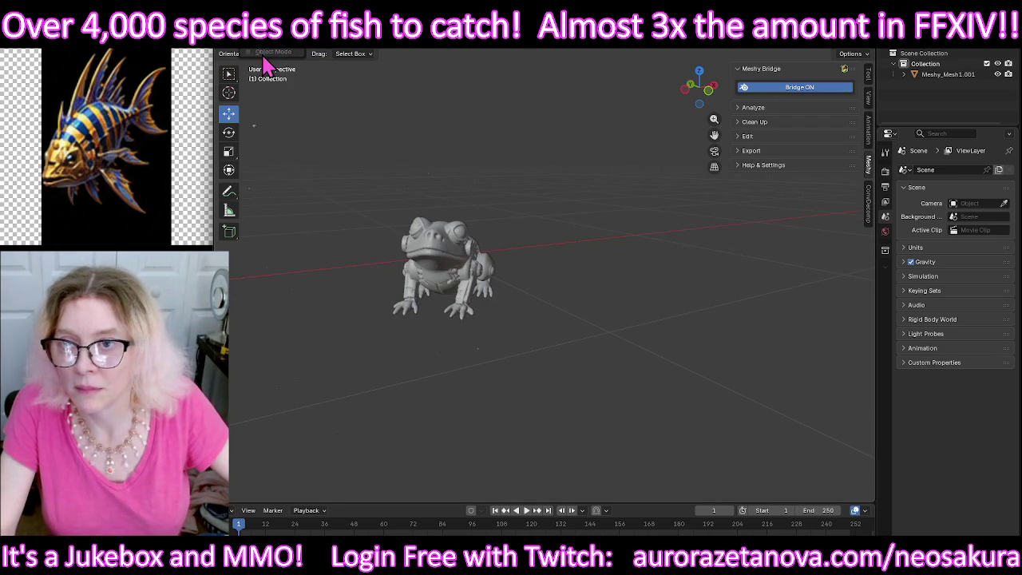
Step: Separate the frog's linked mesh into its own object and select it in Object Mode
{"action": "left_click", "coordinate": [445, 279]}
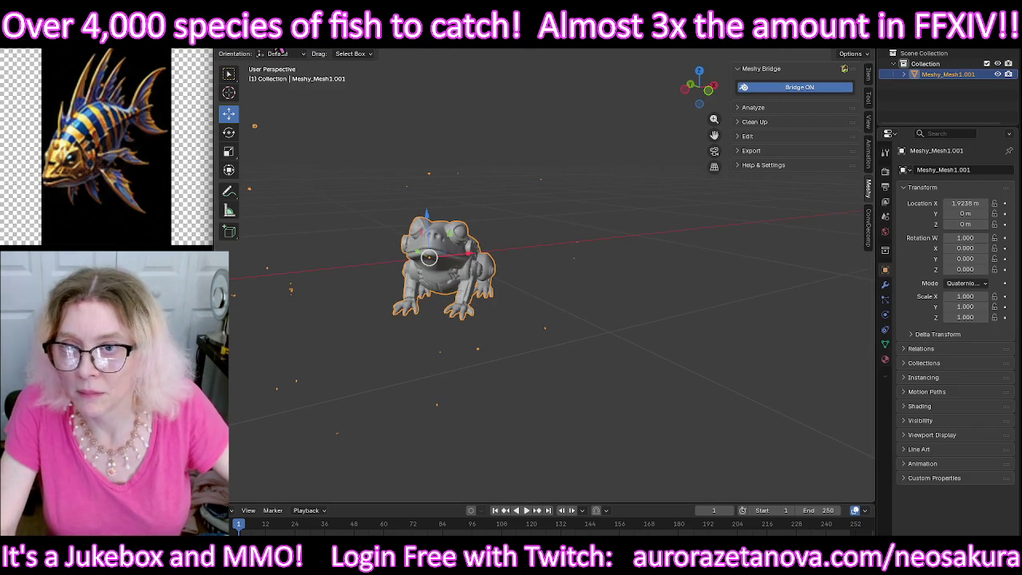
{"action": "left_click", "coordinate": [282, 52]}
{"action": "left_click", "coordinate": [270, 63]}
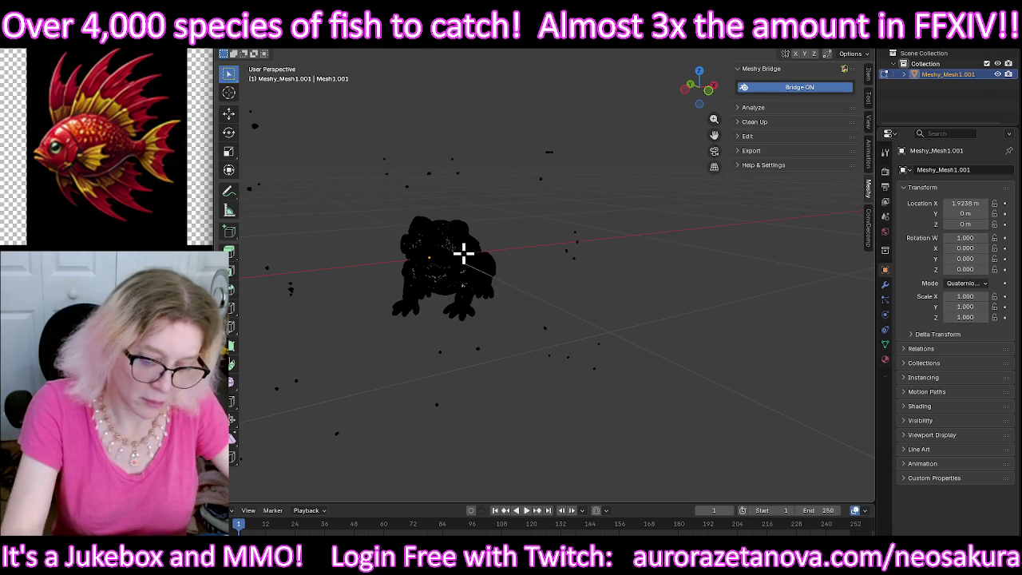
{"action": "key", "text": "ctrl+l"}
{"action": "key", "text": "p"}
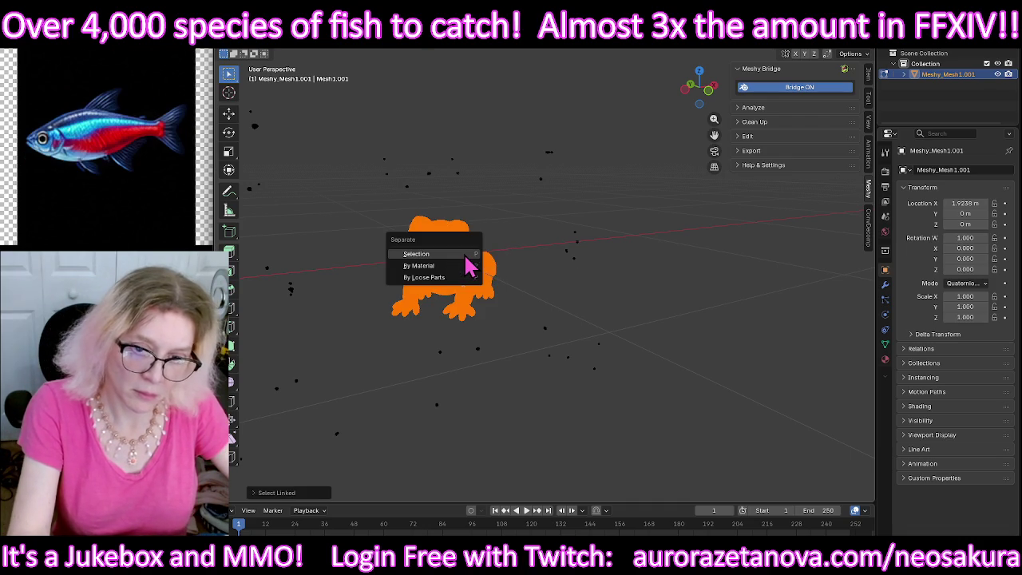
{"action": "left_click", "coordinate": [466, 256]}
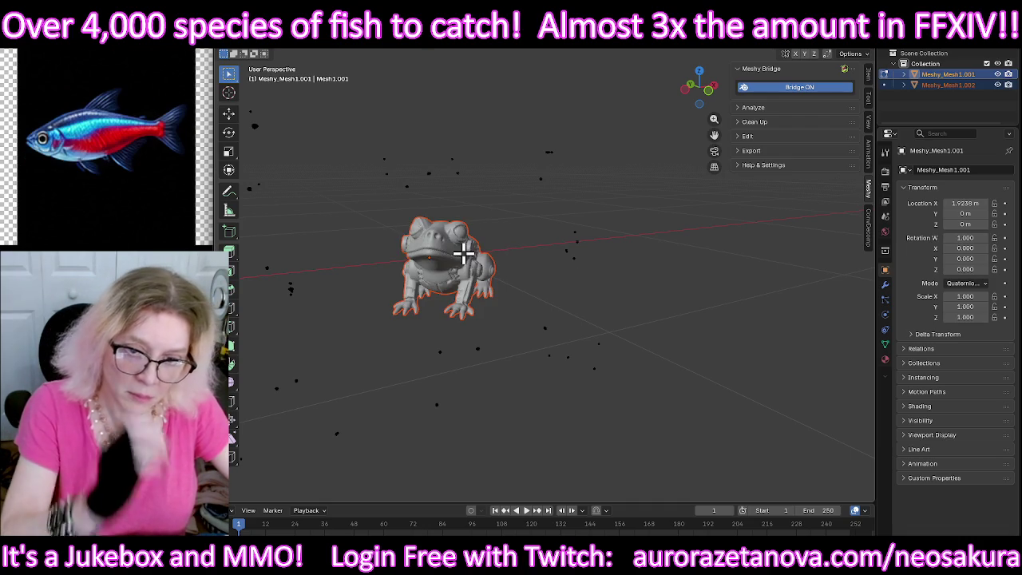
{"action": "left_click", "coordinate": [264, 54]}
{"action": "left_click", "coordinate": [270, 52]}
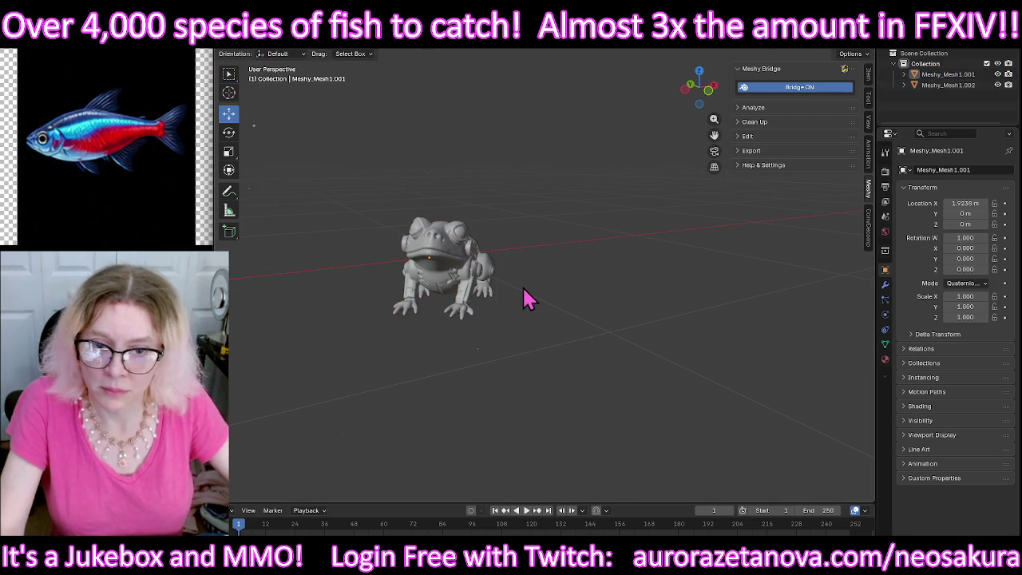
{"action": "left_click", "coordinate": [489, 287]}
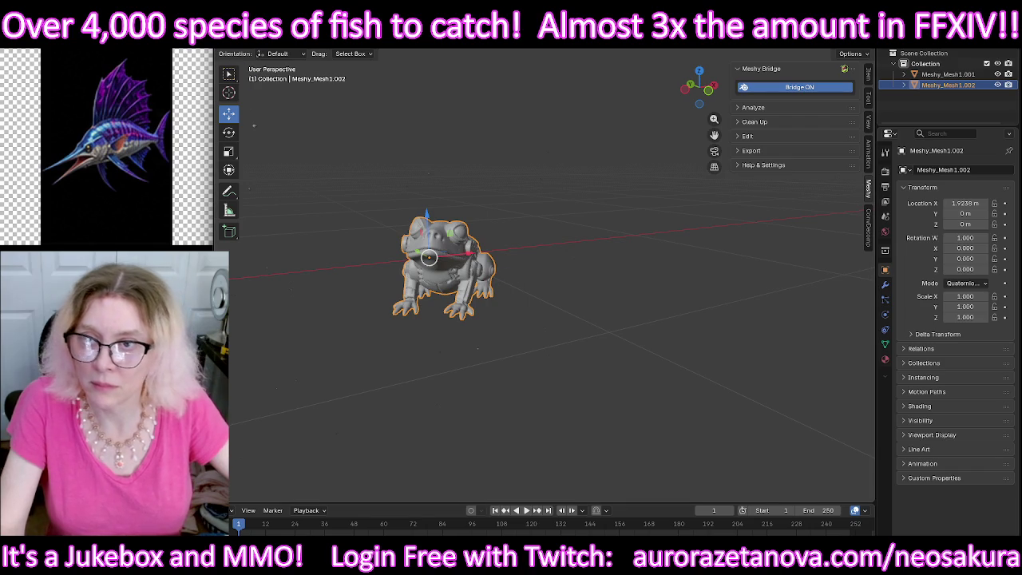
Step: Export the frog as Frog.glb, then quit Blender
{"action": "left_click", "coordinate": [235, 40]}
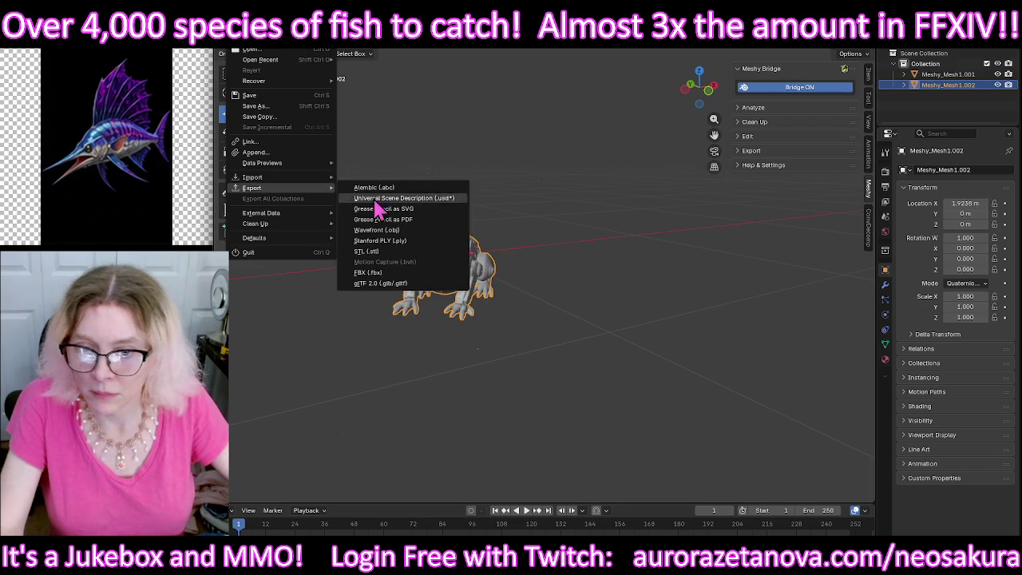
{"action": "left_click", "coordinate": [374, 283]}
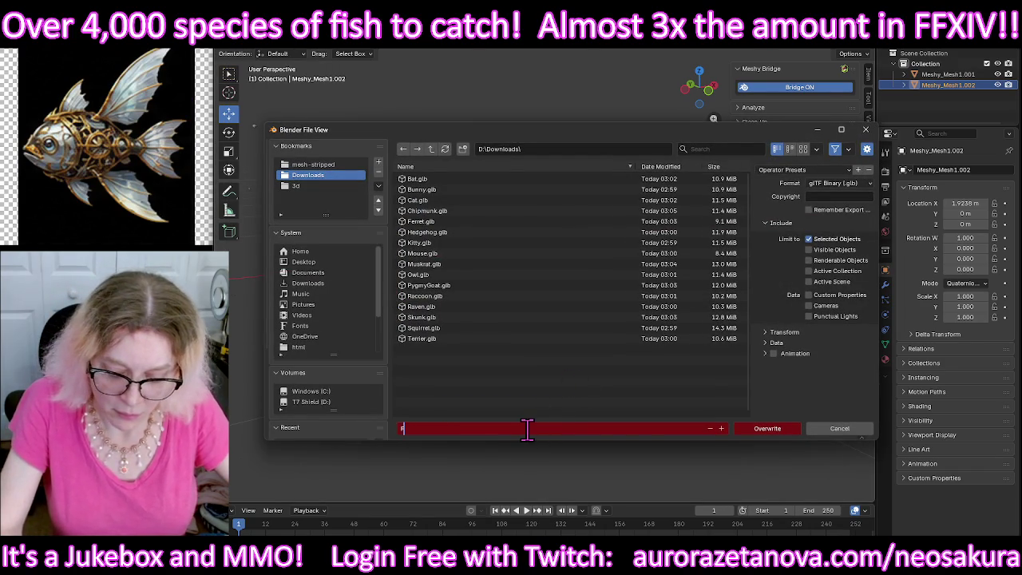
{"action": "type", "text": "rog"}
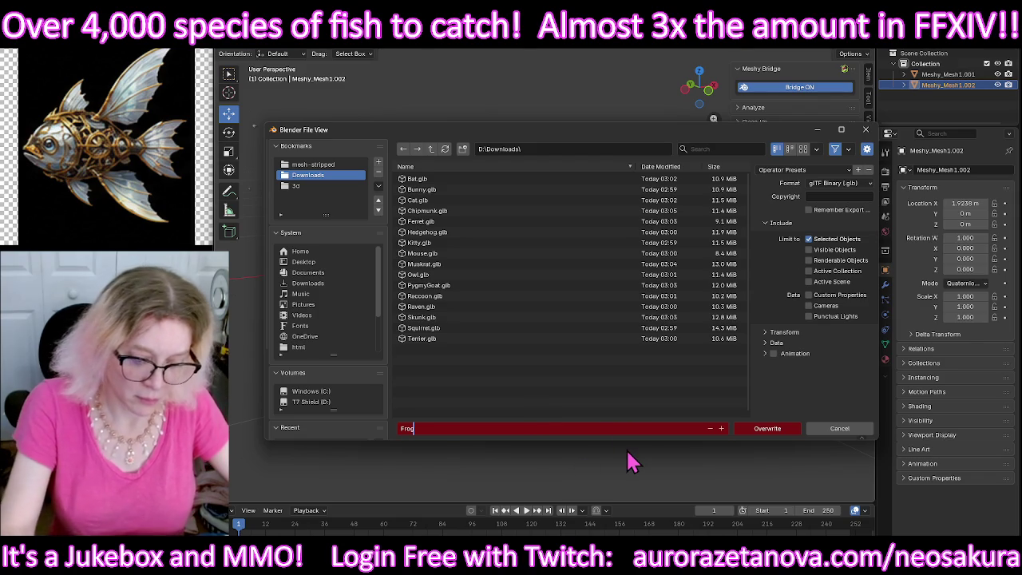
{"action": "key", "text": "Return"}
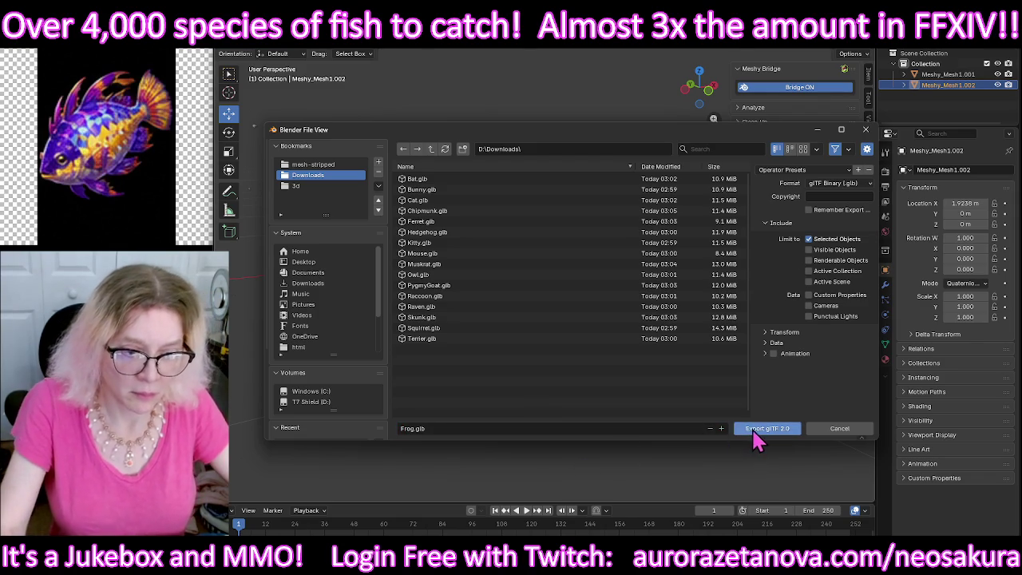
{"action": "left_click", "coordinate": [755, 429]}
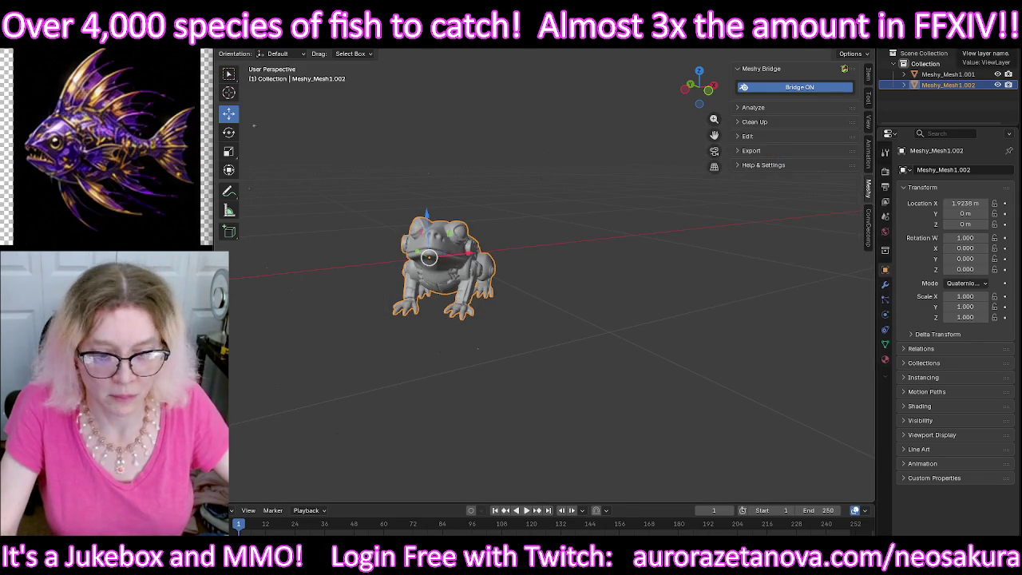
{"action": "key", "text": "ctrl+q"}
{"action": "left_click", "coordinate": [630, 301]}
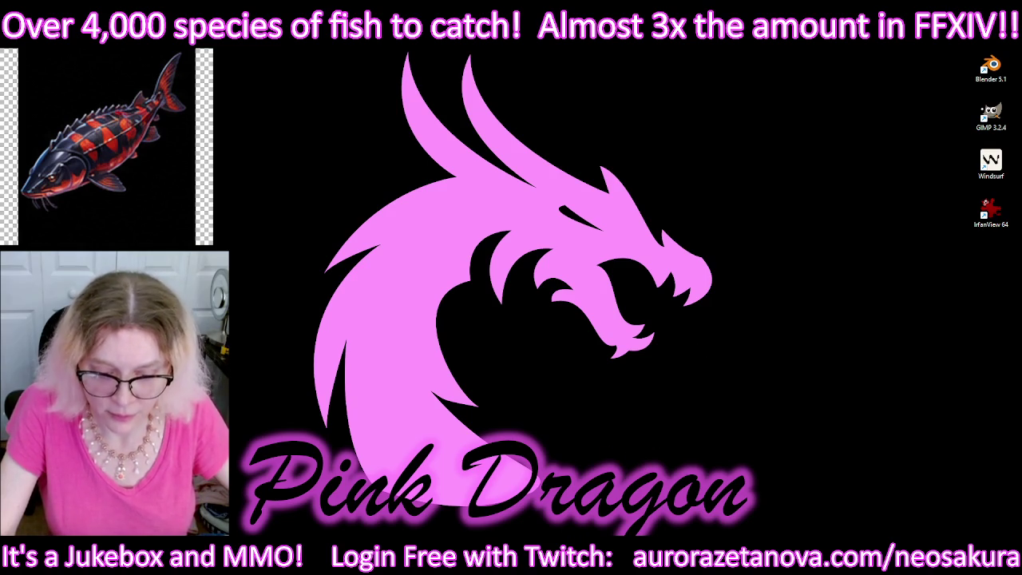
Step: Switch past the coding assistant window to the Meshy browser window
{"action": "key", "text": "alt+Tab"}
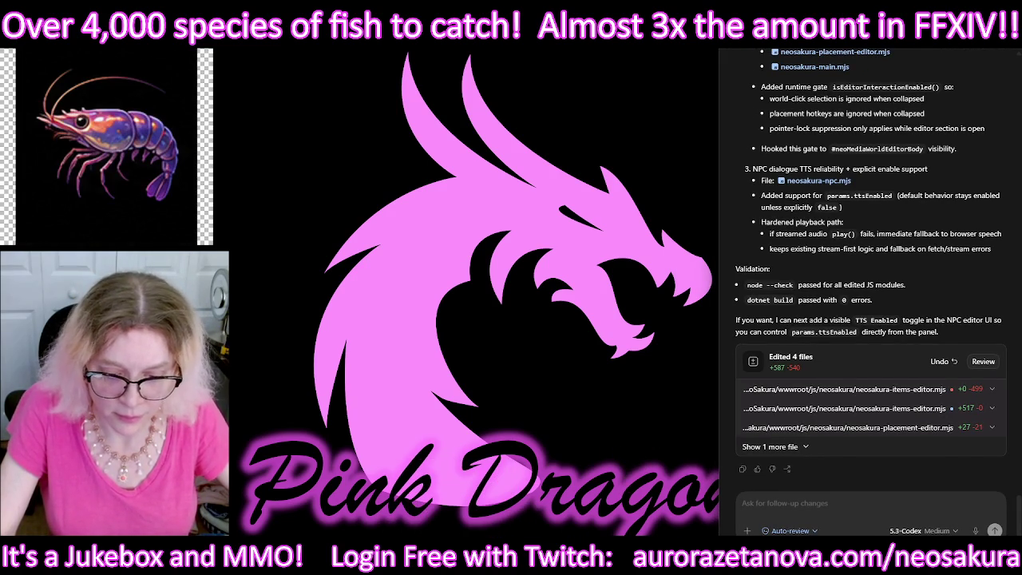
{"action": "key", "text": "alt+Tab"}
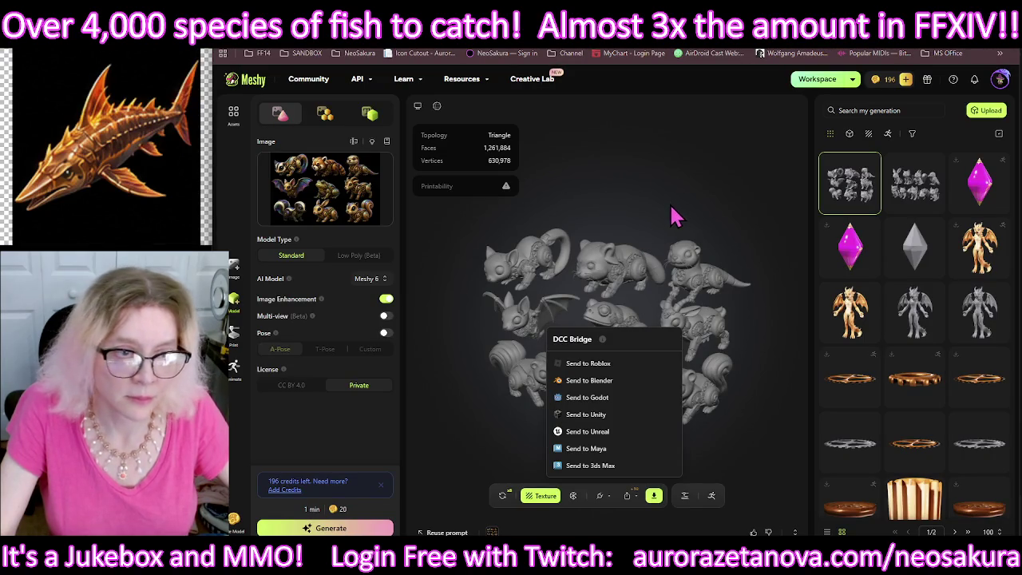
Step: Upload Bat.glb from Downloads to Meshy with a Private license
{"action": "left_click", "coordinate": [981, 120]}
{"action": "left_click", "coordinate": [765, 261]}
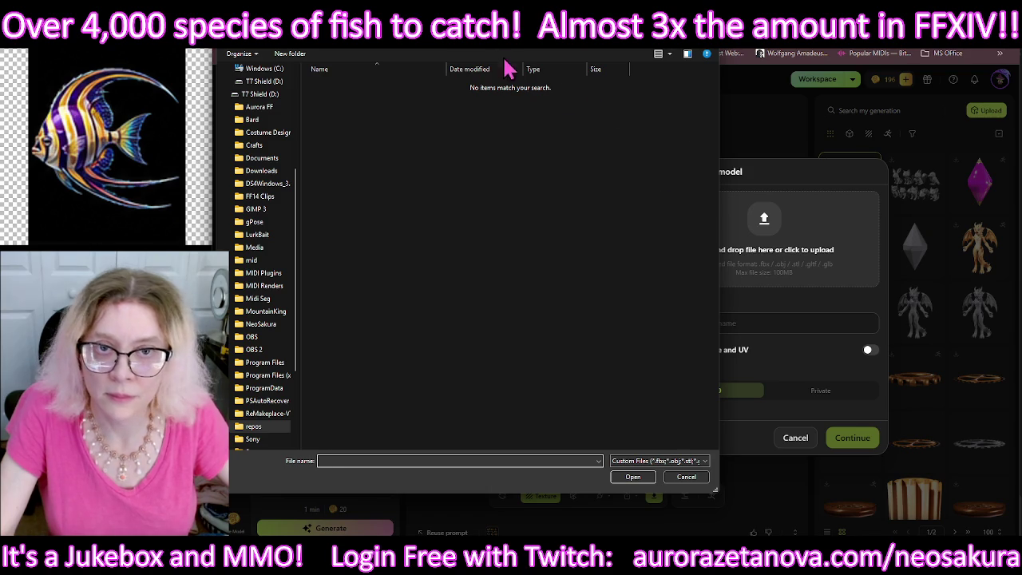
{"action": "left_click", "coordinate": [277, 173]}
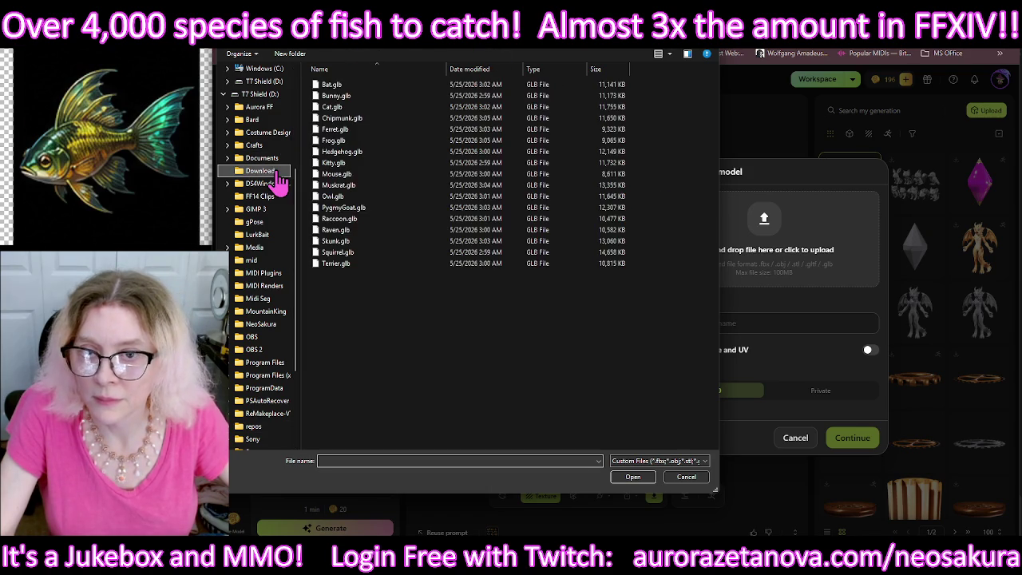
{"action": "double_click", "coordinate": [421, 86]}
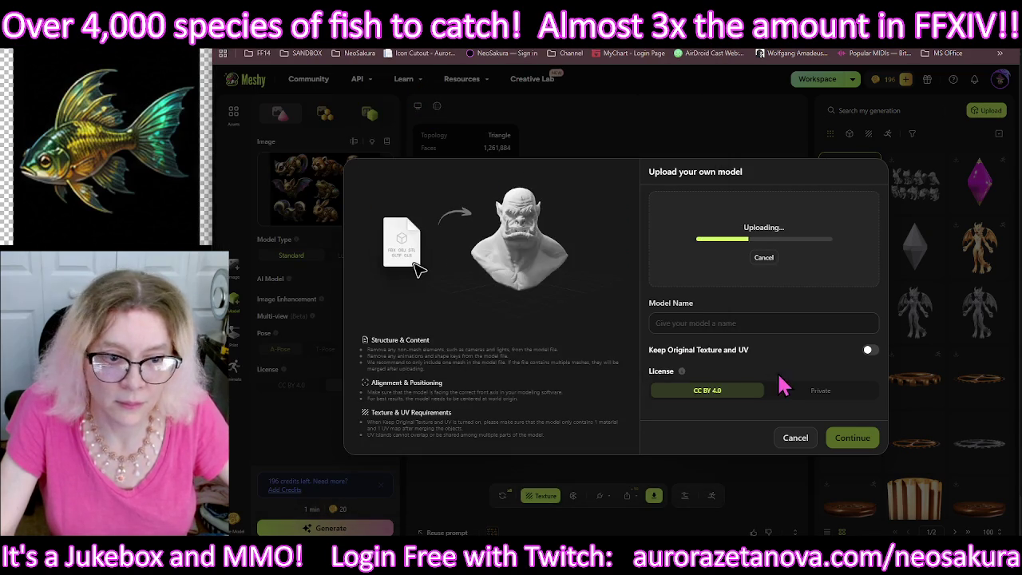
{"action": "left_click", "coordinate": [830, 391]}
{"action": "left_click", "coordinate": [842, 451]}
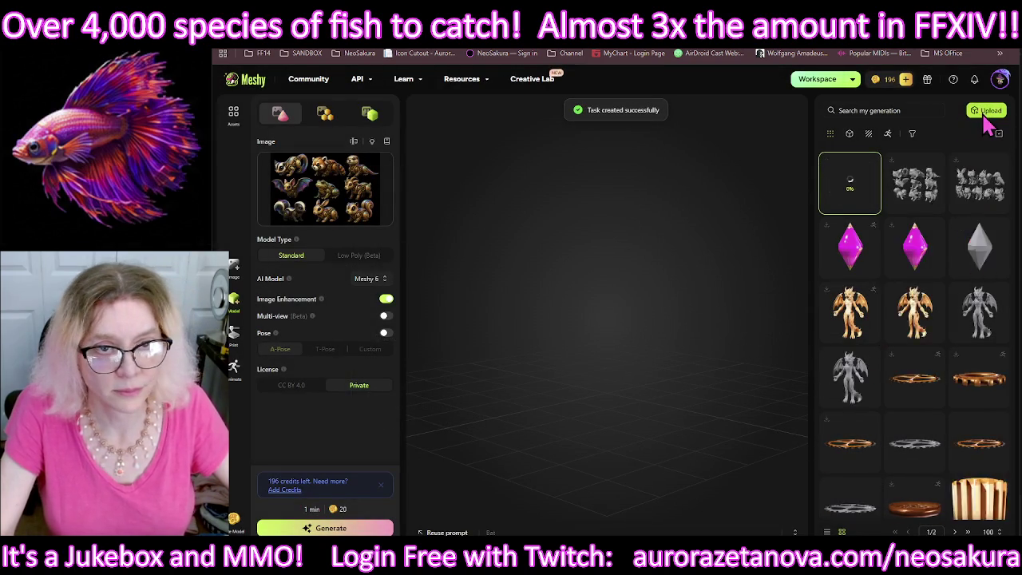
Step: Upload Bunny.glb from Downloads to the Meshy library
{"action": "left_click", "coordinate": [986, 112]}
{"action": "left_click", "coordinate": [818, 240]}
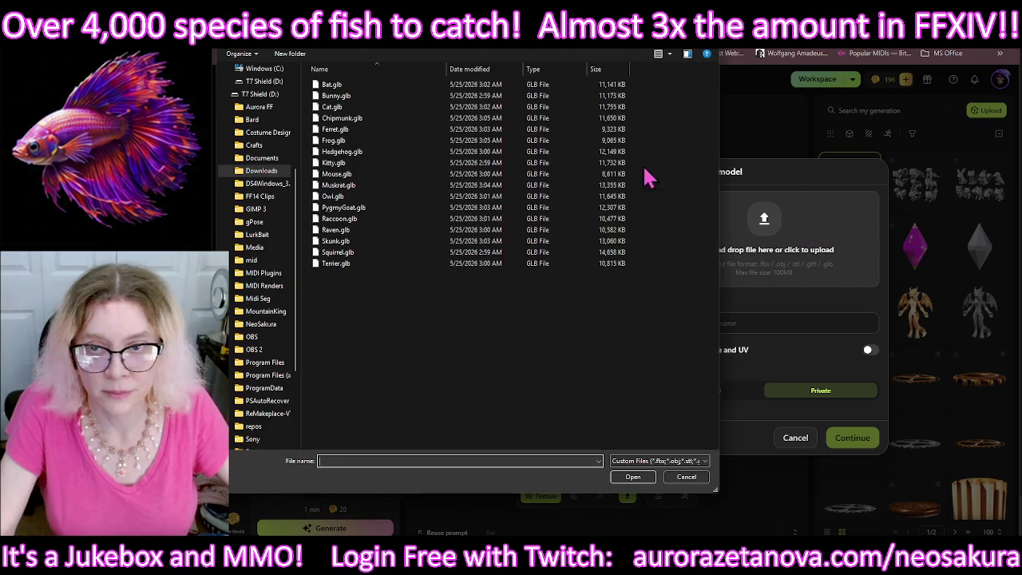
{"action": "double_click", "coordinate": [463, 96]}
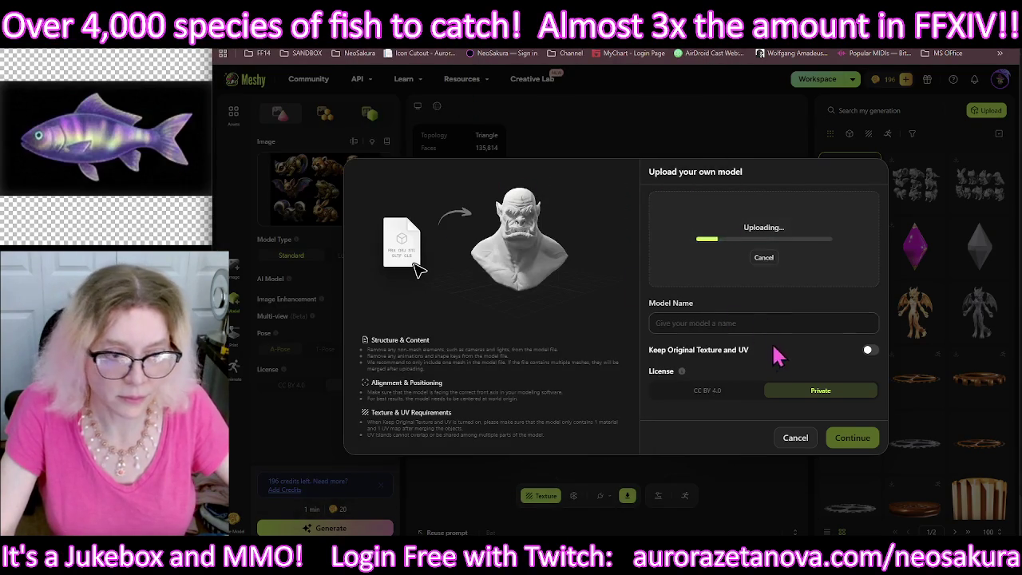
{"action": "left_click", "coordinate": [862, 446]}
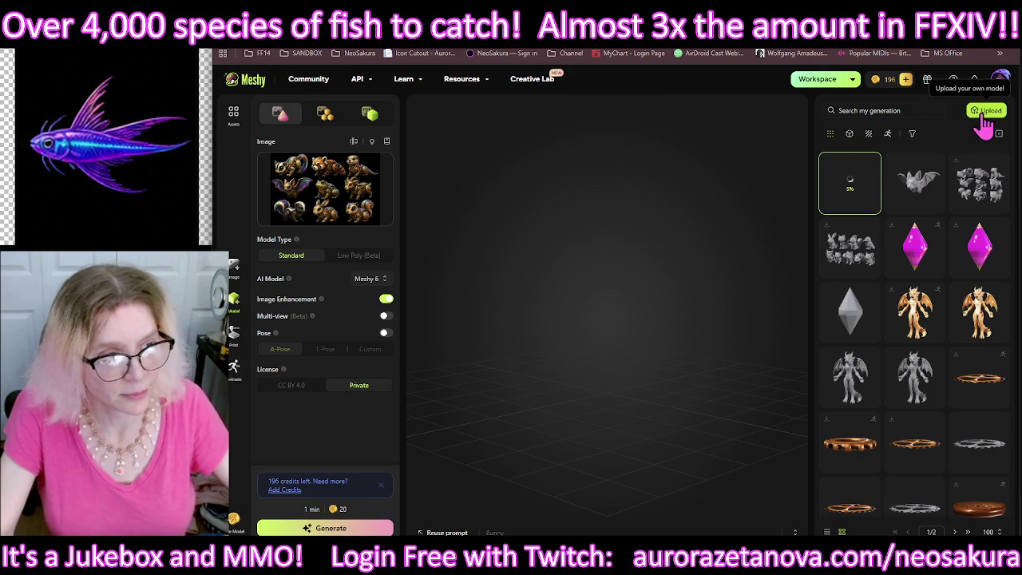
{"action": "left_click", "coordinate": [986, 112]}
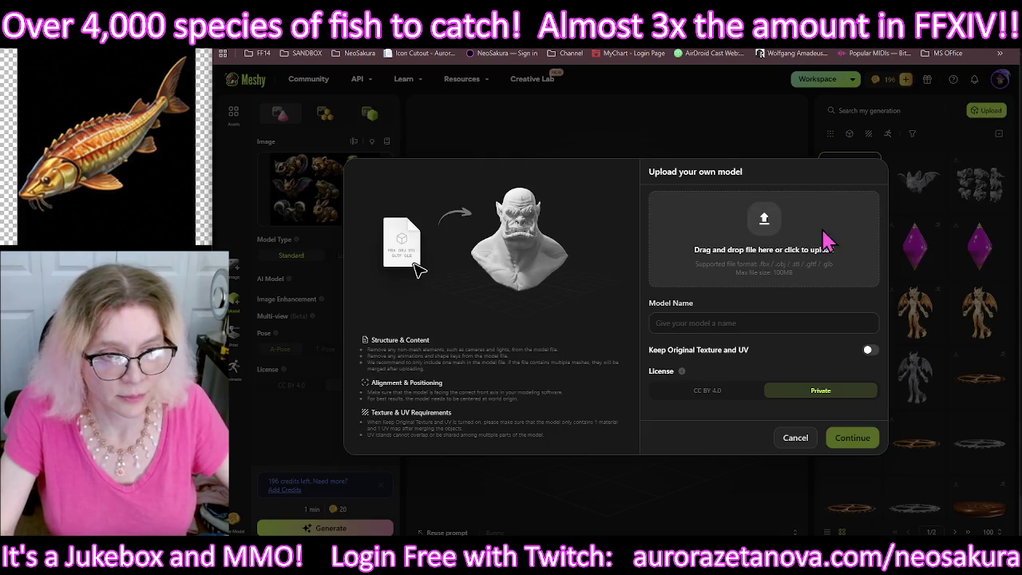
Step: Upload Cat.glb and Chipmunk.glb to the Meshy library
{"action": "left_click", "coordinate": [826, 236]}
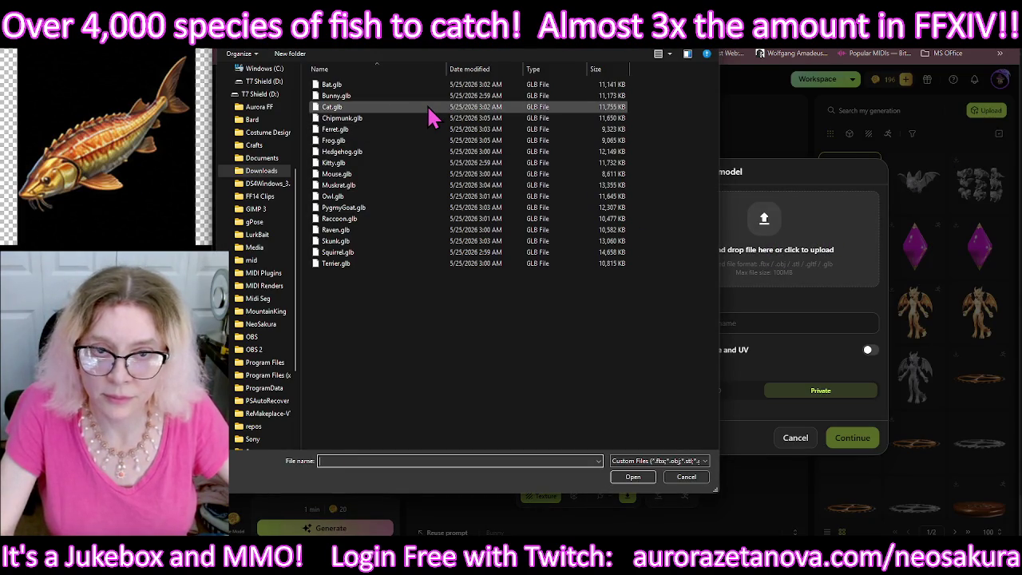
{"action": "double_click", "coordinate": [427, 105]}
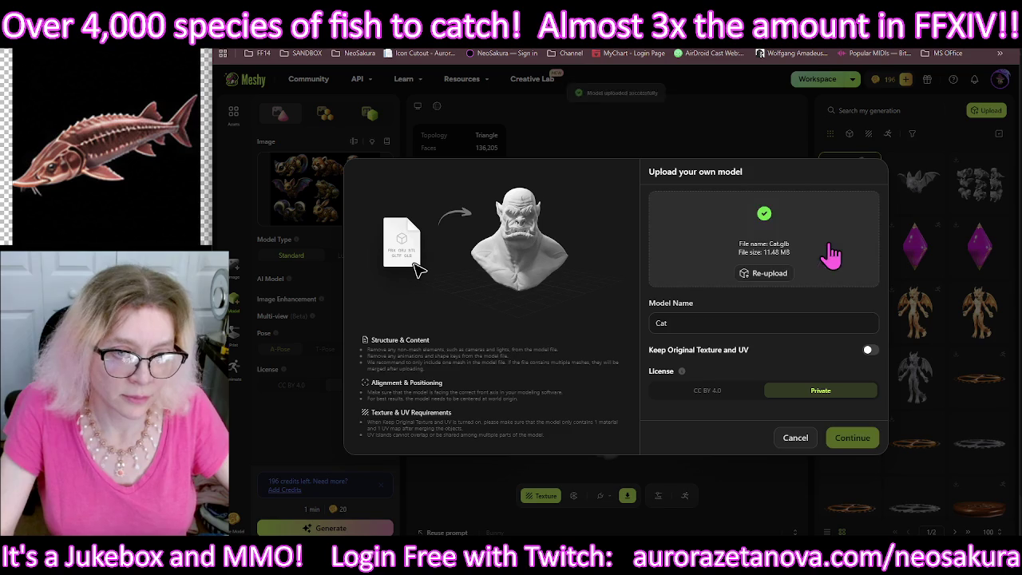
{"action": "left_click", "coordinate": [852, 441]}
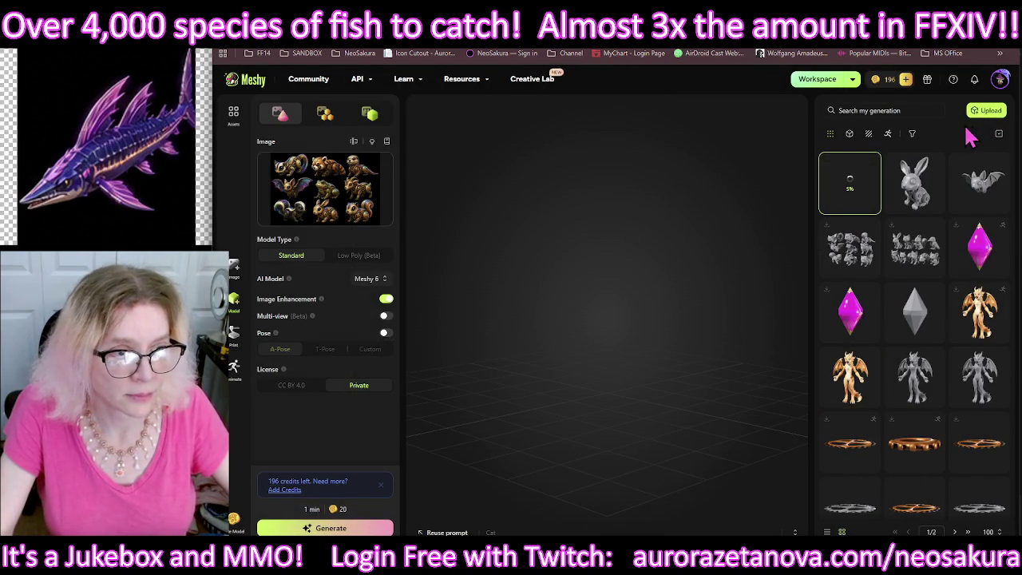
{"action": "left_click", "coordinate": [990, 112]}
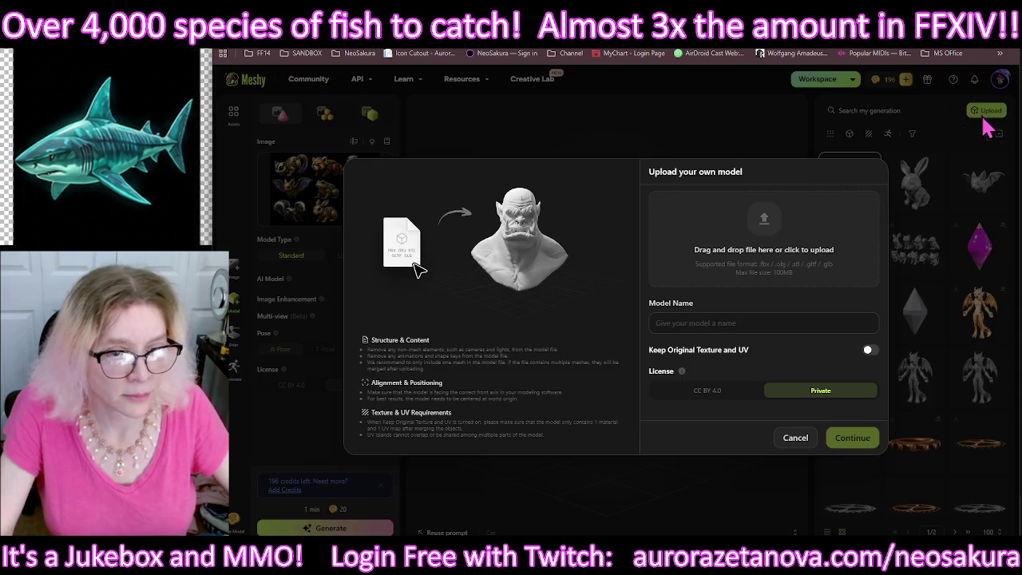
{"action": "left_click", "coordinate": [819, 240]}
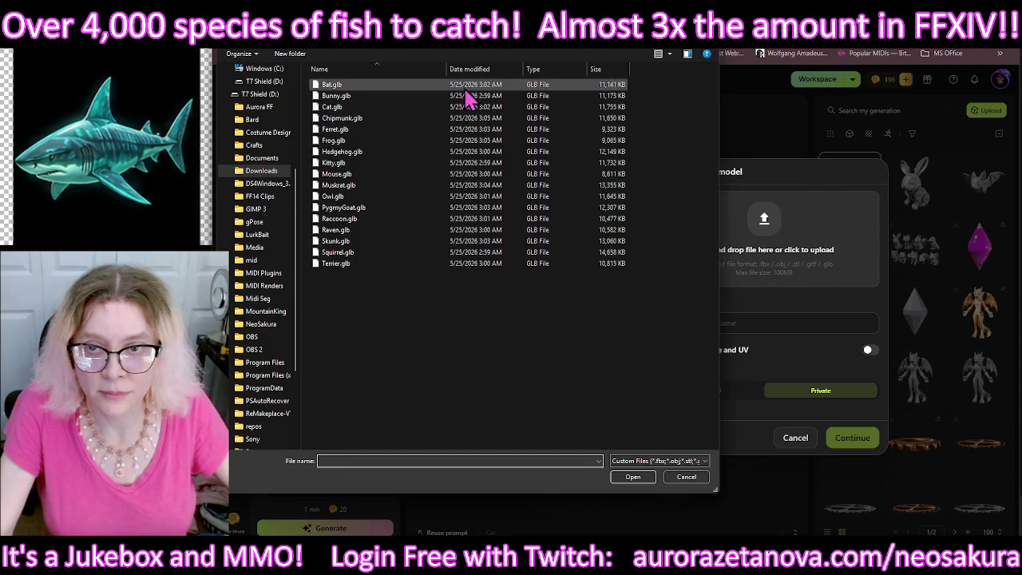
{"action": "double_click", "coordinate": [459, 118]}
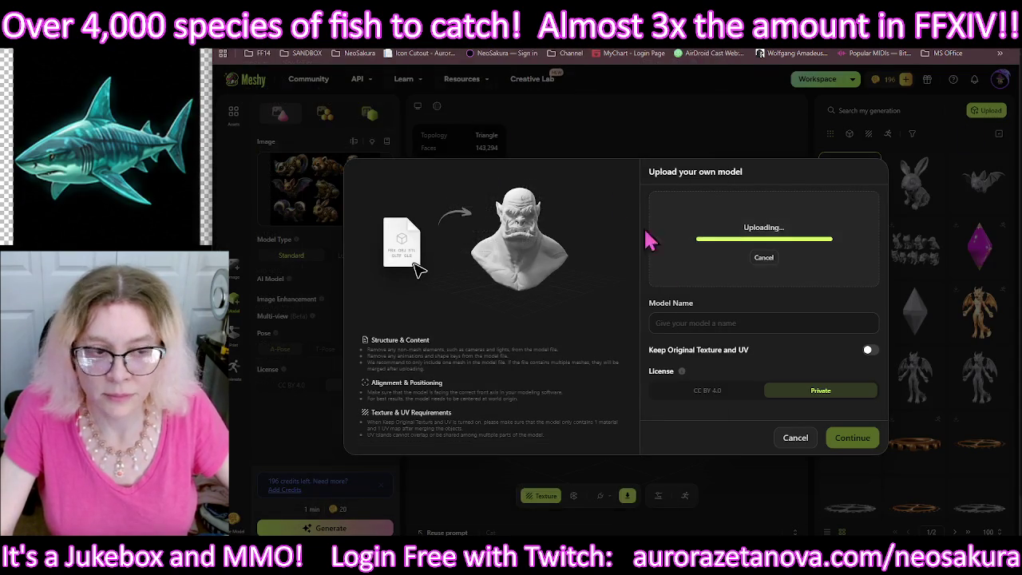
{"action": "left_click", "coordinate": [867, 441]}
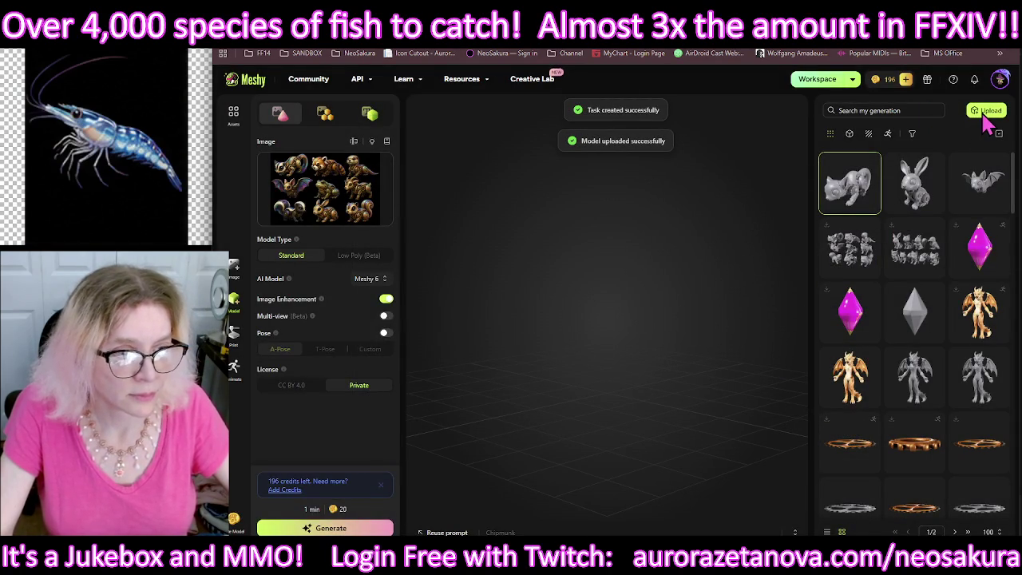
Step: Upload Ferret.glb and Frog.glb to the Meshy library
{"action": "left_click", "coordinate": [977, 123]}
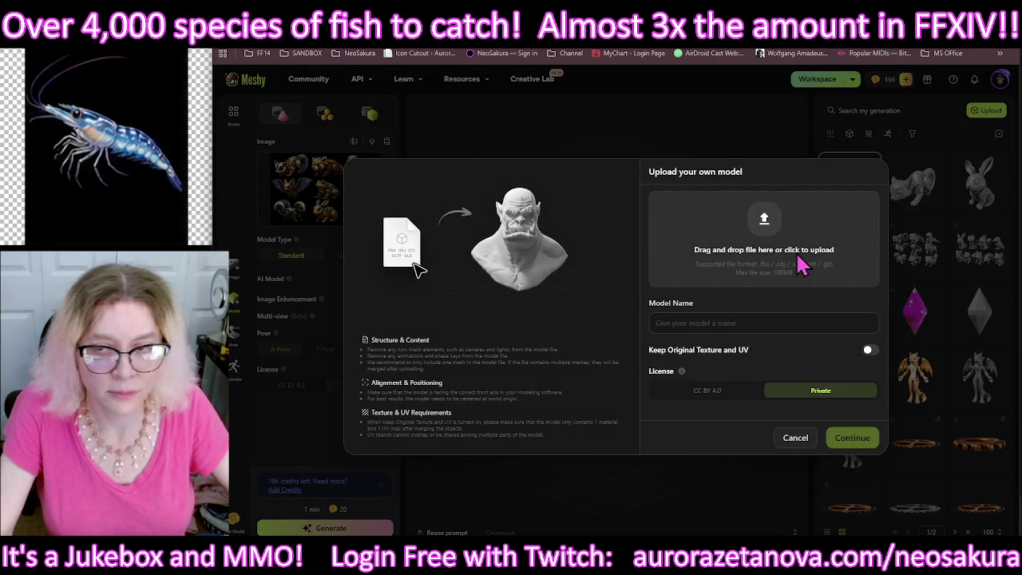
{"action": "left_click", "coordinate": [798, 268]}
{"action": "left_click", "coordinate": [432, 133]}
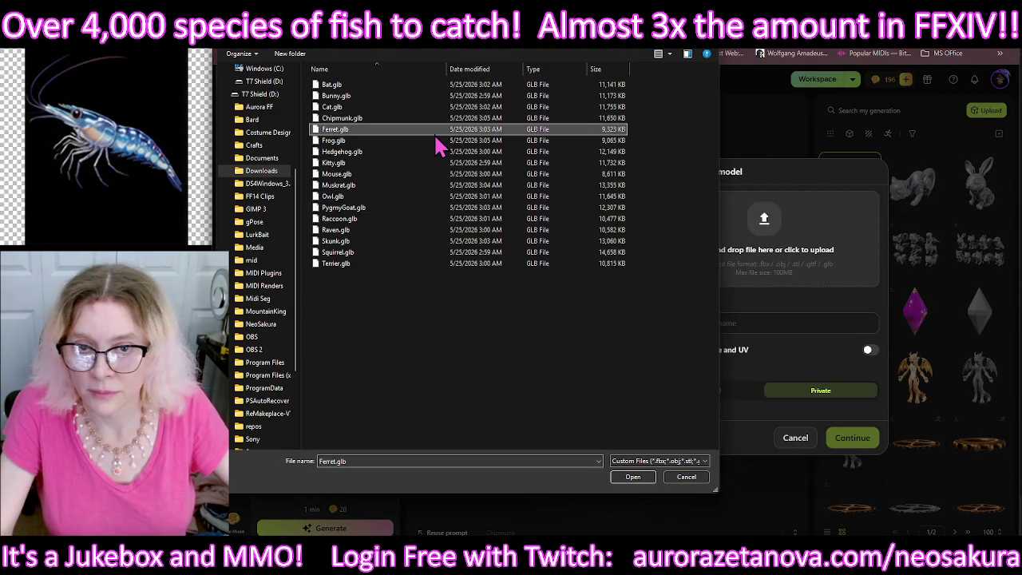
{"action": "double_click", "coordinate": [438, 131]}
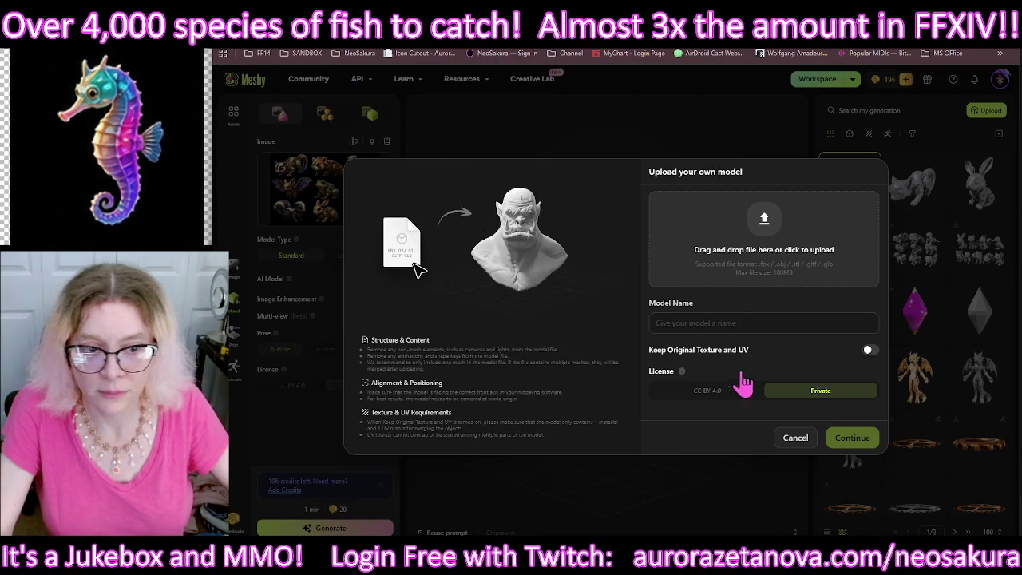
{"action": "left_click", "coordinate": [852, 440]}
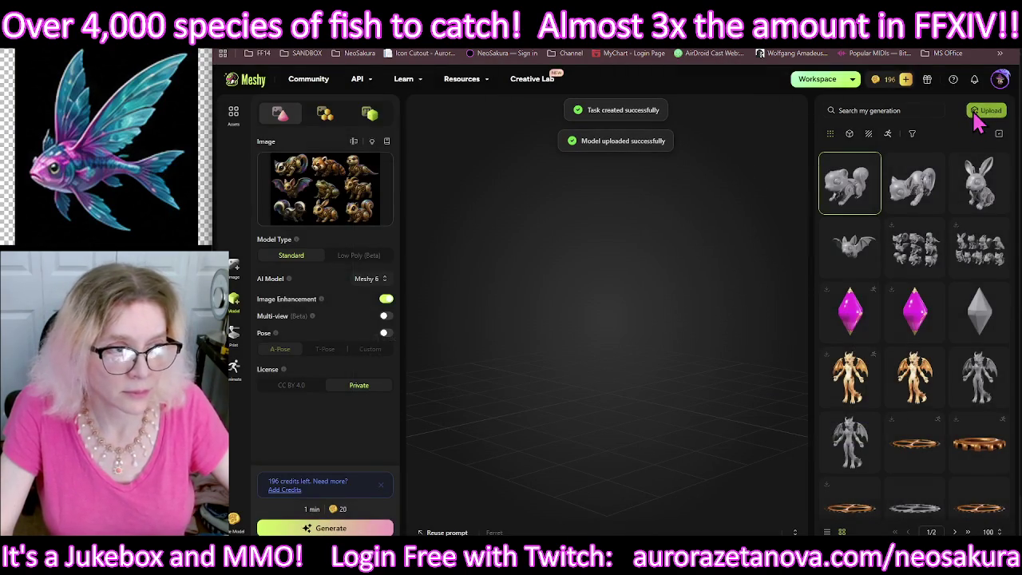
{"action": "left_click", "coordinate": [984, 110]}
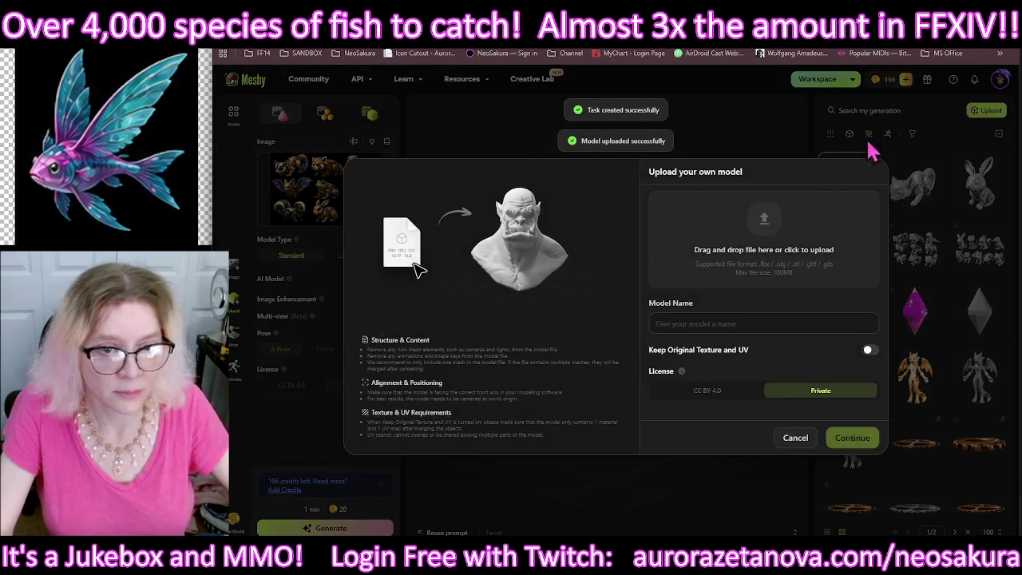
{"action": "left_click", "coordinate": [790, 233]}
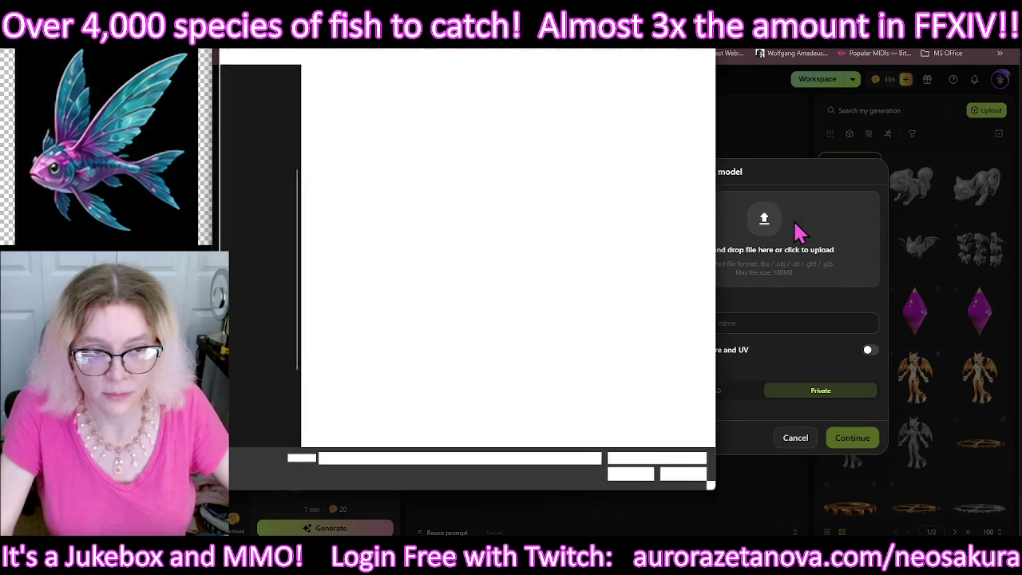
{"action": "double_click", "coordinate": [424, 140]}
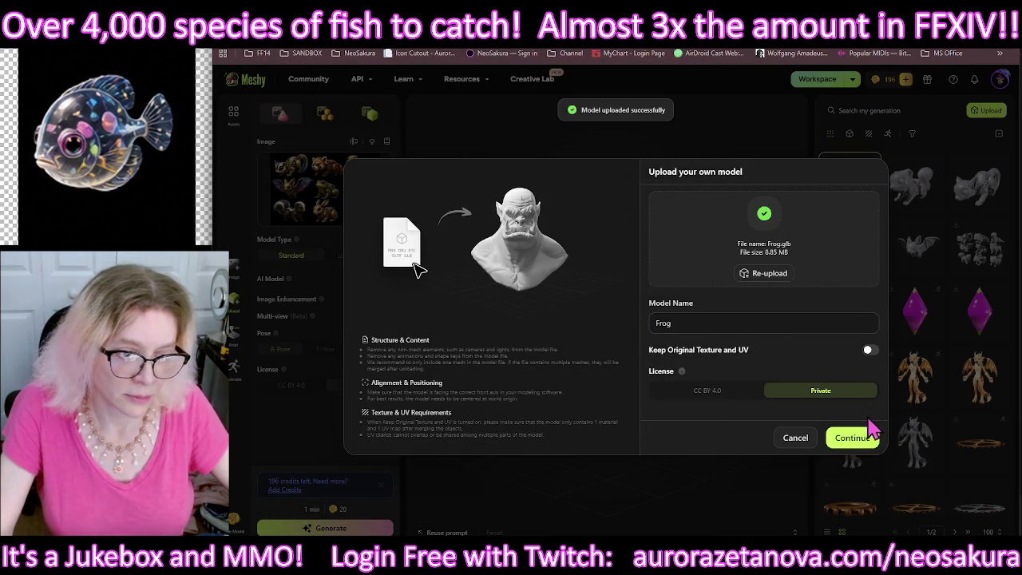
{"action": "left_click", "coordinate": [864, 442]}
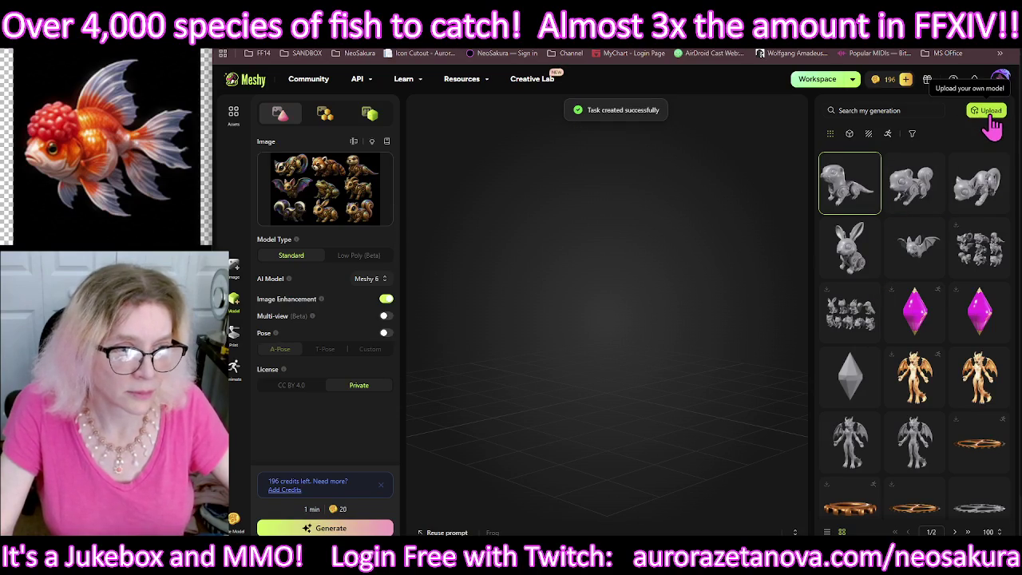
Step: Upload Hedgehog.glb and Kitty.glb to the Meshy library
{"action": "left_click", "coordinate": [991, 116]}
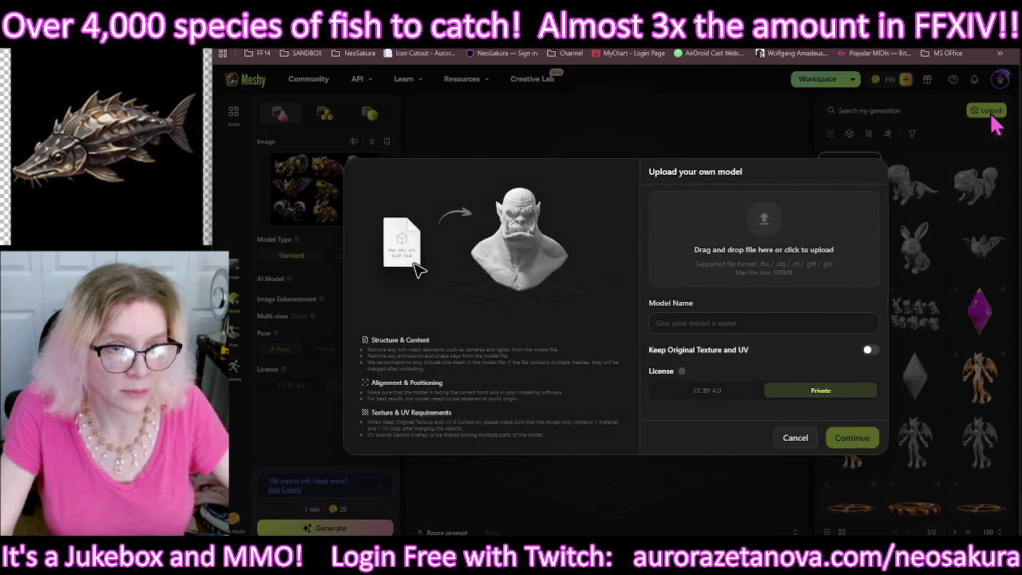
{"action": "left_click", "coordinate": [822, 268]}
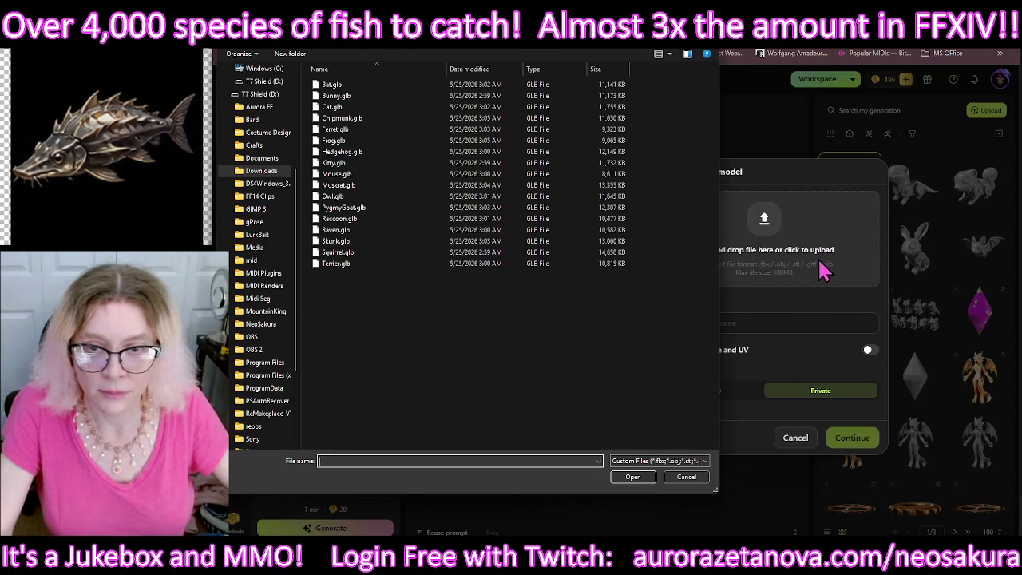
{"action": "double_click", "coordinate": [423, 151]}
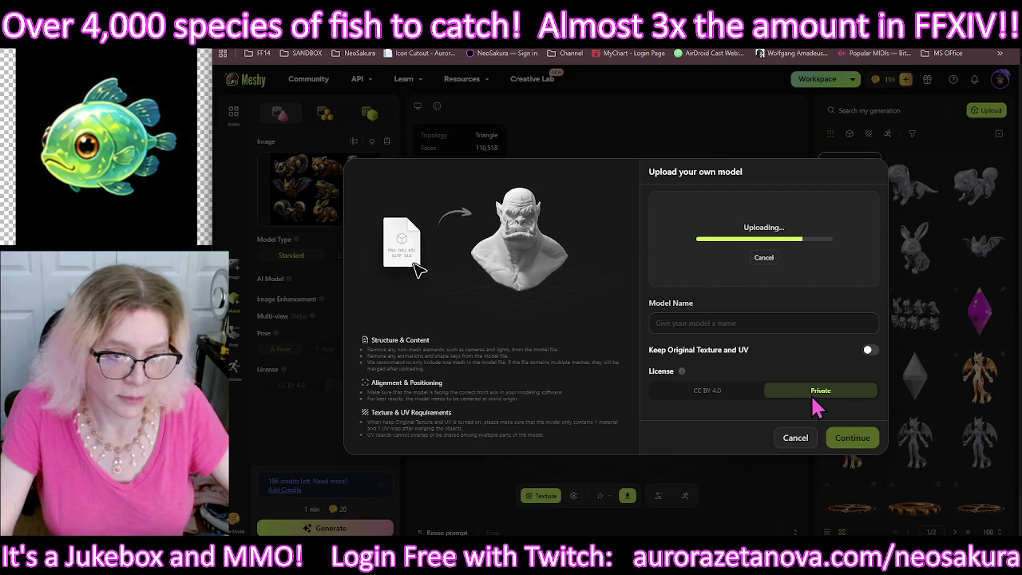
{"action": "left_click", "coordinate": [853, 438]}
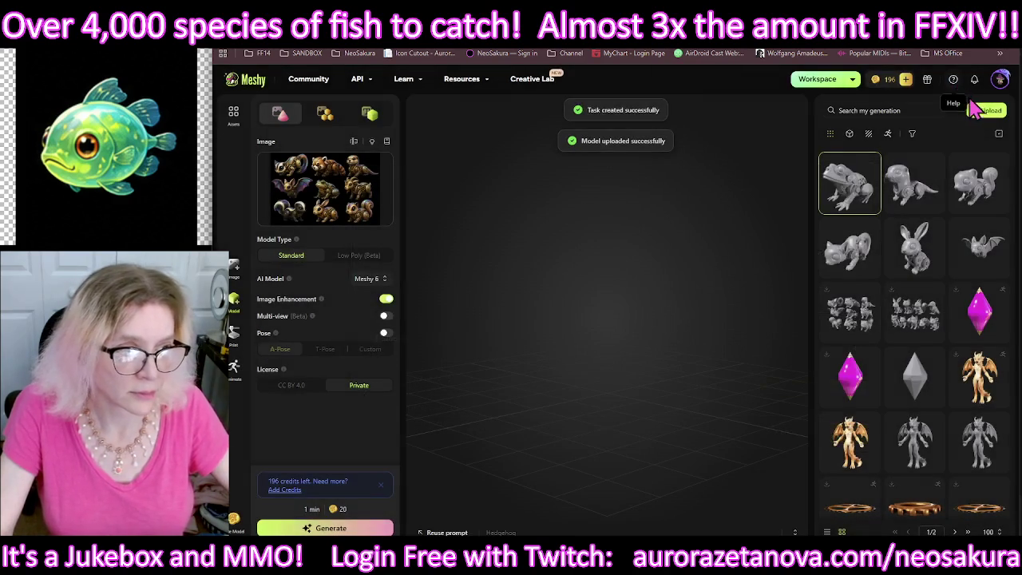
{"action": "left_click", "coordinate": [984, 114]}
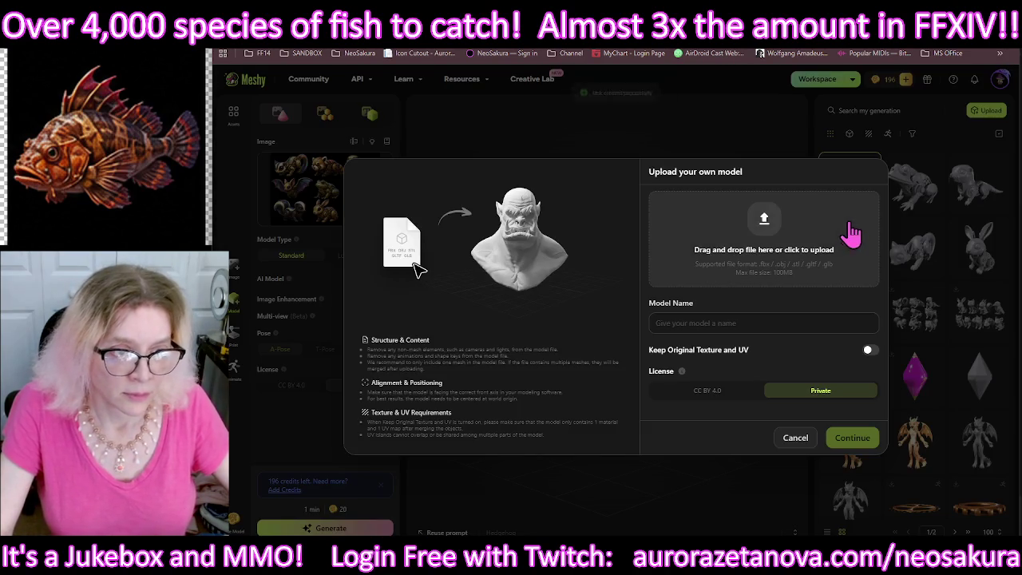
{"action": "left_click", "coordinate": [839, 232]}
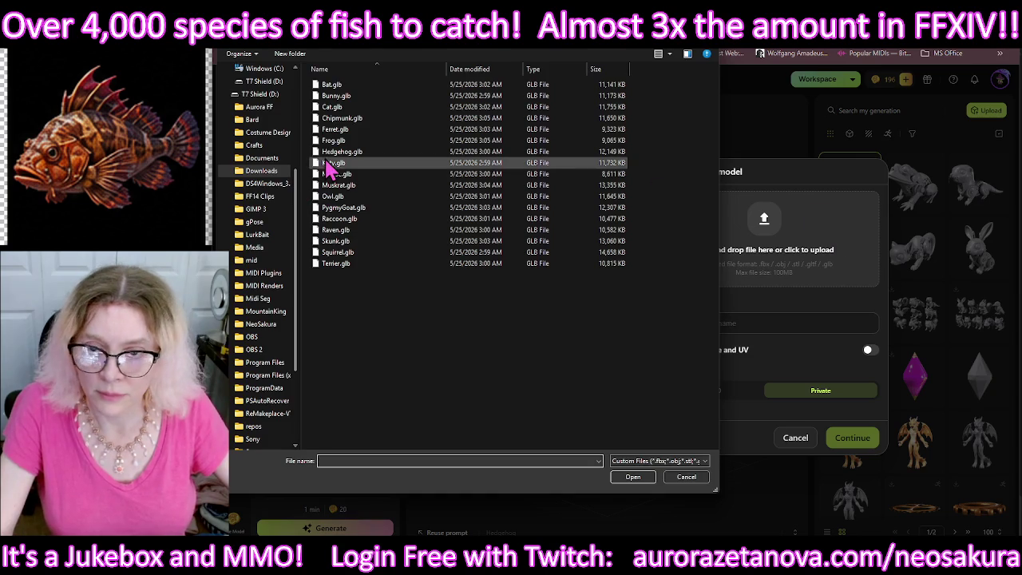
{"action": "double_click", "coordinate": [333, 163]}
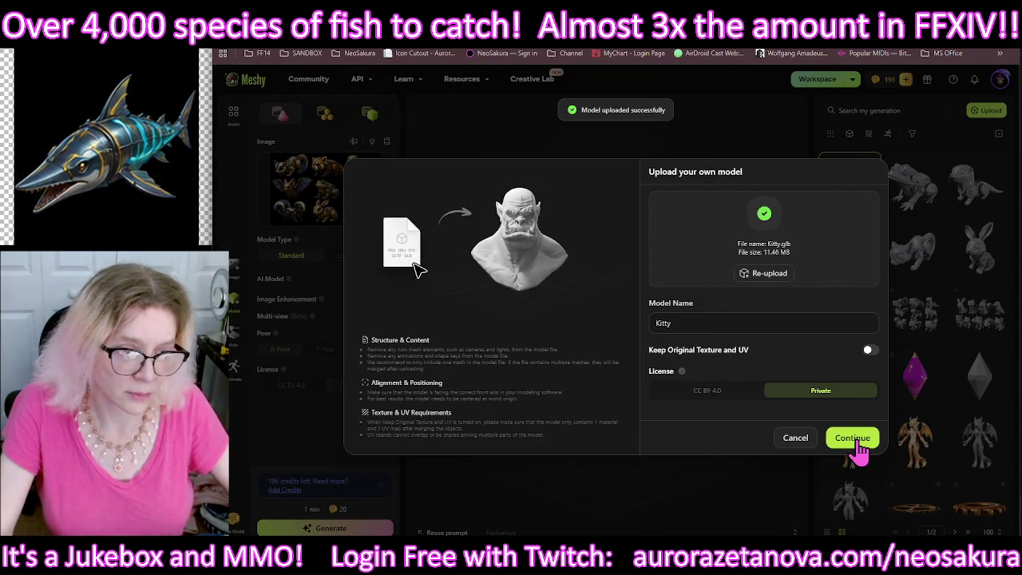
{"action": "key", "text": "Return"}
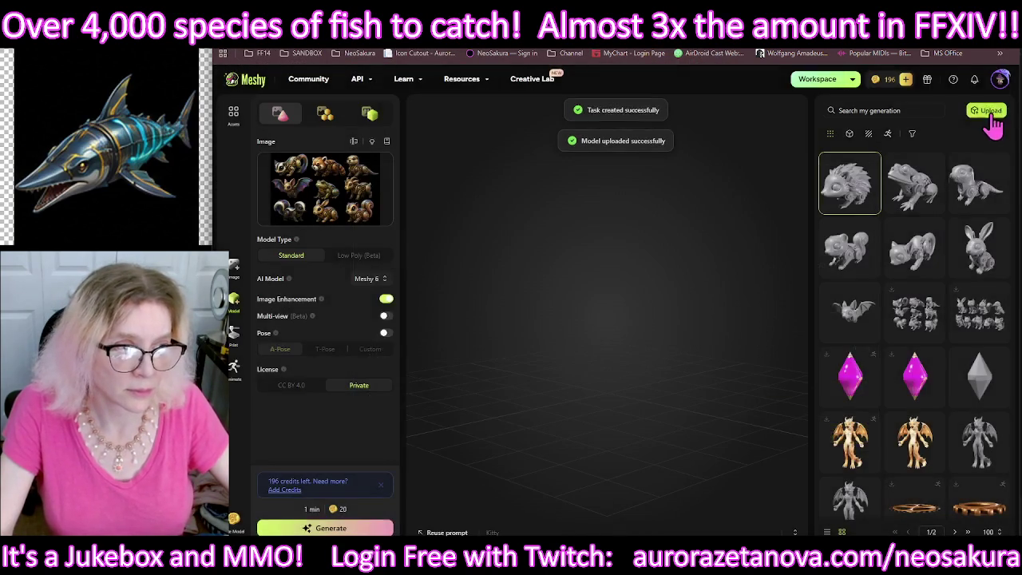
Step: Upload Mouse.glb and Muskrat.glb to the Meshy library
{"action": "left_click", "coordinate": [990, 112]}
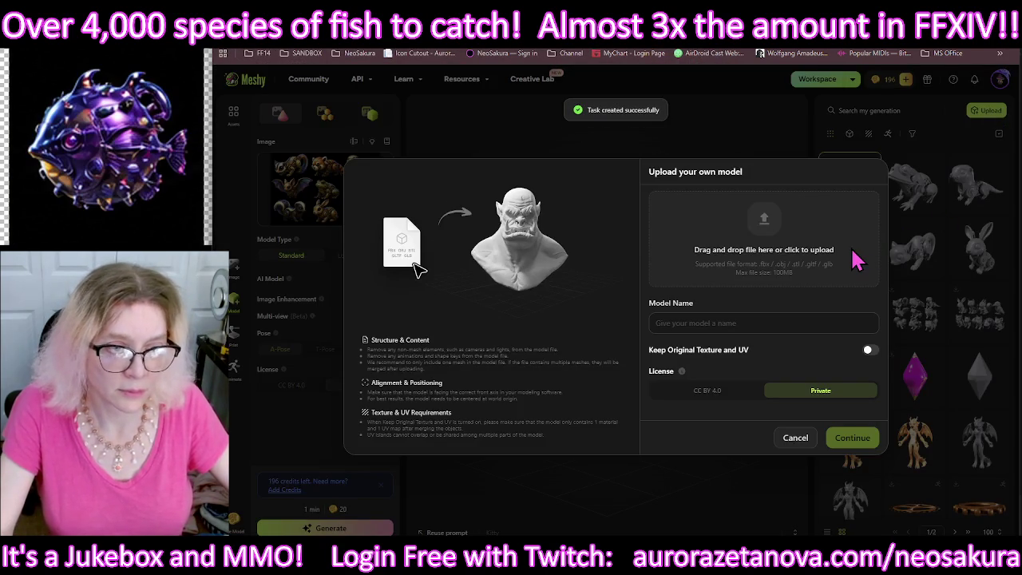
{"action": "left_click", "coordinate": [826, 259]}
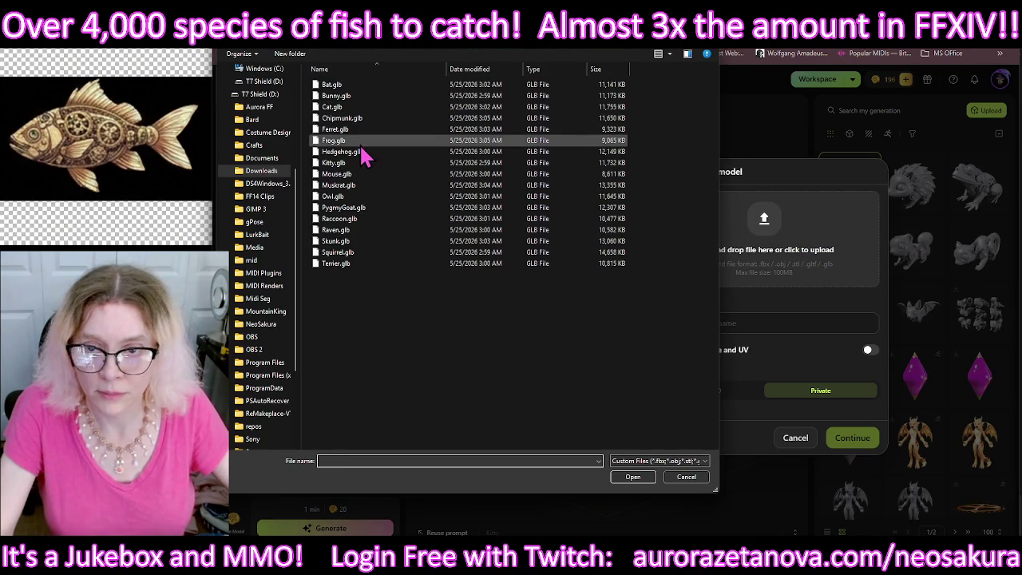
{"action": "left_click", "coordinate": [359, 175]}
{"action": "double_click", "coordinate": [360, 175]}
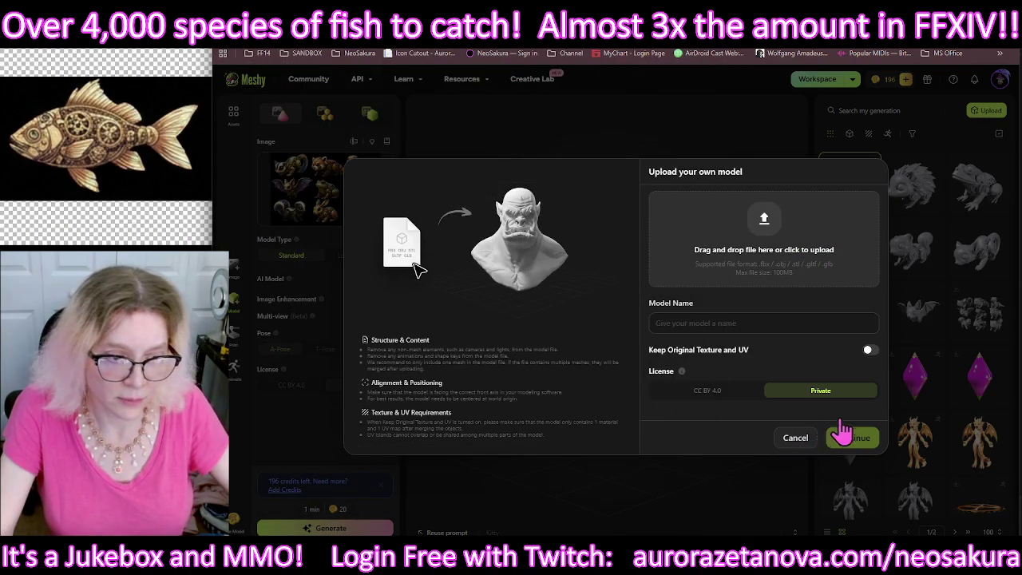
{"action": "left_click", "coordinate": [854, 439]}
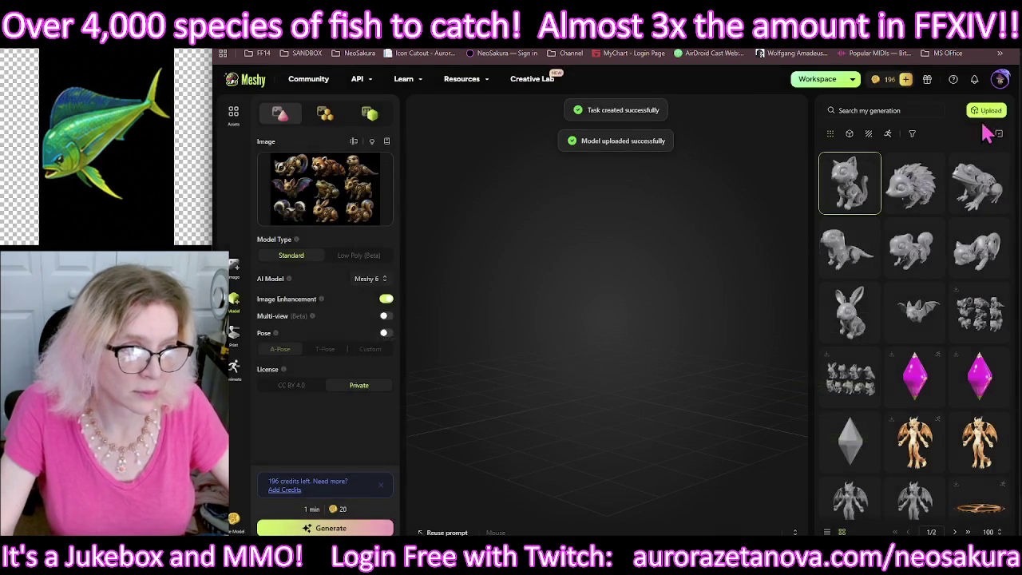
{"action": "left_click", "coordinate": [986, 110]}
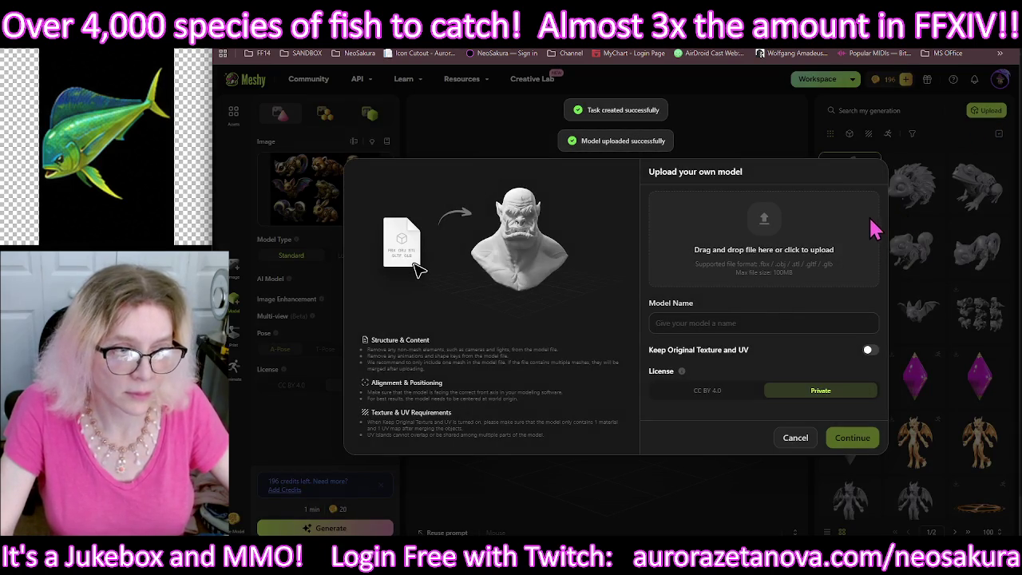
{"action": "left_click", "coordinate": [779, 254]}
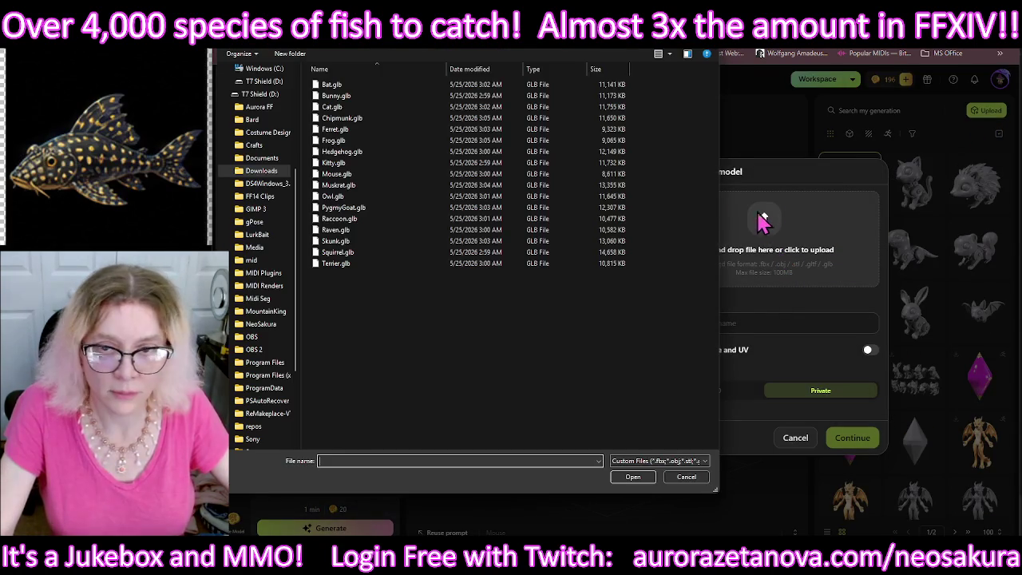
{"action": "double_click", "coordinate": [356, 186]}
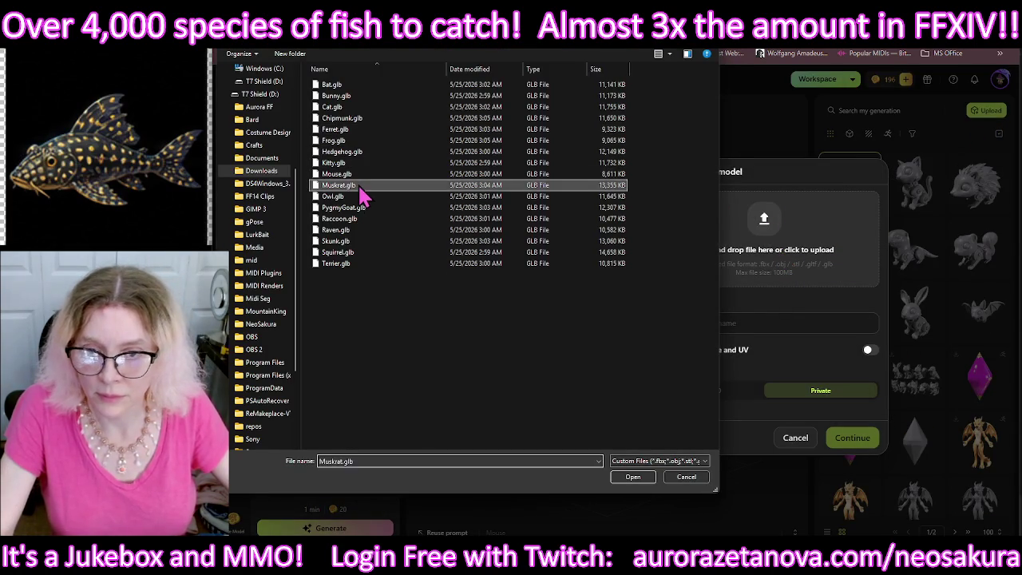
{"action": "left_click", "coordinate": [858, 439]}
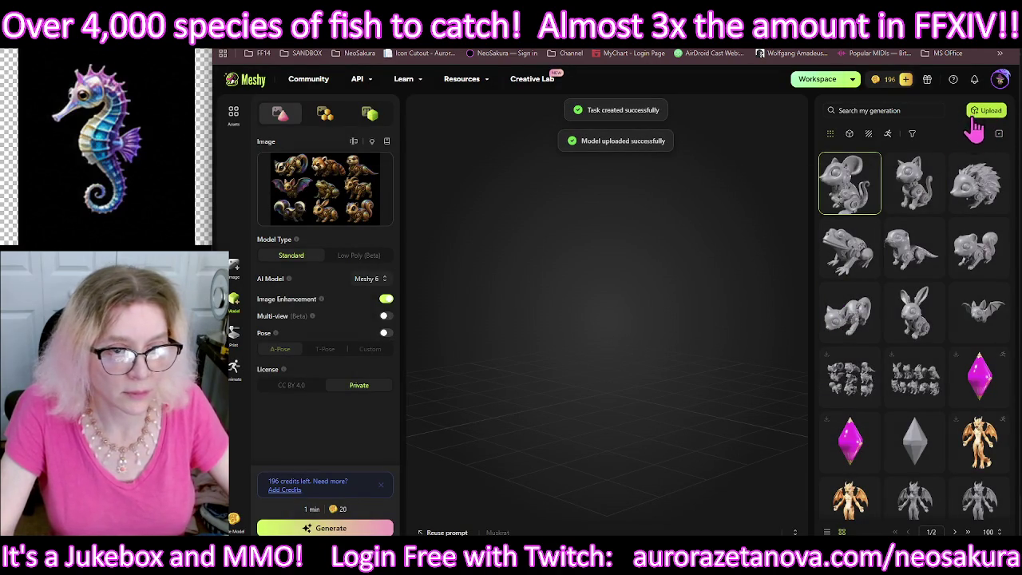
Step: Upload Owl.glb to the library, accidentally adding it twice
{"action": "left_click", "coordinate": [951, 118]}
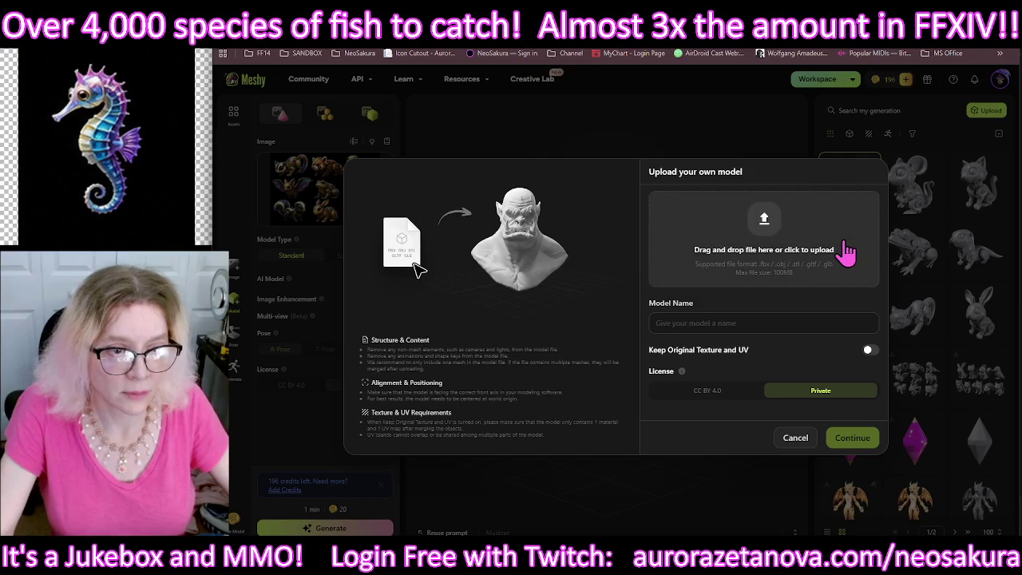
{"action": "left_click", "coordinate": [830, 262]}
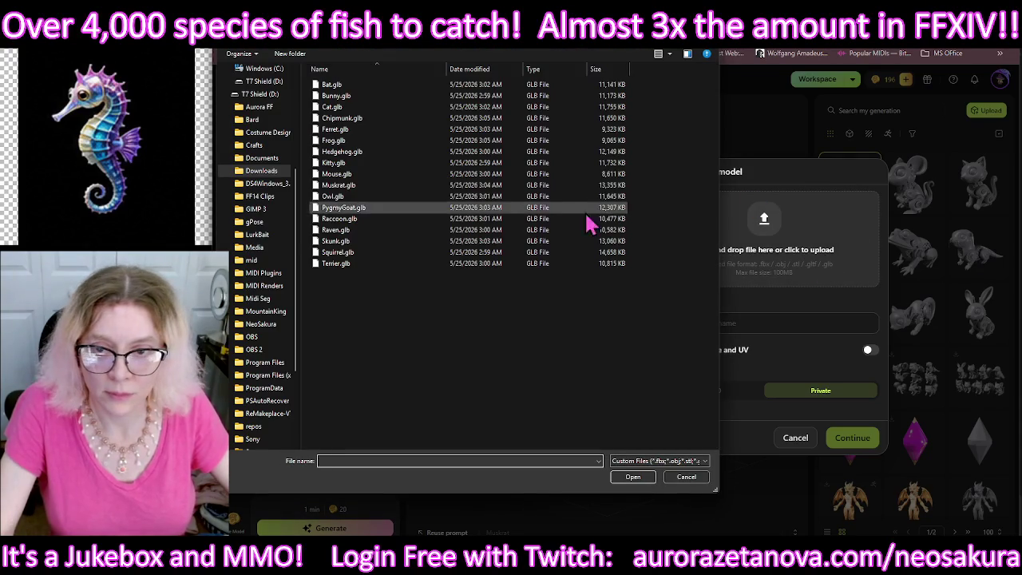
{"action": "double_click", "coordinate": [436, 201]}
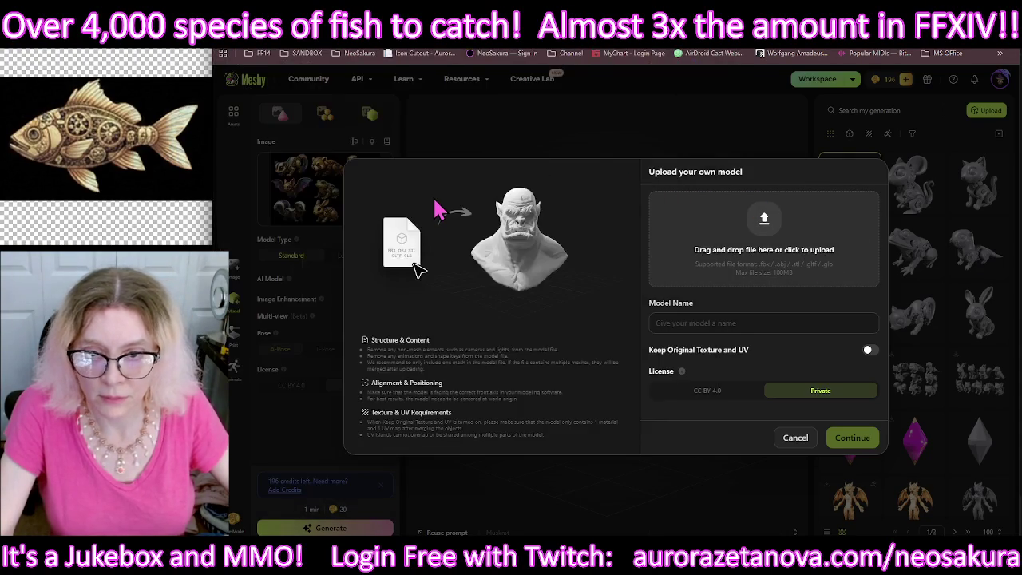
{"action": "left_click", "coordinate": [854, 440]}
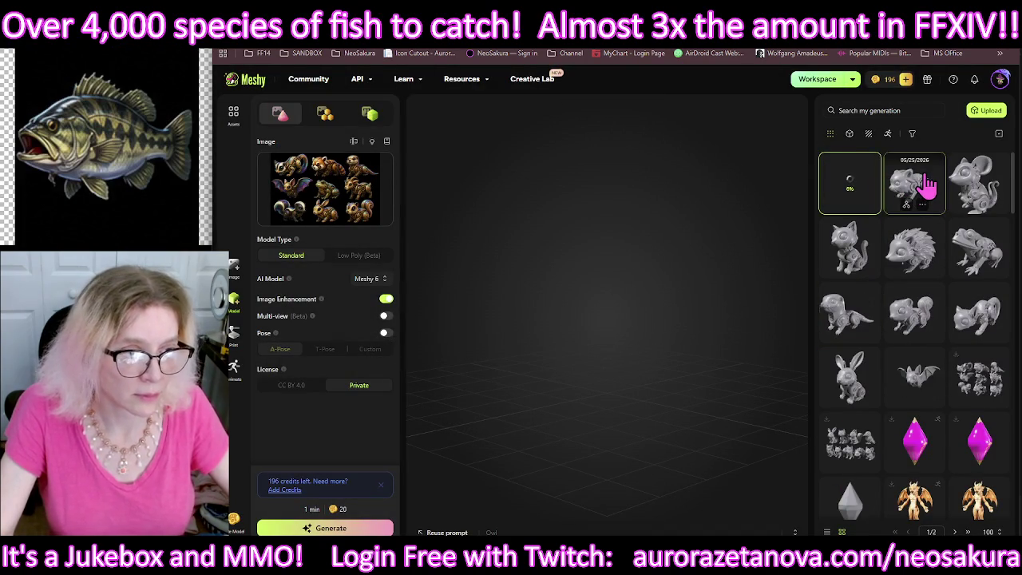
{"action": "mouse_move", "coordinate": [849, 184]}
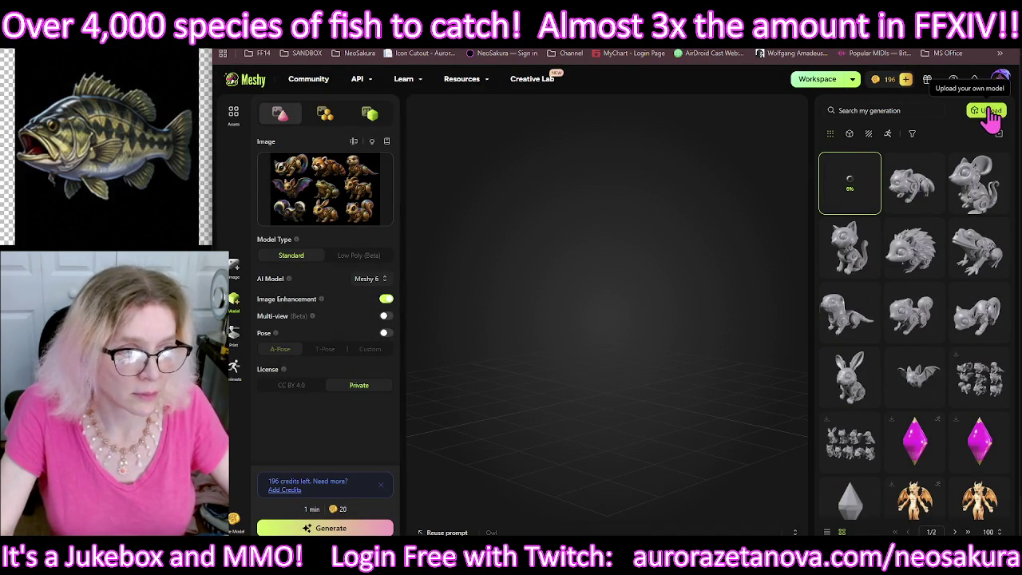
{"action": "left_click", "coordinate": [998, 112]}
{"action": "left_click", "coordinate": [831, 257]}
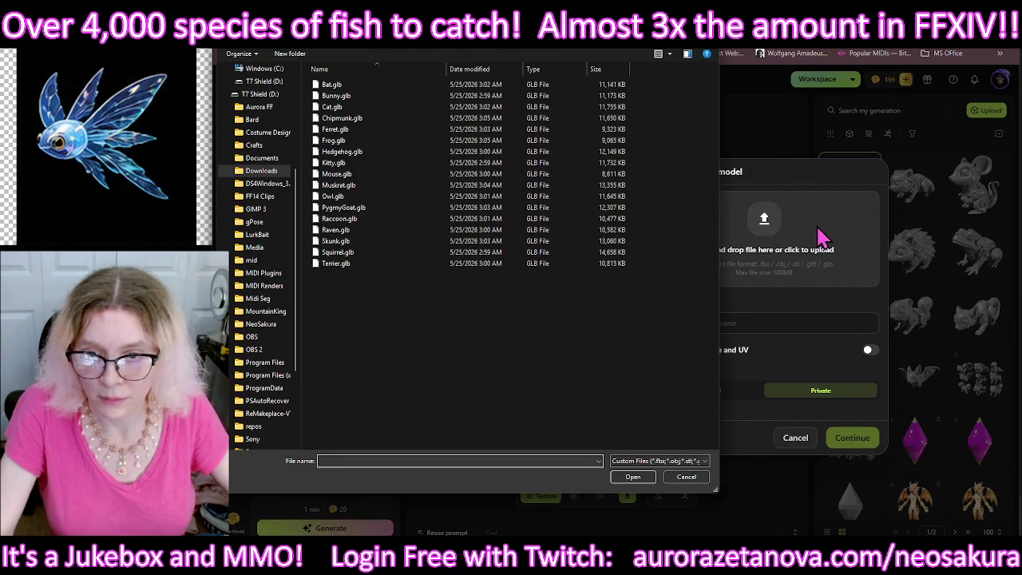
{"action": "double_click", "coordinate": [454, 202]}
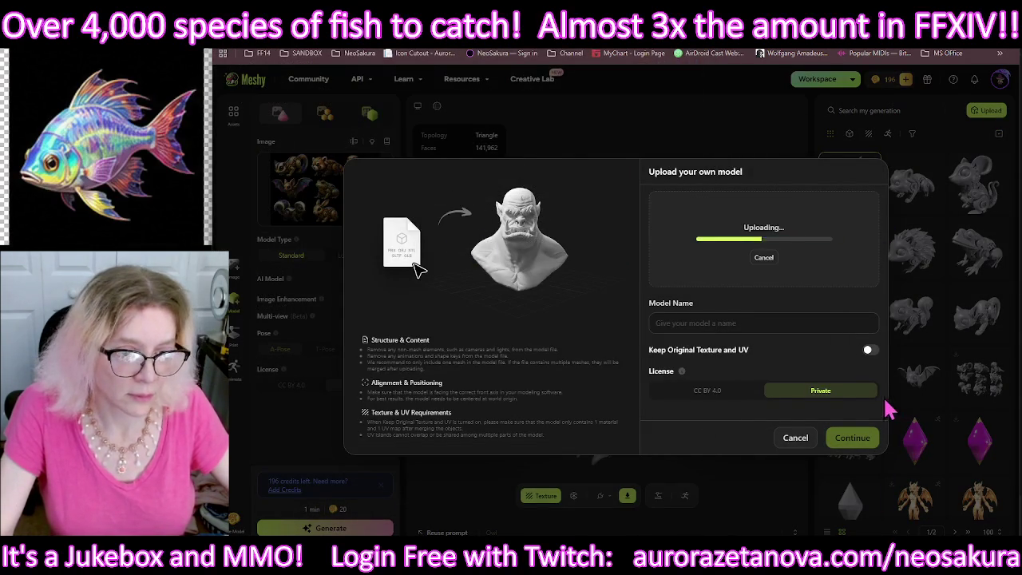
{"action": "left_click", "coordinate": [862, 439]}
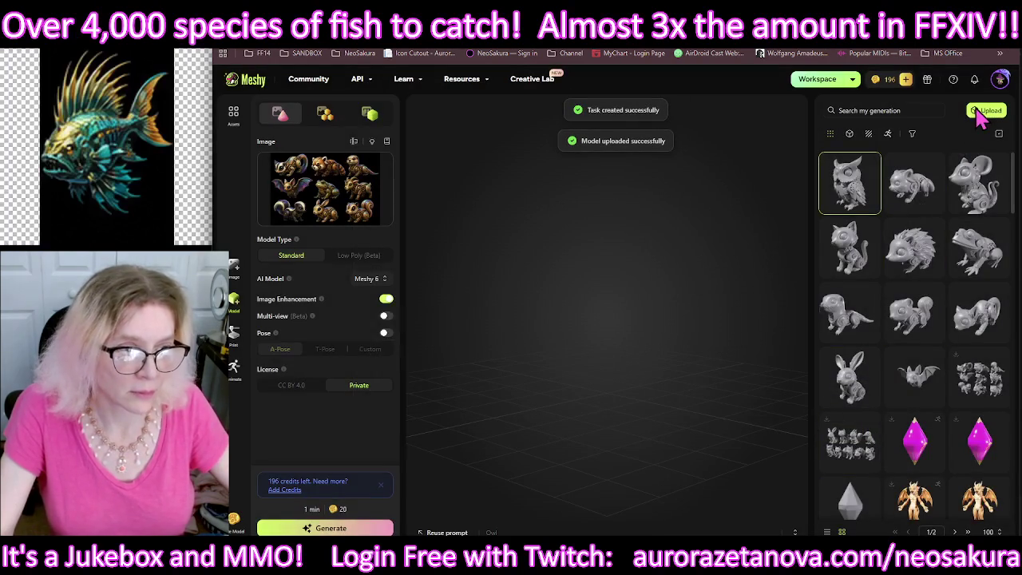
Step: Upload PygmyGoat.glb to the Meshy library
{"action": "left_click", "coordinate": [990, 112]}
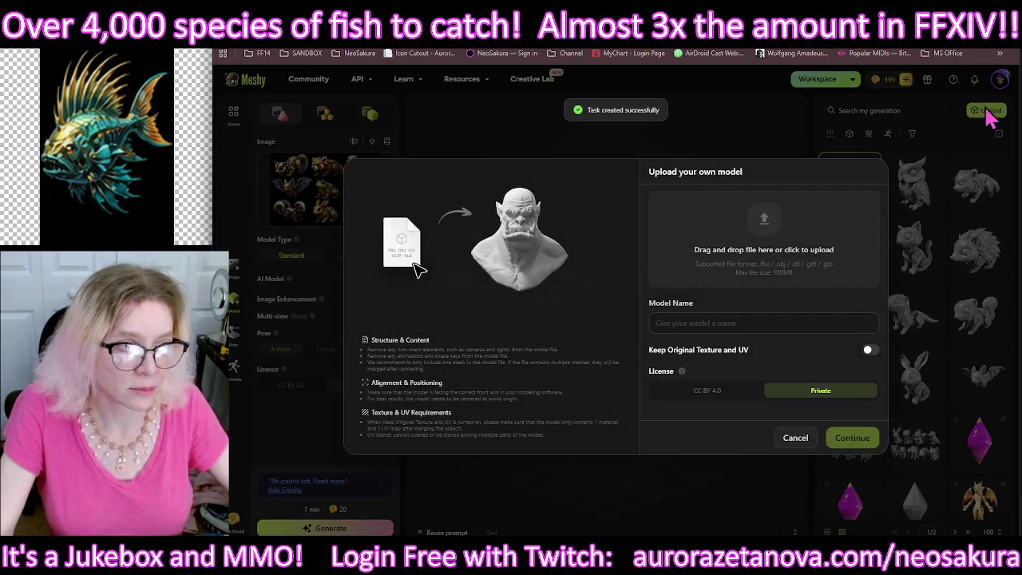
{"action": "left_click", "coordinate": [840, 250]}
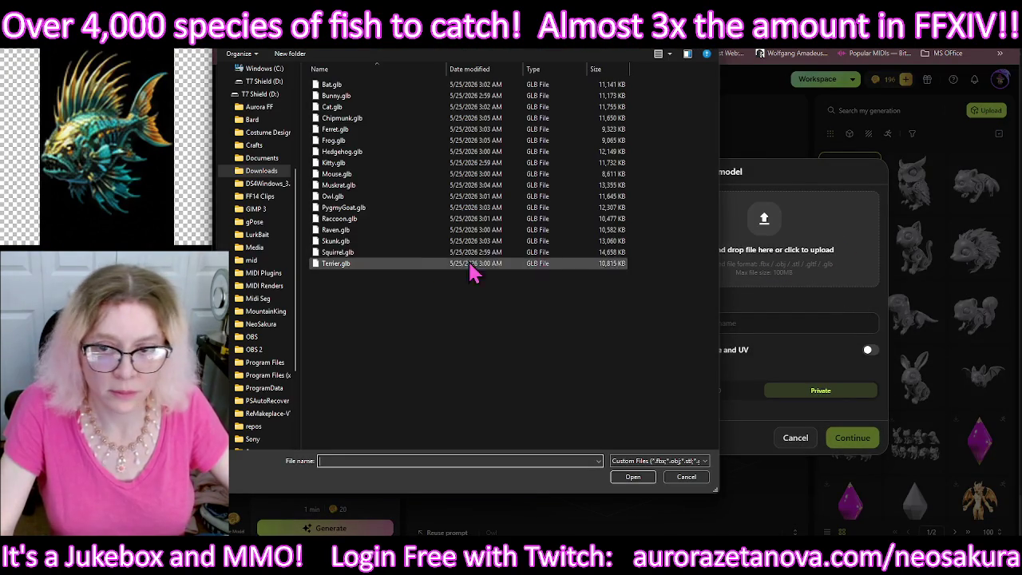
{"action": "double_click", "coordinate": [391, 218]}
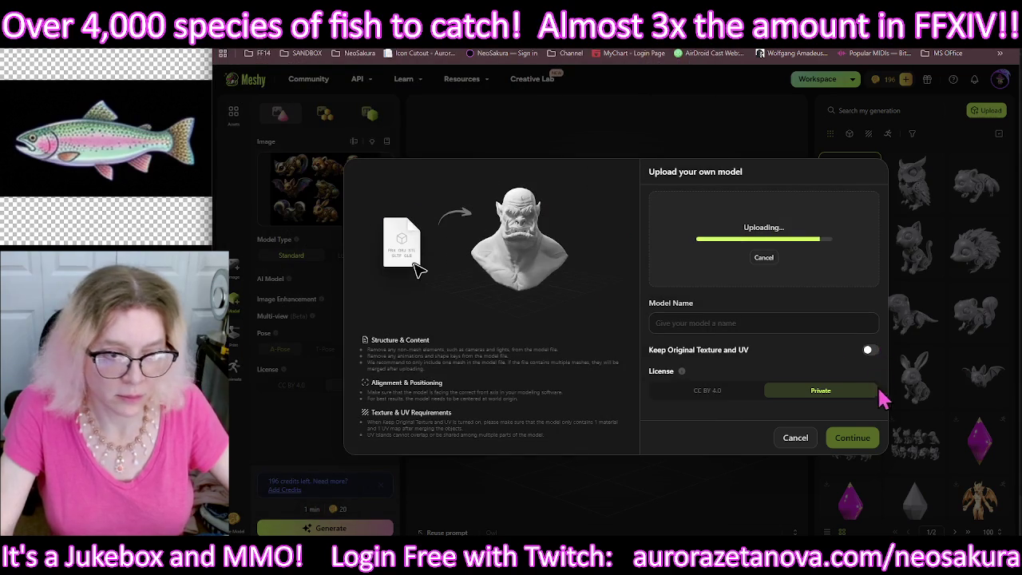
{"action": "left_click", "coordinate": [866, 447]}
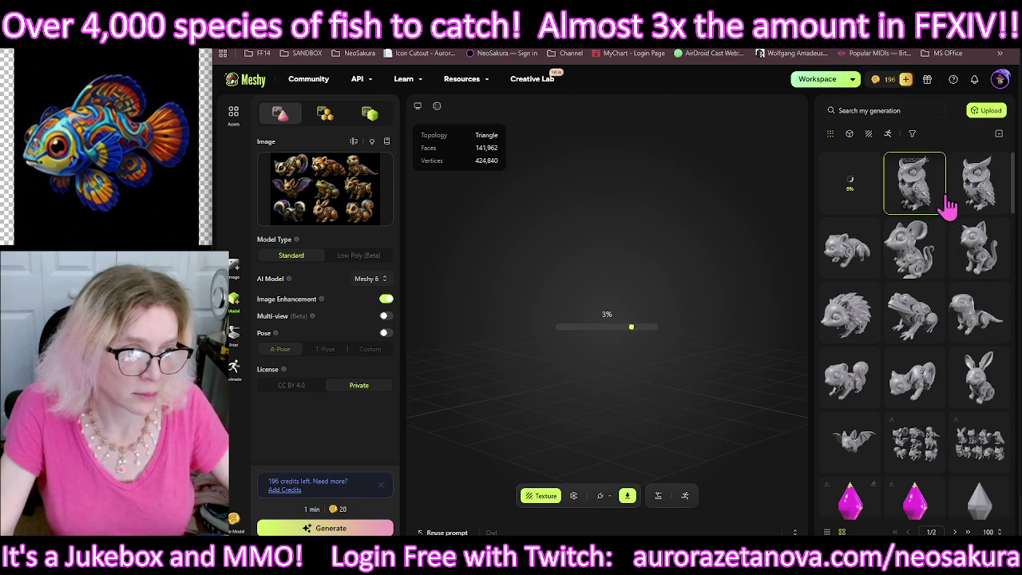
Step: Delete the duplicate owl model from the library
{"action": "right_click", "coordinate": [929, 221]}
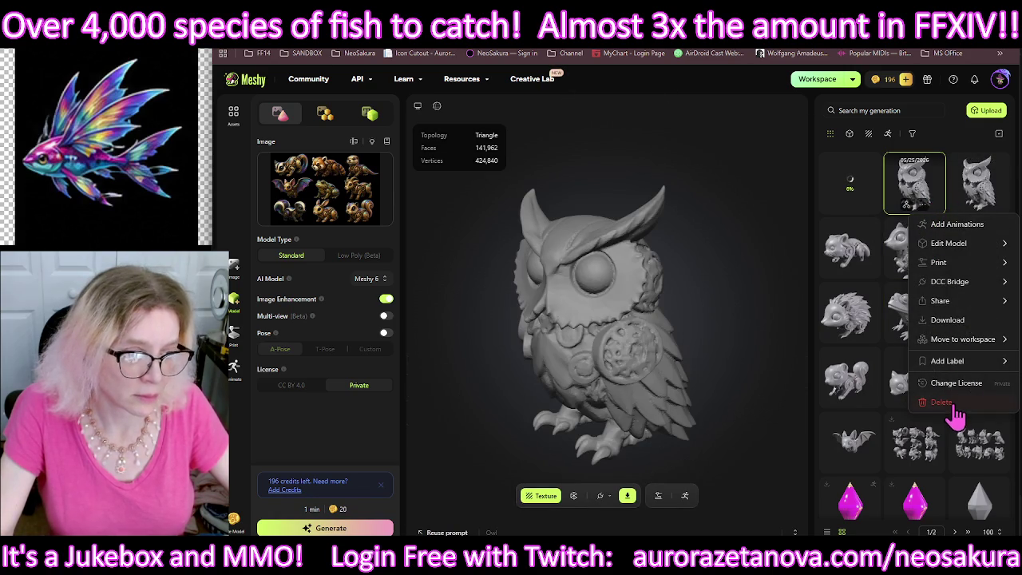
{"action": "left_click", "coordinate": [942, 404]}
{"action": "left_click", "coordinate": [729, 342]}
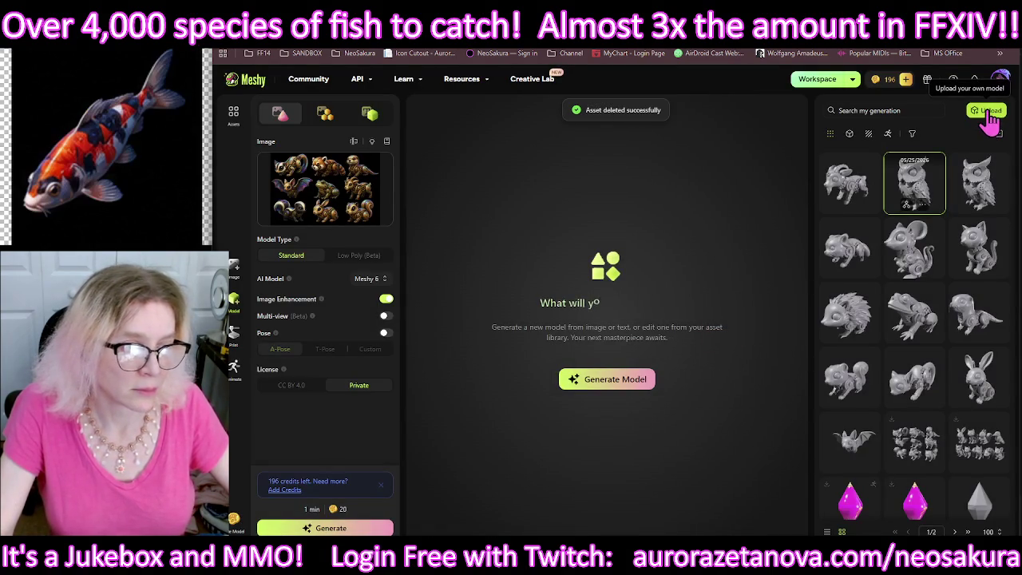
{"action": "left_click", "coordinate": [988, 112]}
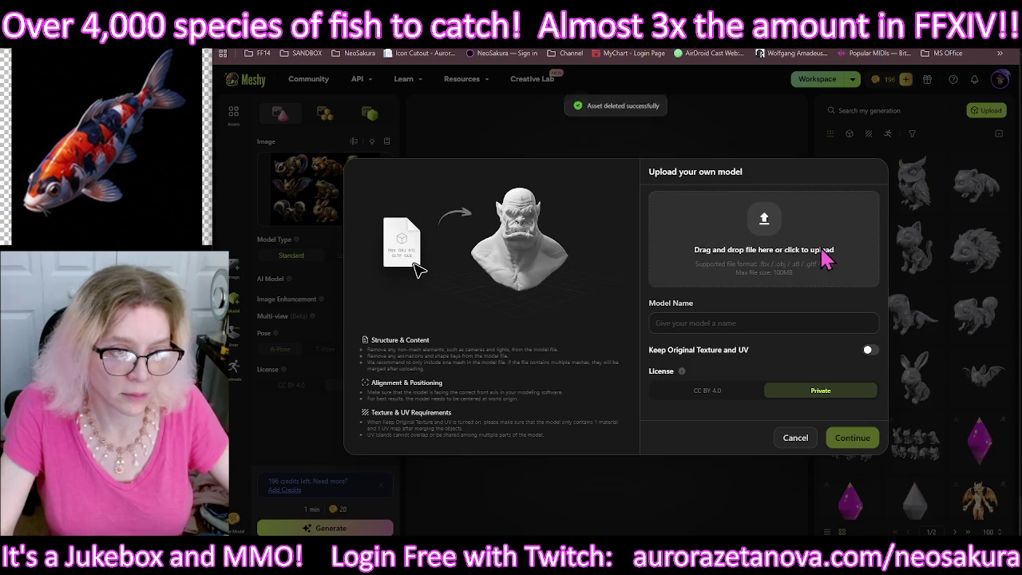
Step: Upload the Raccoon and Raven .glb files from Downloads into the Meshy library
{"action": "left_click", "coordinate": [810, 249]}
{"action": "double_click", "coordinate": [386, 225]}
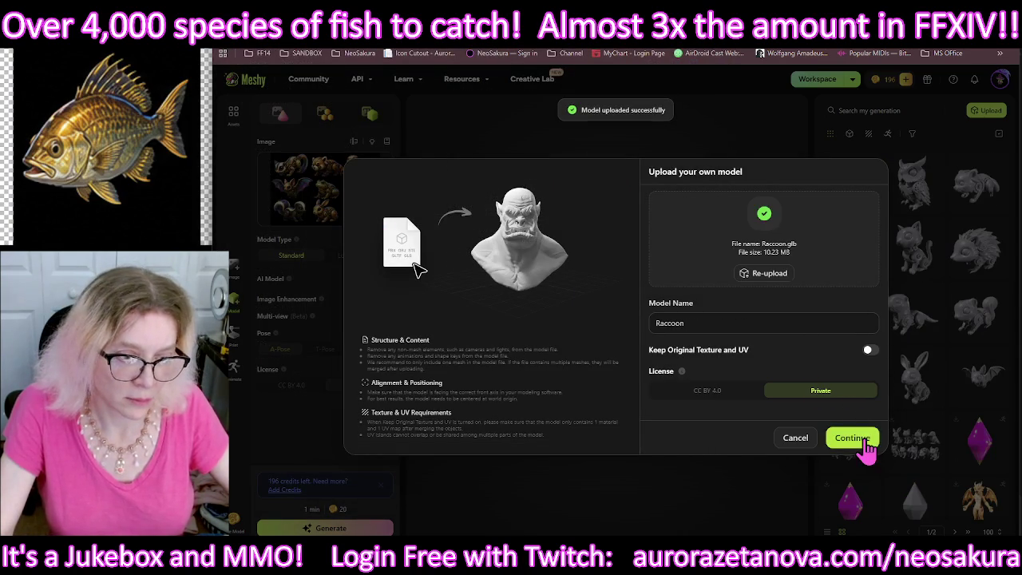
{"action": "left_click", "coordinate": [866, 445]}
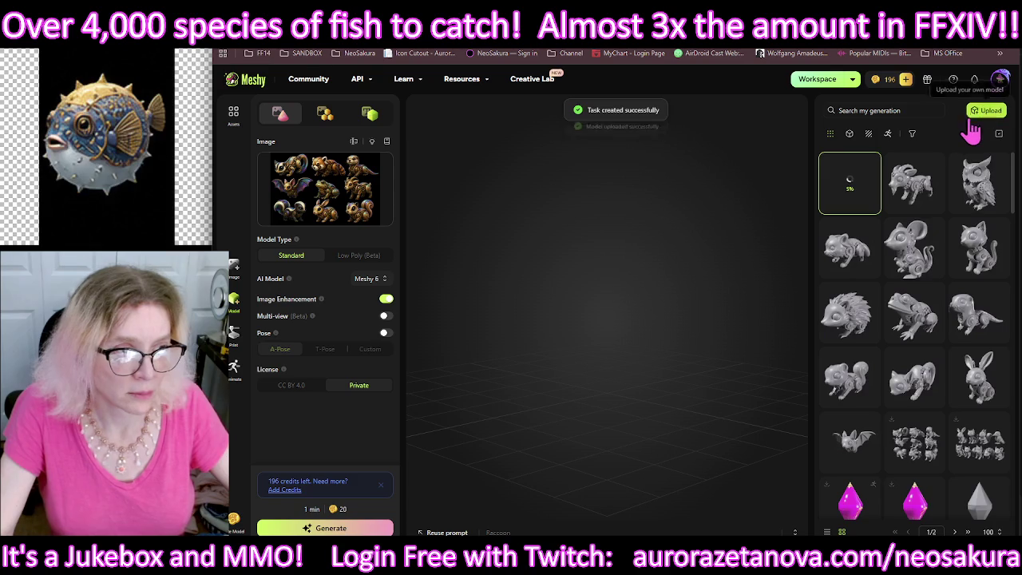
{"action": "left_click", "coordinate": [986, 111]}
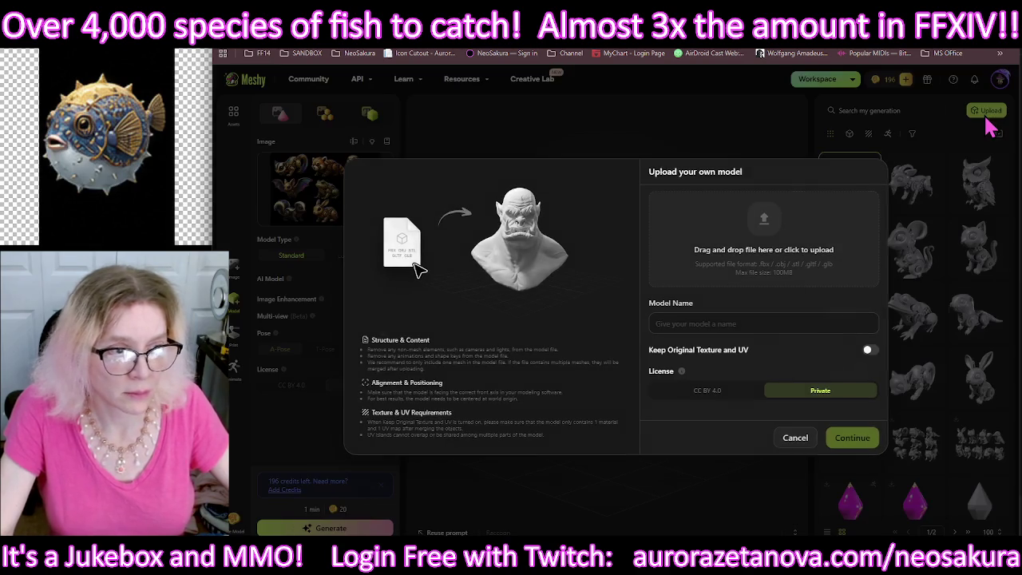
{"action": "left_click", "coordinate": [798, 249]}
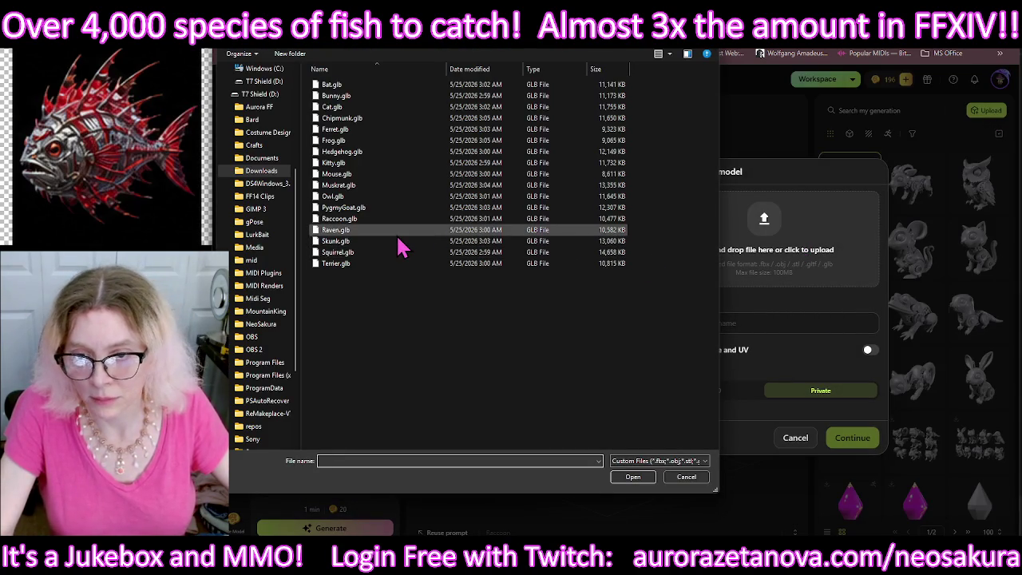
{"action": "double_click", "coordinate": [393, 219]}
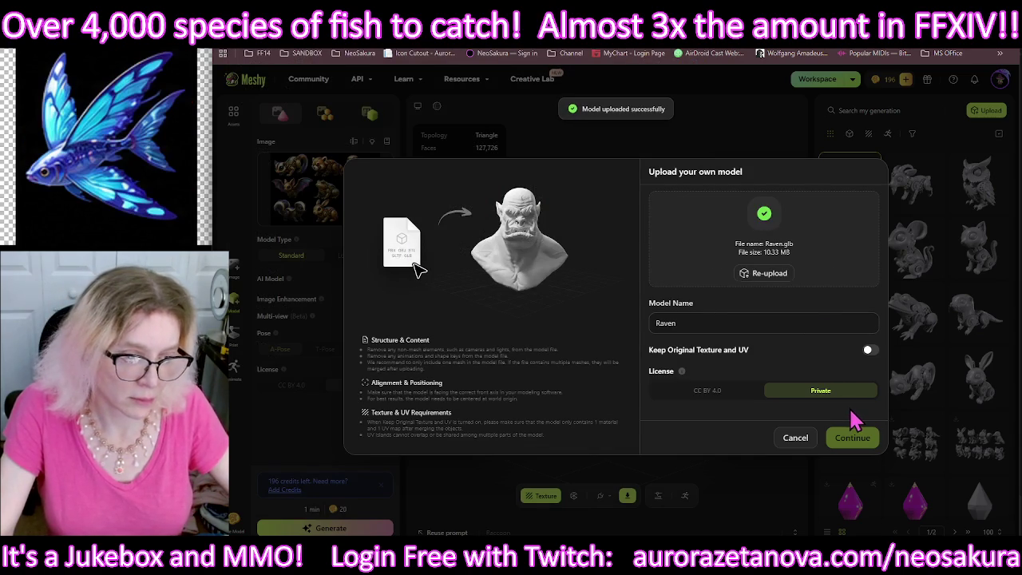
{"action": "left_click", "coordinate": [854, 445]}
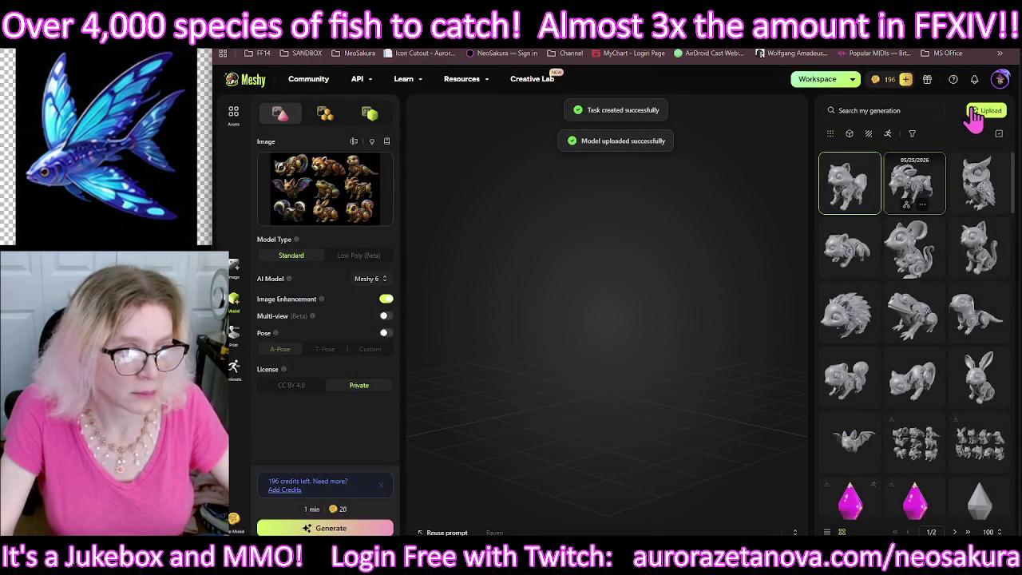
Step: Upload the Skunk and Squirrel .glb models into the Meshy library
{"action": "left_click", "coordinate": [985, 112]}
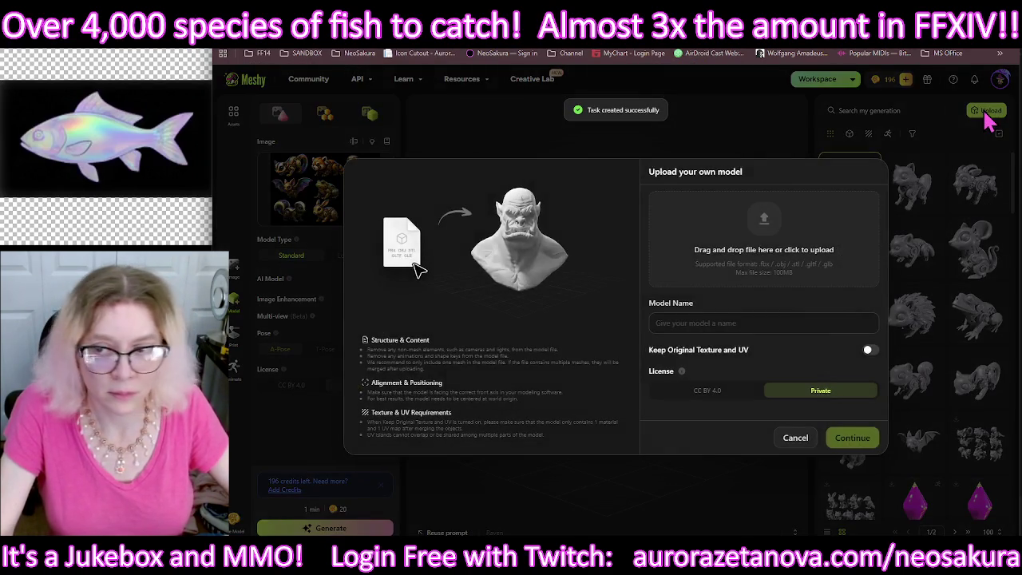
{"action": "left_click", "coordinate": [785, 253]}
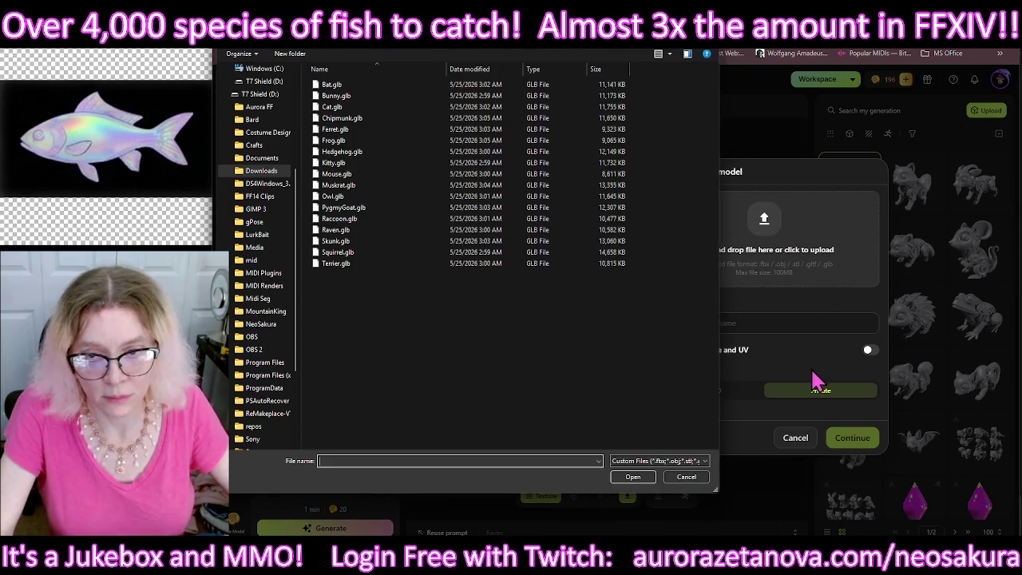
{"action": "double_click", "coordinate": [381, 242]}
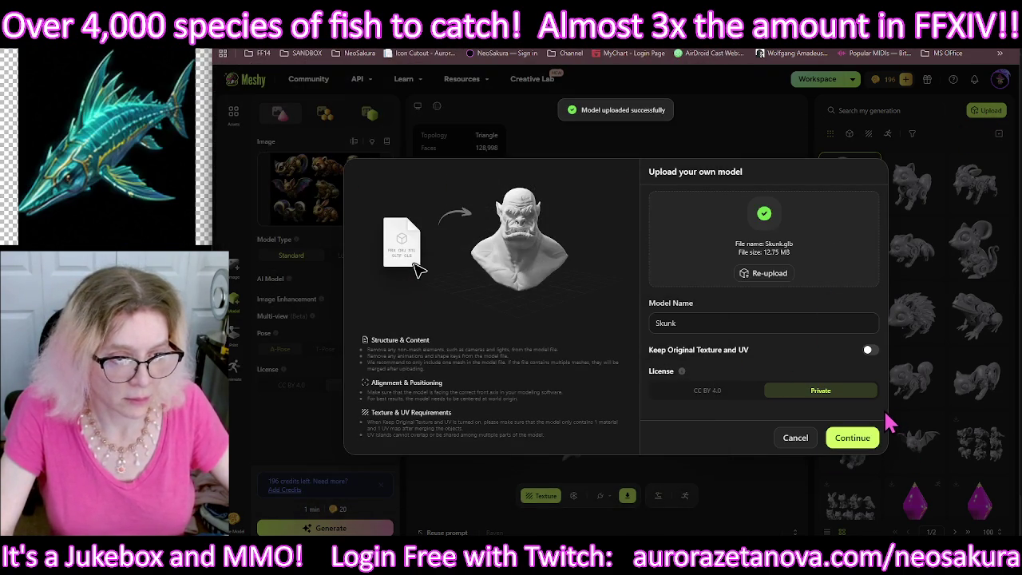
{"action": "left_click", "coordinate": [860, 439]}
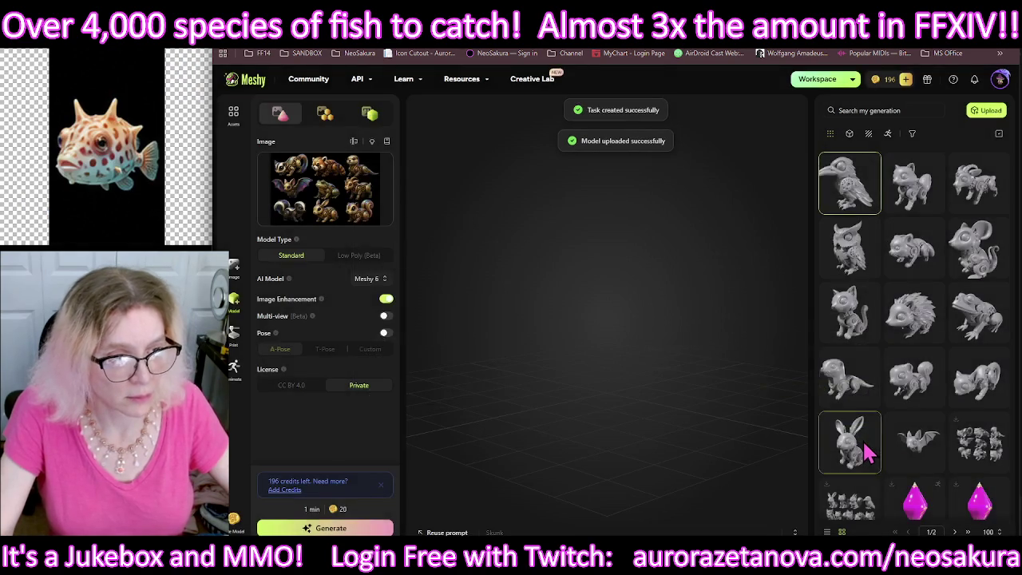
{"action": "left_click", "coordinate": [983, 115]}
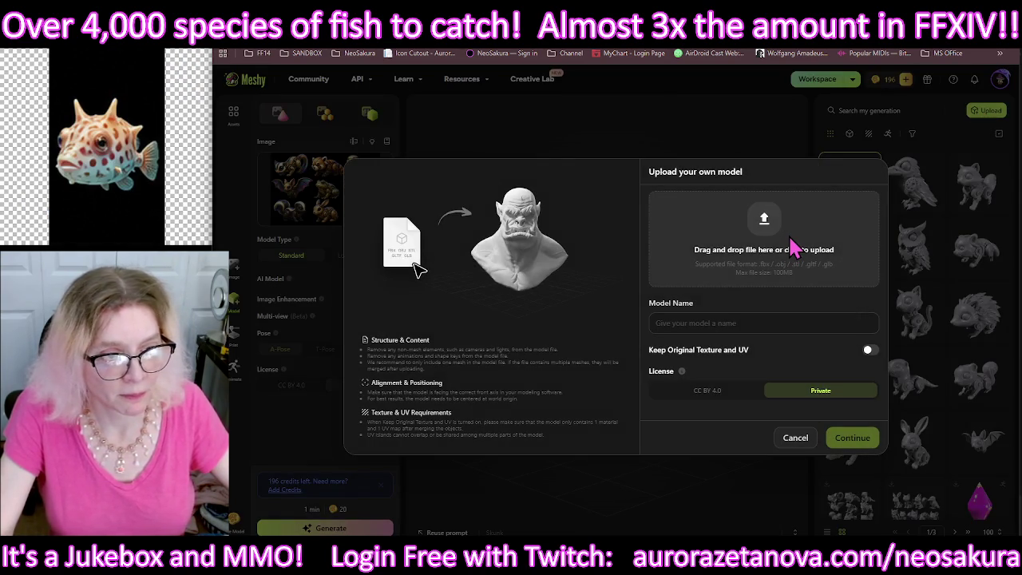
{"action": "left_click", "coordinate": [794, 247]}
{"action": "double_click", "coordinate": [417, 252]}
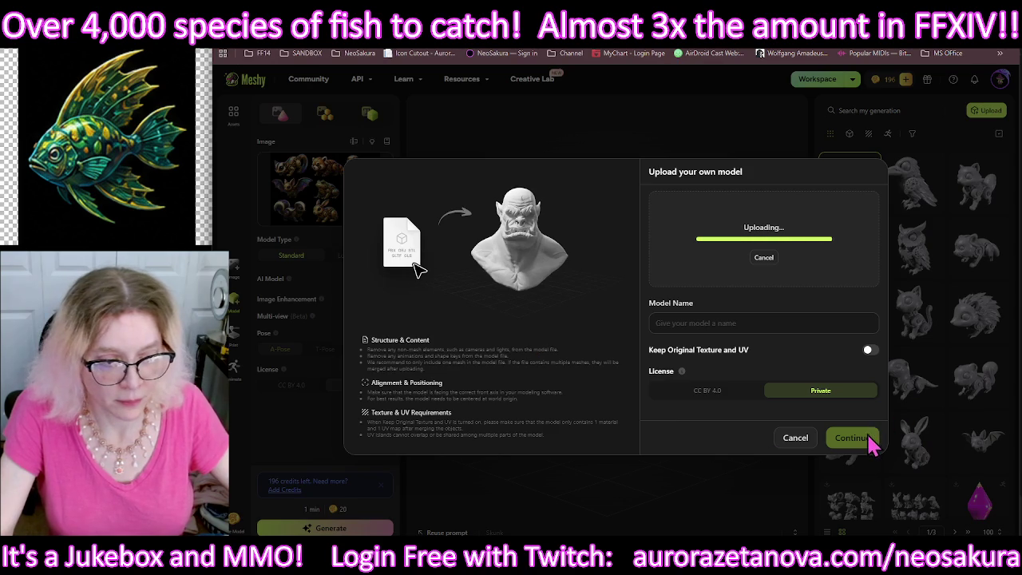
{"action": "left_click", "coordinate": [864, 444]}
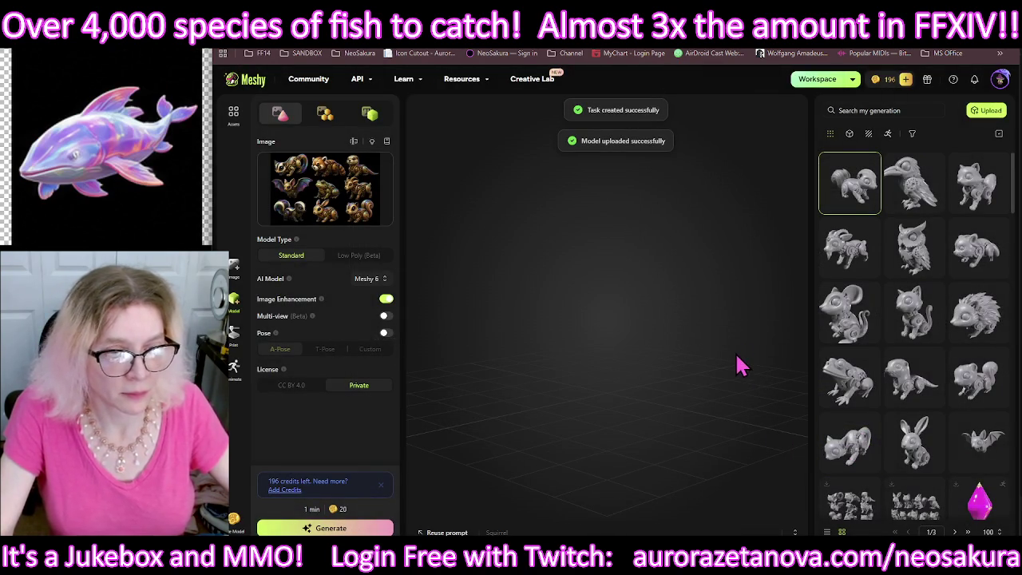
Step: Upload the Terrier .glb model, then orbit the squirrel preview to a side view
{"action": "left_click", "coordinate": [994, 112]}
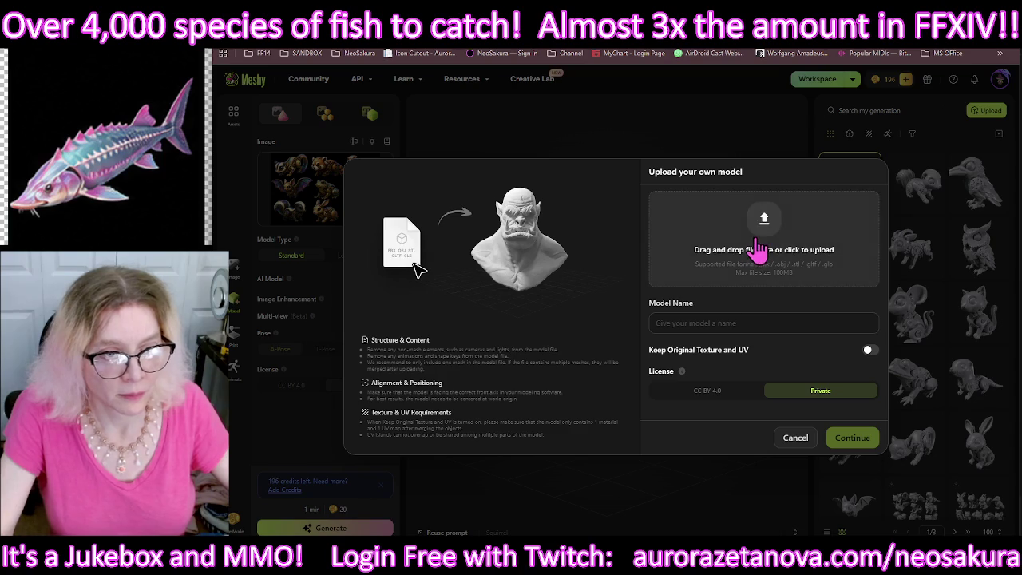
{"action": "left_click", "coordinate": [757, 244]}
{"action": "double_click", "coordinate": [404, 264]}
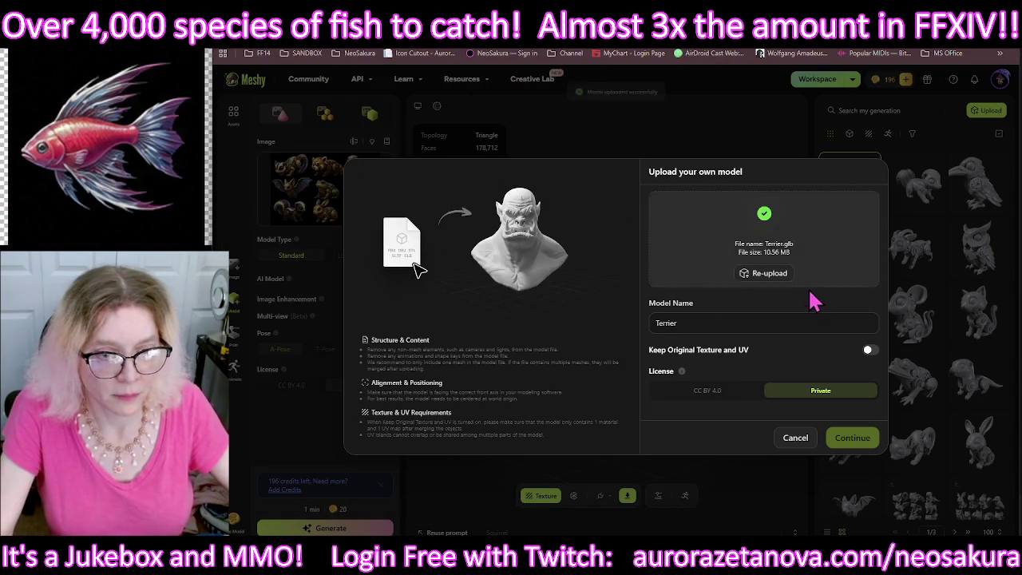
{"action": "left_click", "coordinate": [857, 441]}
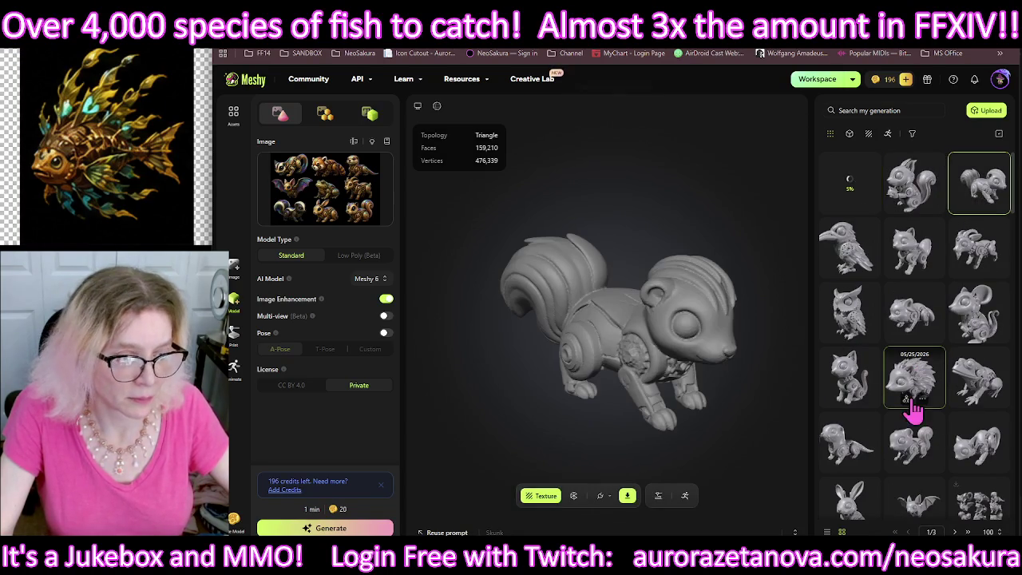
{"action": "mouse_move", "coordinate": [649, 370]}
{"action": "left_mouse_down"}
{"action": "mouse_move", "coordinate": [742, 363]}
{"action": "mouse_move", "coordinate": [659, 349]}
{"action": "mouse_move", "coordinate": [588, 360]}
{"action": "mouse_move", "coordinate": [620, 407]}
{"action": "mouse_move", "coordinate": [746, 317]}
{"action": "mouse_move", "coordinate": [659, 333]}
{"action": "mouse_move", "coordinate": [506, 326]}
{"action": "mouse_move", "coordinate": [476, 335]}
{"action": "left_mouse_up"}
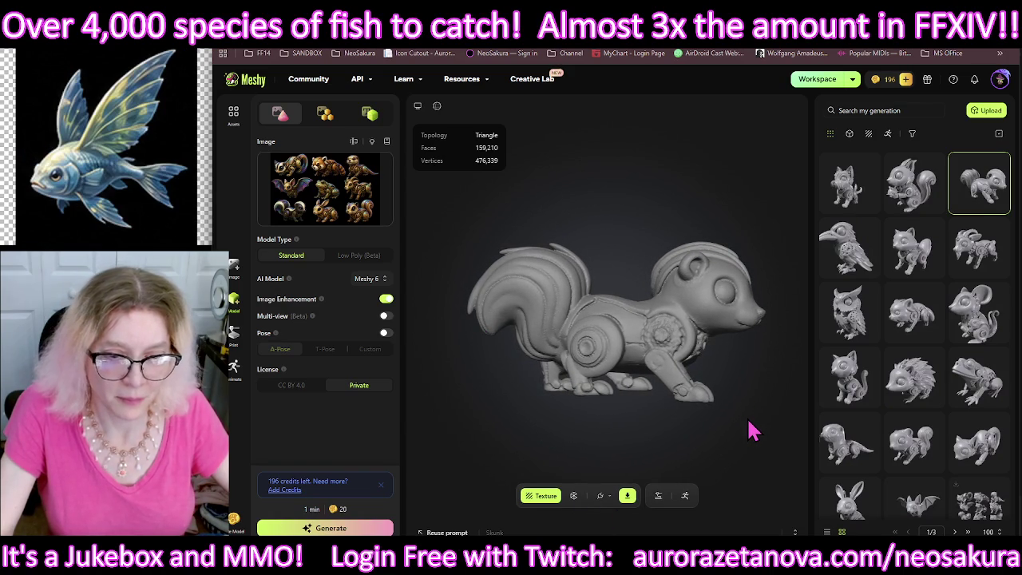
{"action": "left_click_drag", "start_coordinate": [736, 427], "coordinate": [697, 419]}
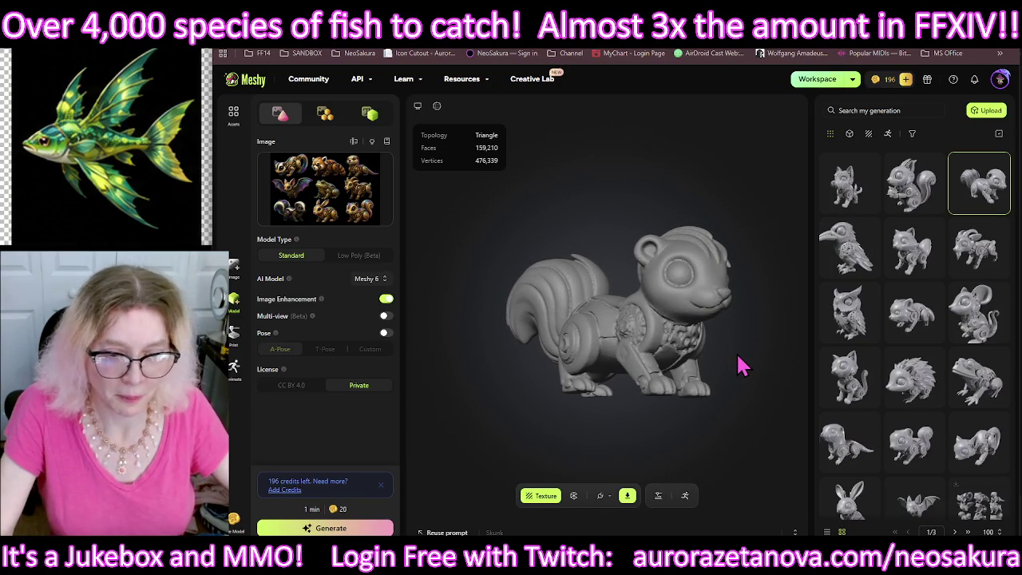
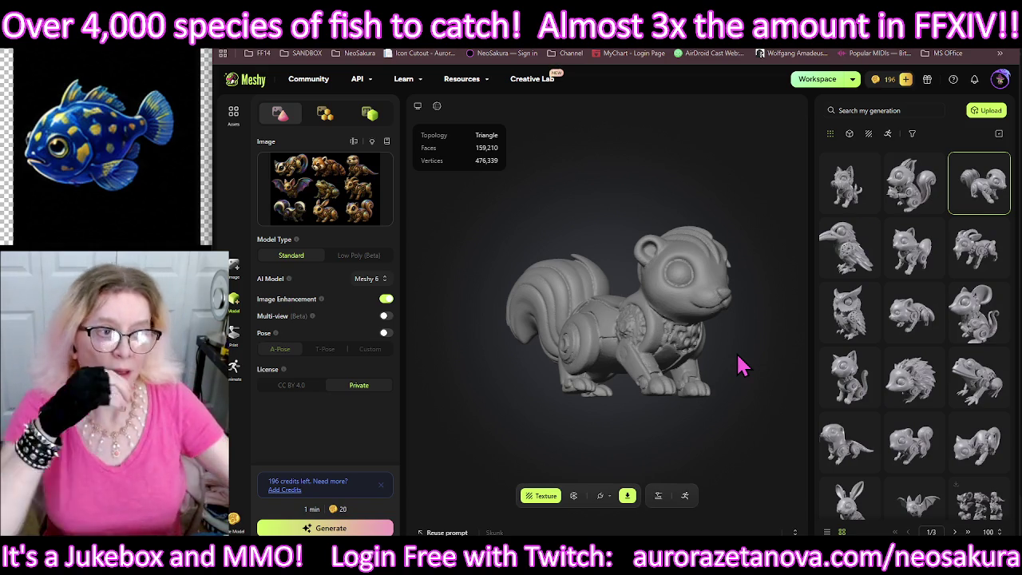
Step: Remesh the steampunk bat model with a 3K triangle target
{"action": "scroll", "coordinate": [914, 271], "scroll_direction": "down", "scroll_amount": 2}
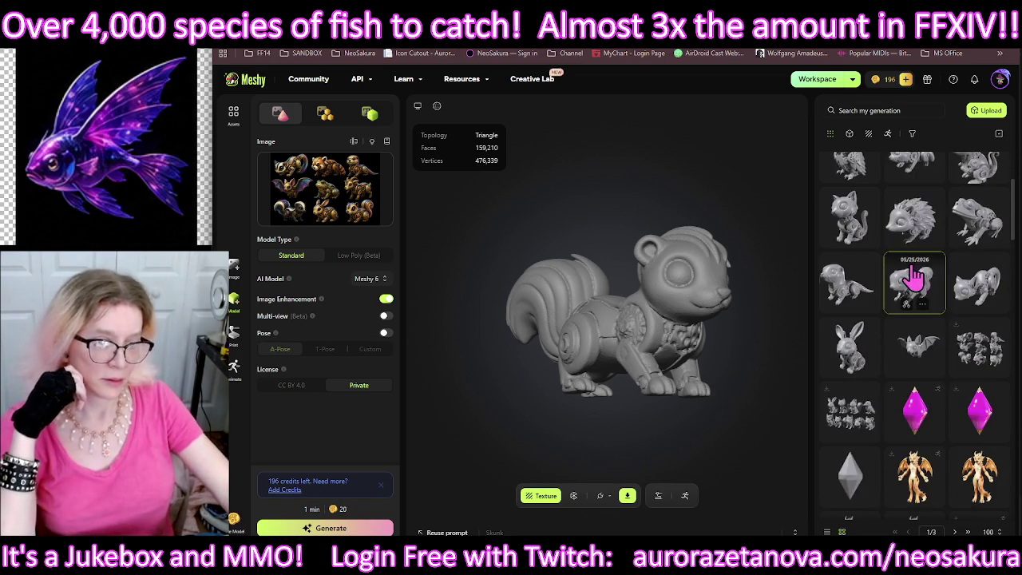
{"action": "scroll", "coordinate": [910, 275], "scroll_direction": "up", "scroll_amount": 1}
{"action": "scroll", "coordinate": [926, 256], "scroll_direction": "up", "scroll_amount": 1}
{"action": "scroll", "coordinate": [926, 255], "scroll_direction": "down", "scroll_amount": 3}
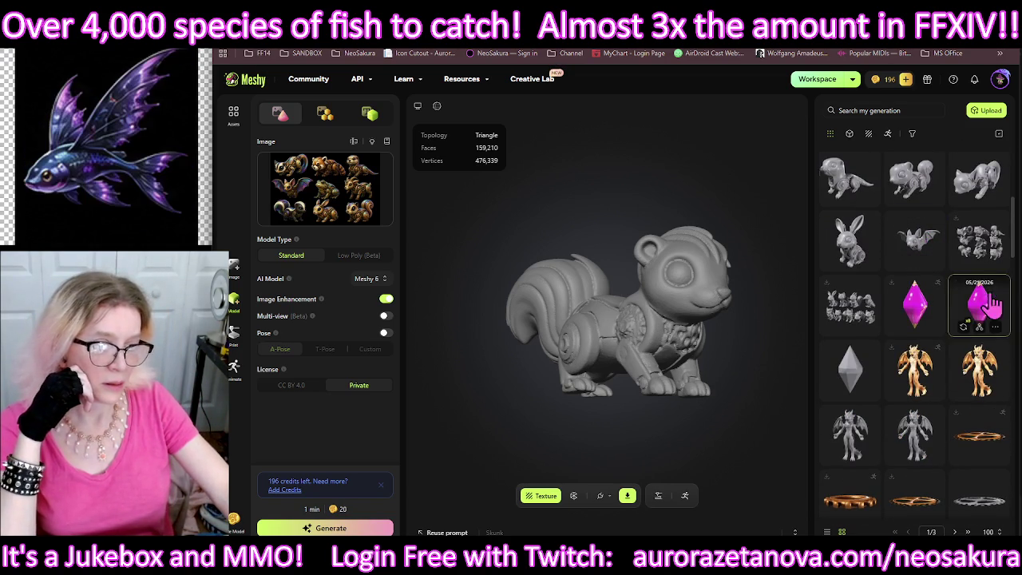
{"action": "left_click", "coordinate": [920, 247]}
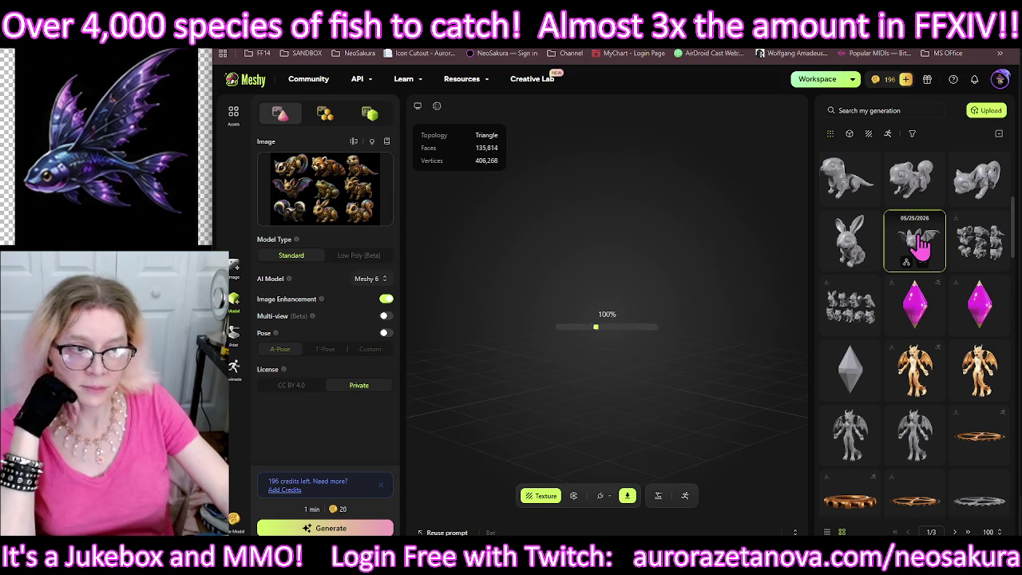
{"action": "left_click", "coordinate": [922, 262]}
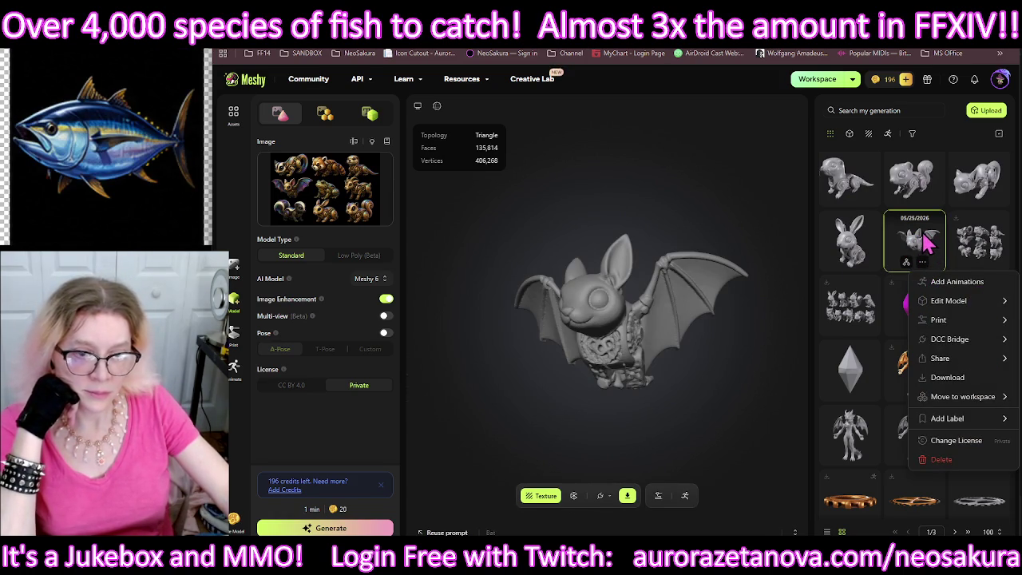
{"action": "left_click", "coordinate": [573, 496]}
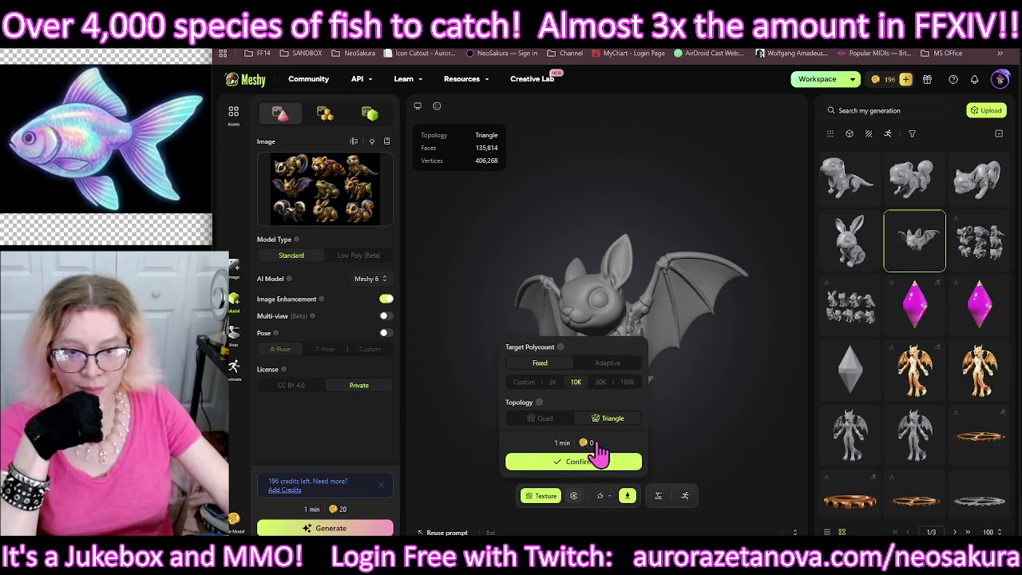
{"action": "left_click", "coordinate": [553, 383]}
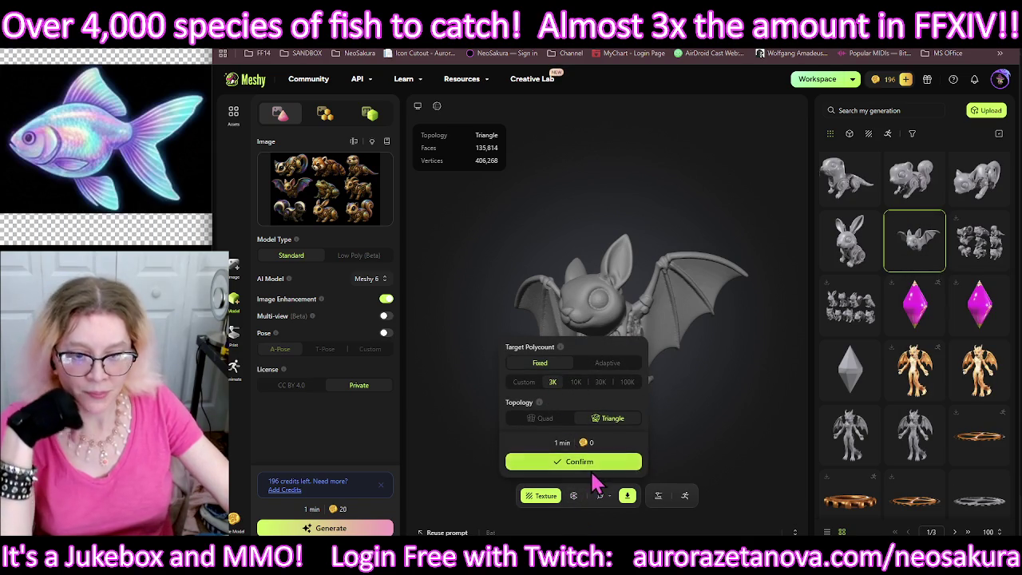
{"action": "left_click", "coordinate": [594, 470]}
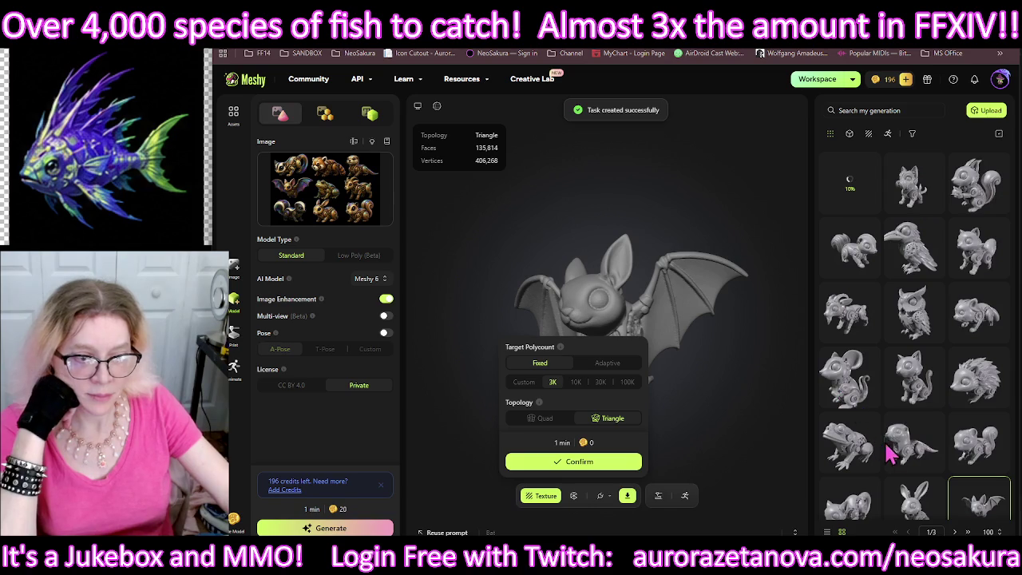
{"action": "left_click", "coordinate": [741, 484]}
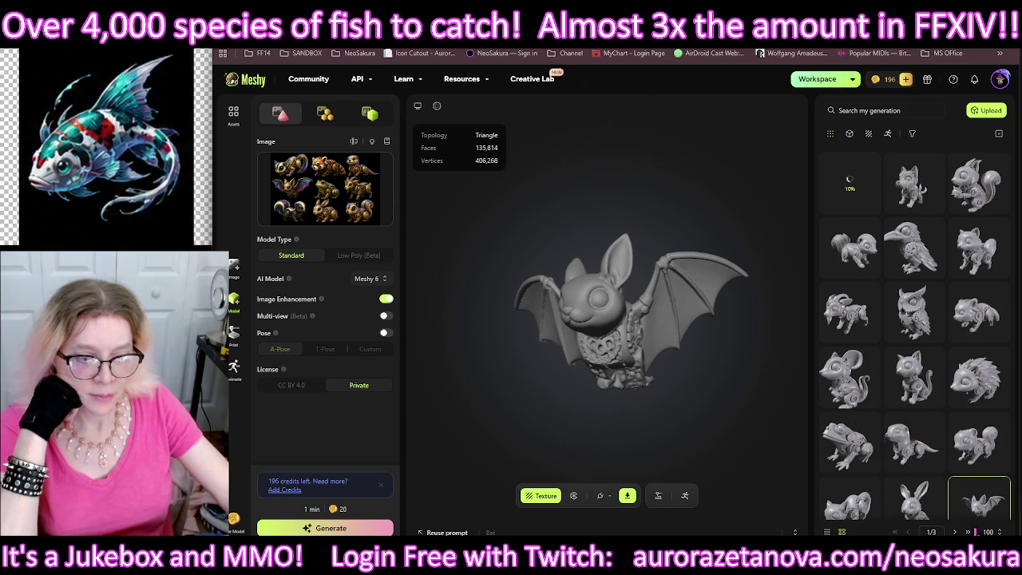
Step: Queue a 3K triangle remesh for the bunny, then move on to the cat and squirrel
{"action": "left_click", "coordinate": [920, 507]}
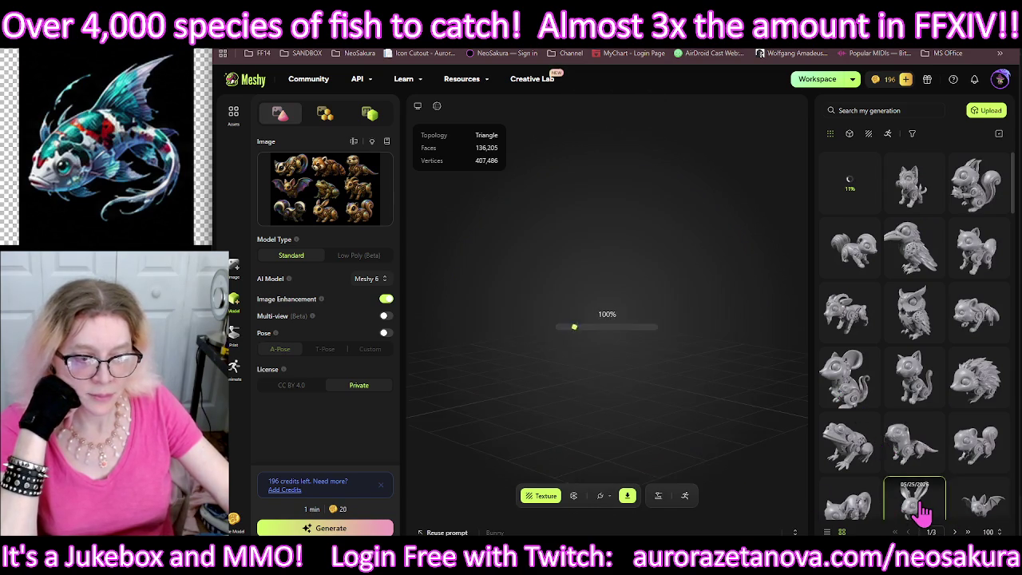
{"action": "left_click", "coordinate": [574, 496]}
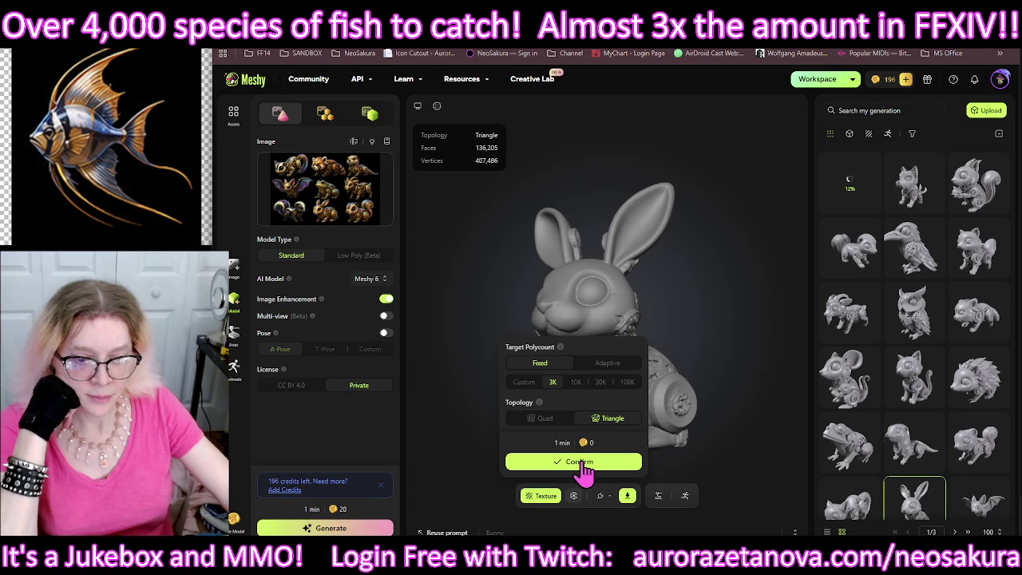
{"action": "left_click", "coordinate": [588, 463]}
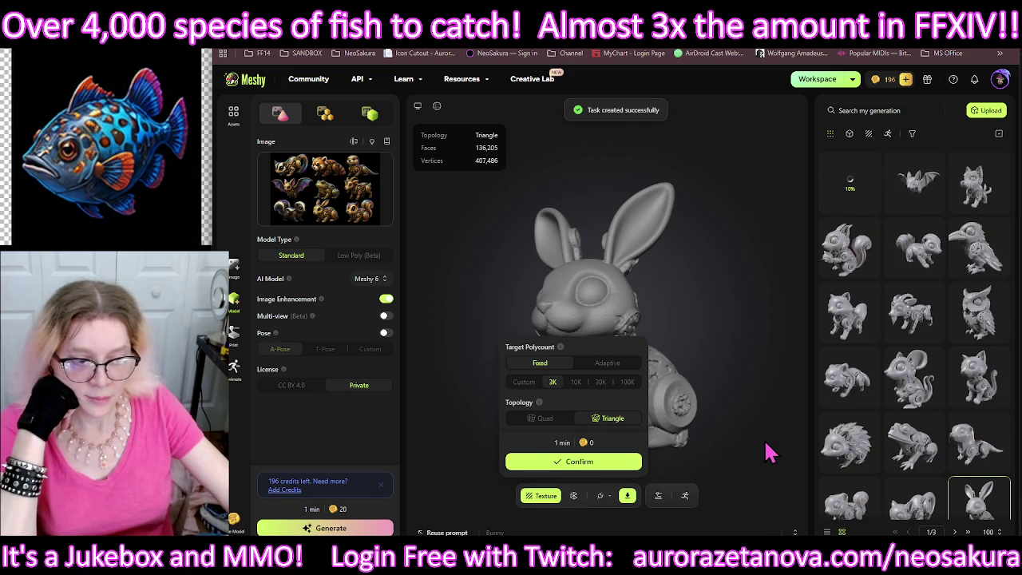
{"action": "left_click", "coordinate": [783, 461]}
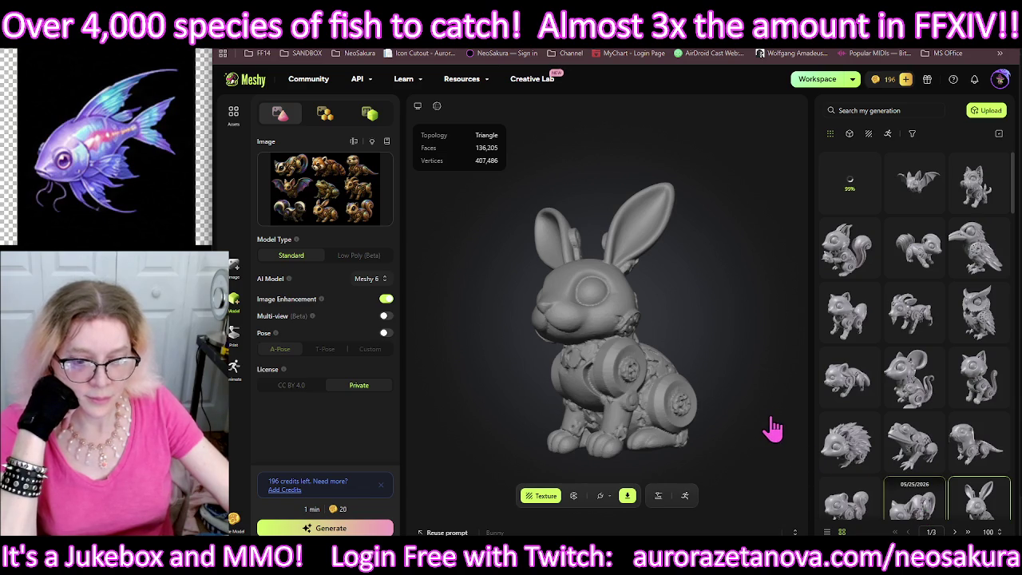
{"action": "left_click", "coordinate": [573, 495]}
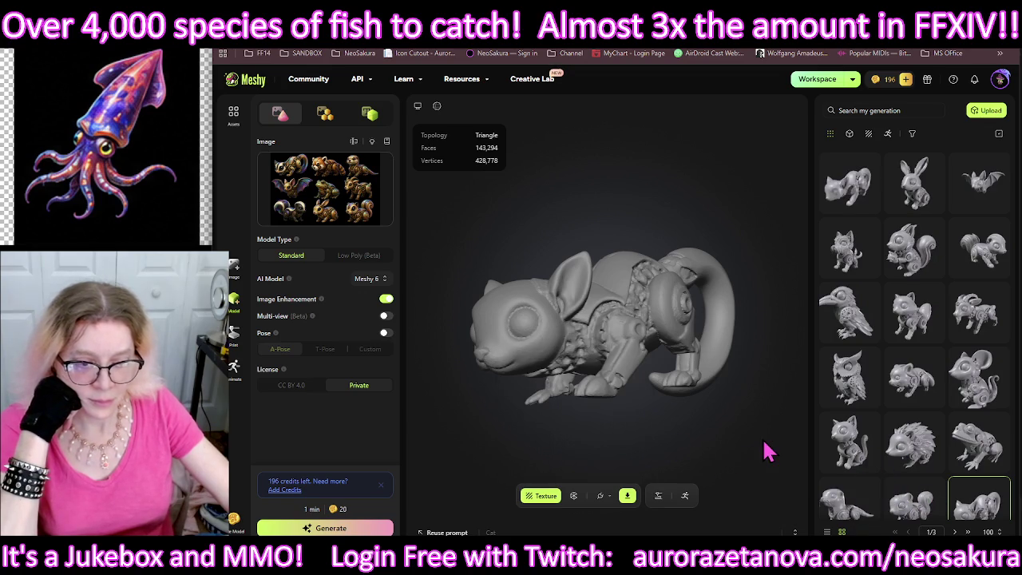
{"action": "left_click", "coordinate": [923, 503]}
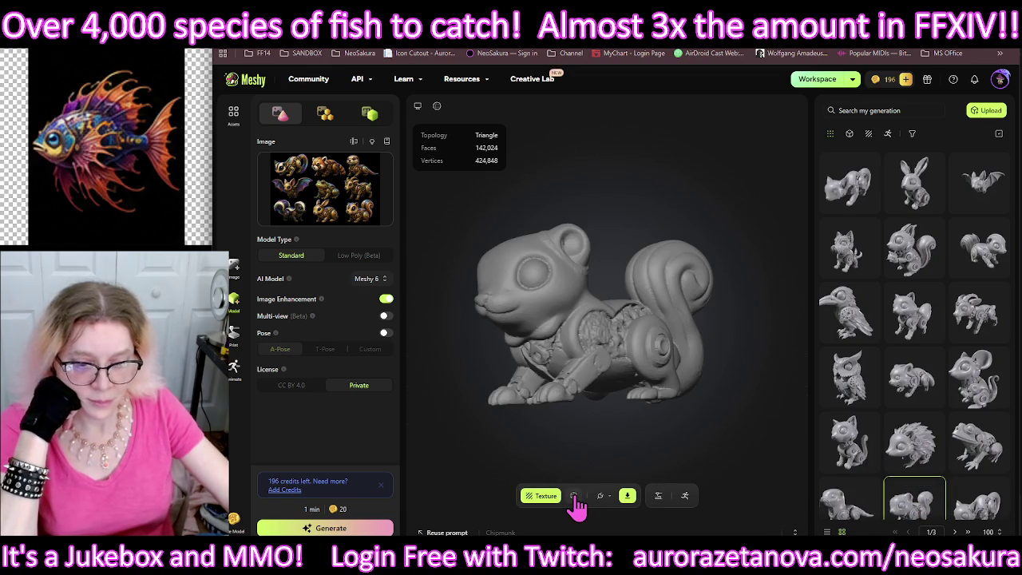
Step: Queue 3K triangle remeshes for the squirrel and ferret models
{"action": "left_click", "coordinate": [574, 497]}
{"action": "left_click", "coordinate": [585, 470]}
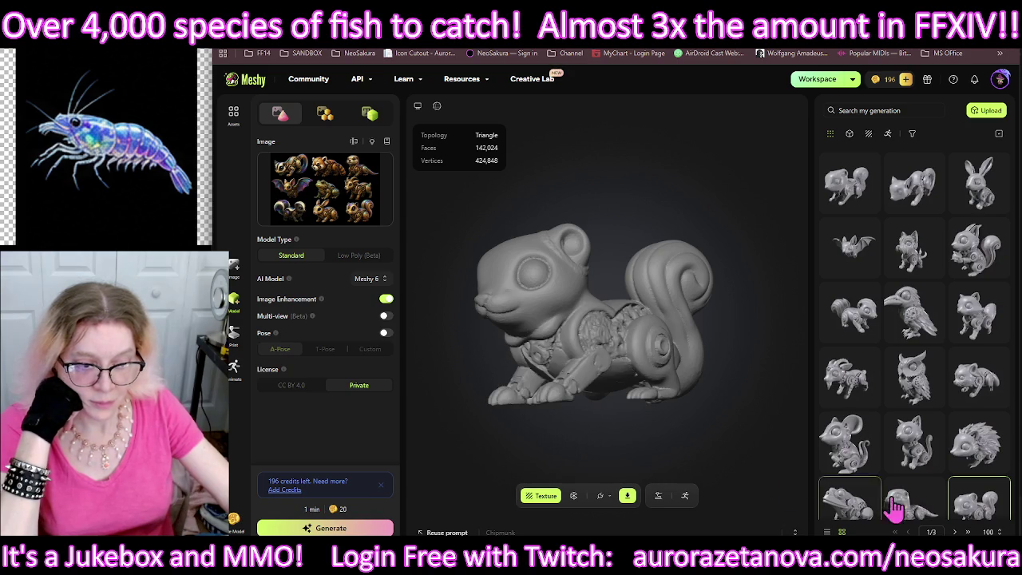
{"action": "left_click", "coordinate": [528, 495]}
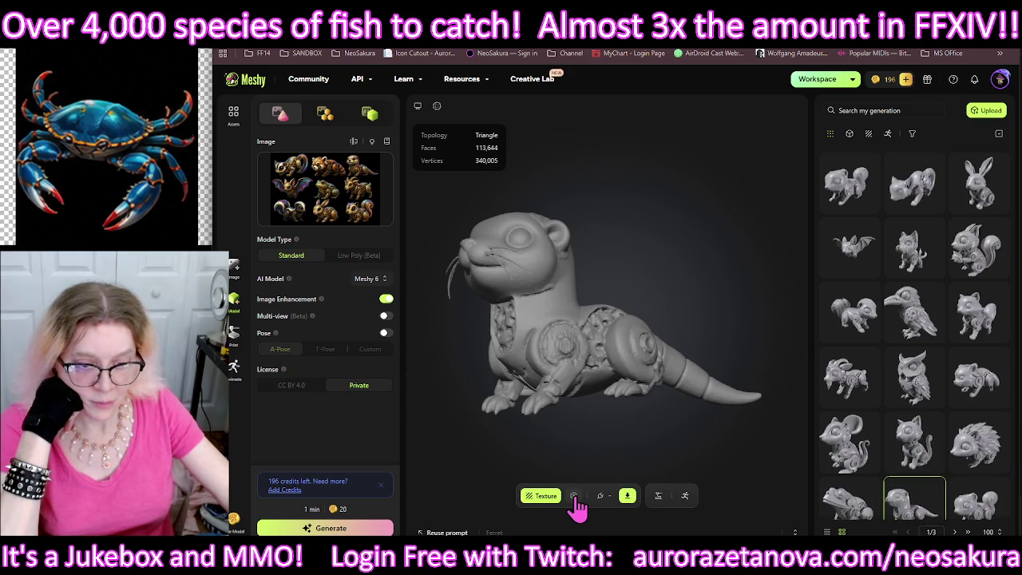
{"action": "left_click", "coordinate": [573, 496]}
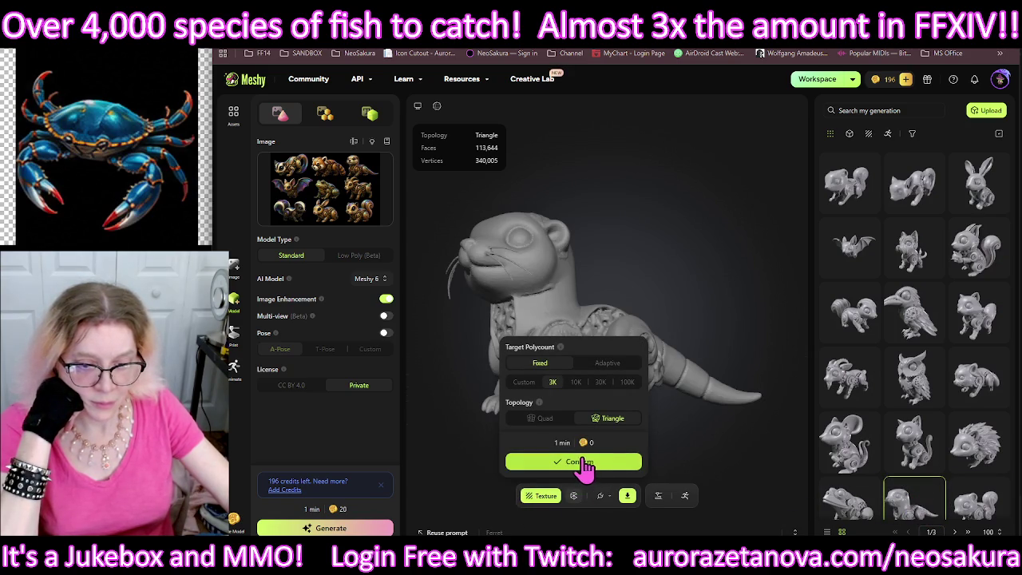
{"action": "left_click", "coordinate": [581, 461]}
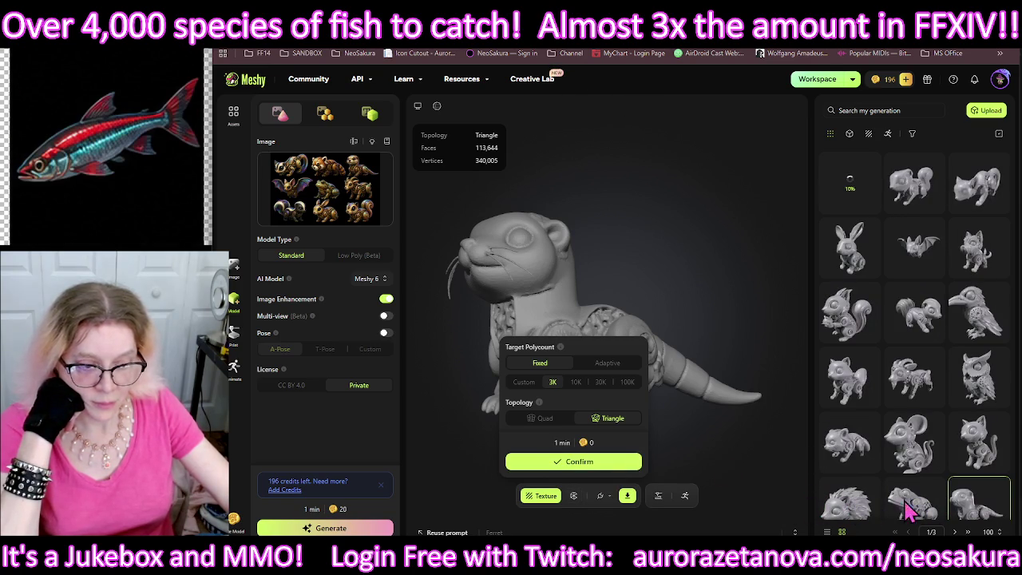
{"action": "left_click", "coordinate": [743, 484]}
Step: Queue a 3K triangle remesh for the frog and load the hedgehog model
{"action": "left_click", "coordinate": [914, 508]}
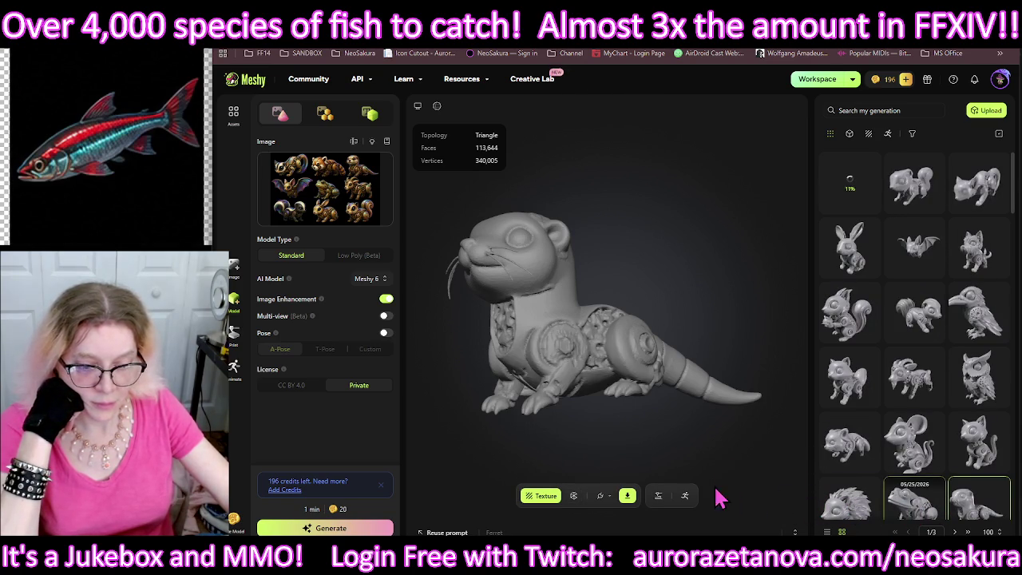
{"action": "left_click", "coordinate": [573, 495]}
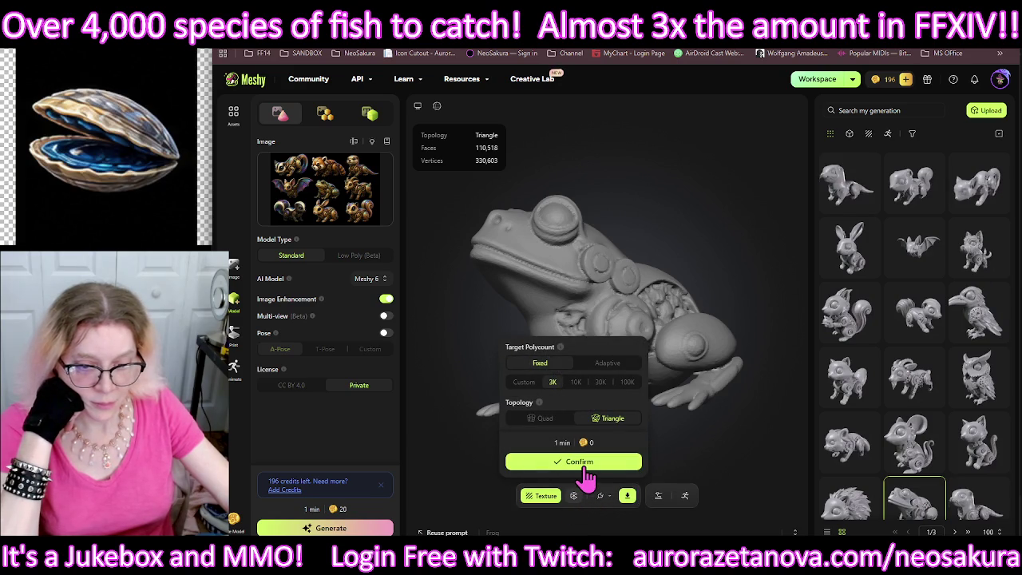
{"action": "left_click", "coordinate": [585, 467]}
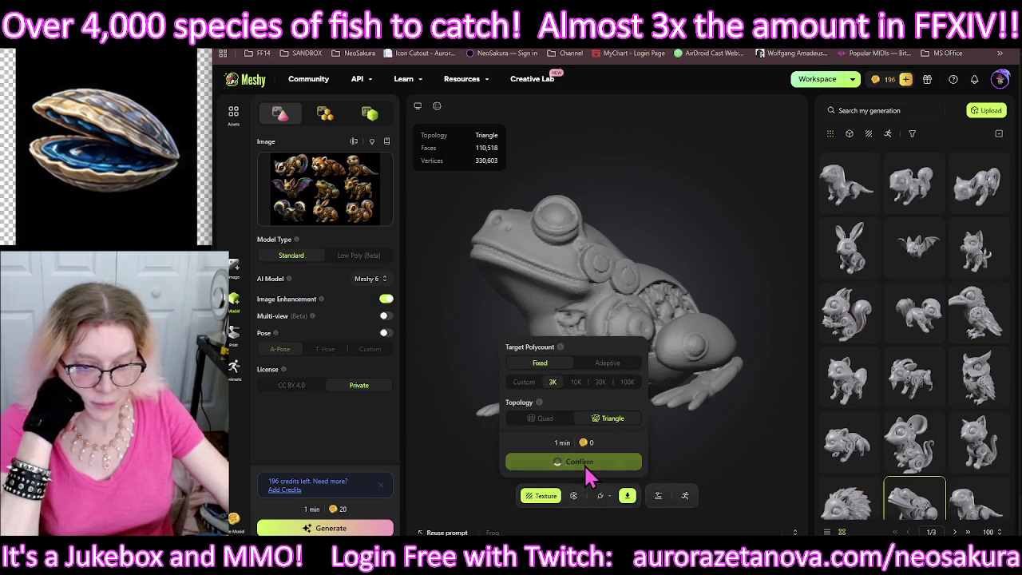
{"action": "left_click", "coordinate": [765, 455]}
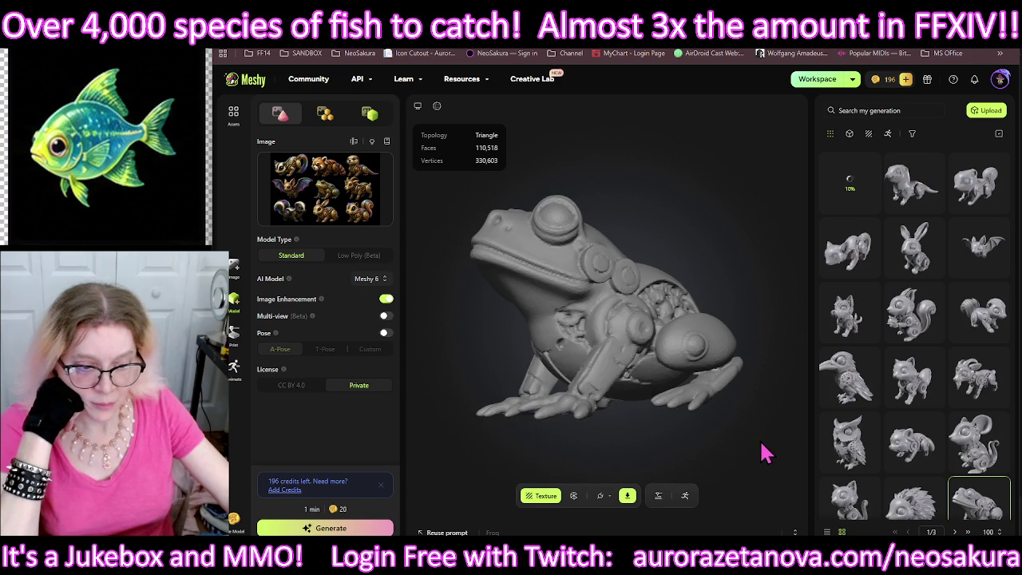
{"action": "left_click", "coordinate": [907, 504]}
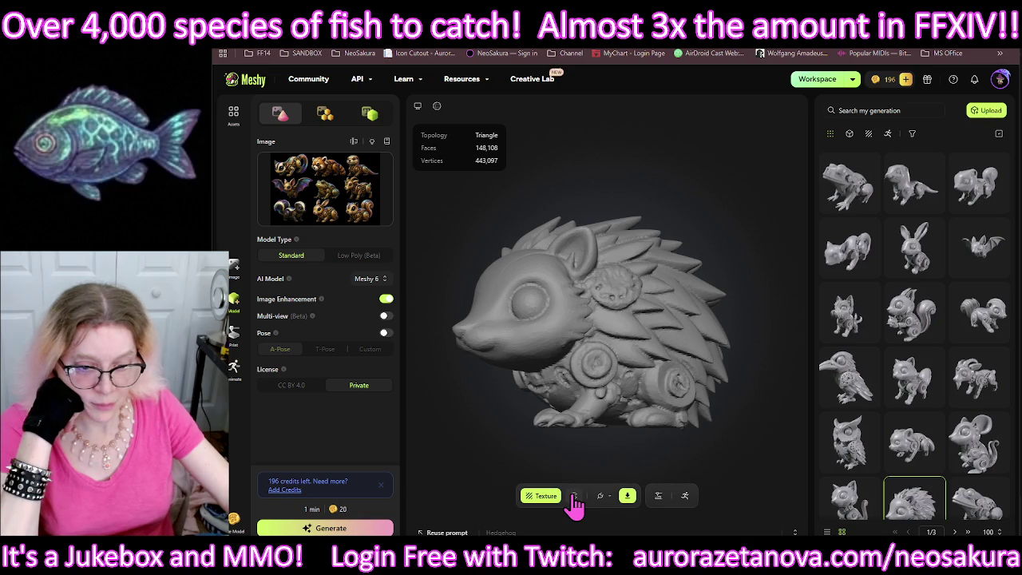
{"action": "left_click", "coordinate": [574, 496]}
Step: Start the hedgehog's 3K remesh and queue a 3K triangle remesh for the cat
{"action": "left_click", "coordinate": [586, 463]}
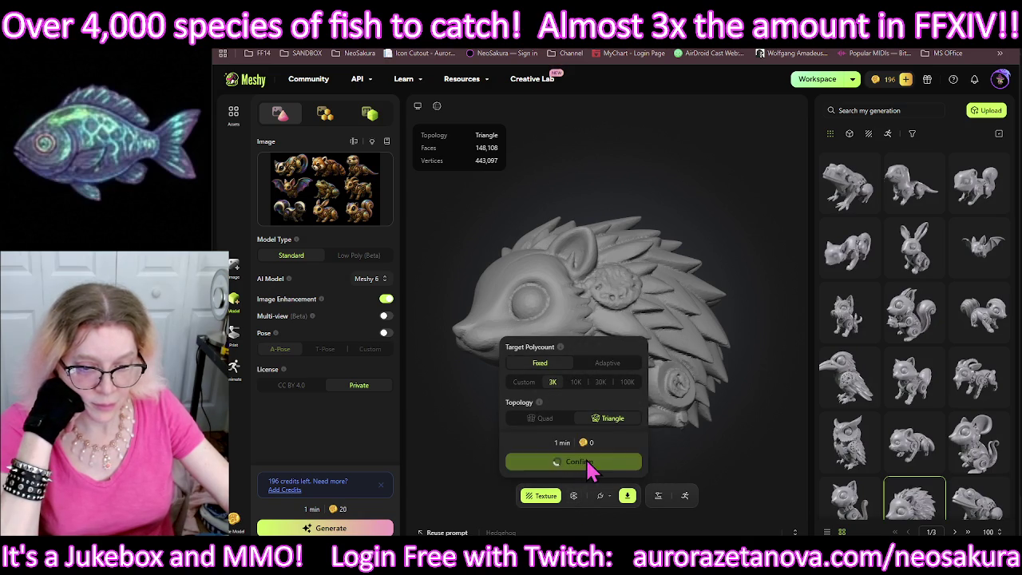
{"action": "left_click", "coordinate": [771, 443]}
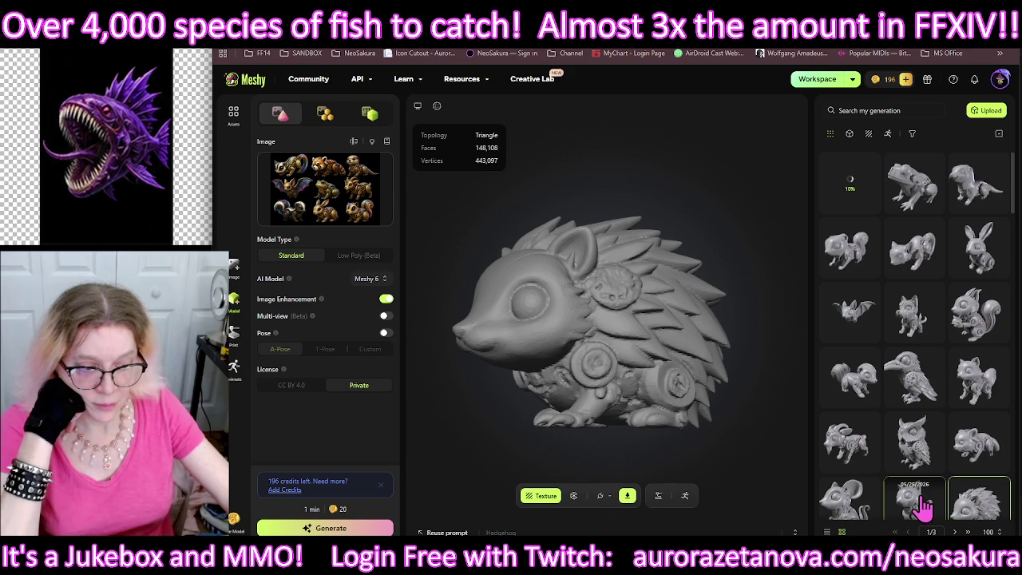
{"action": "left_click", "coordinate": [920, 505]}
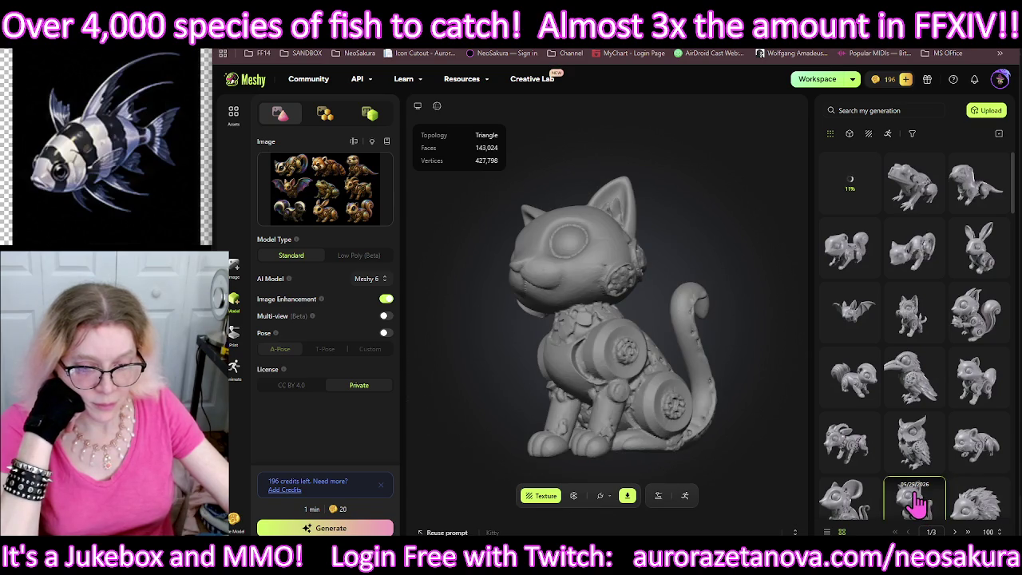
{"action": "left_click", "coordinate": [574, 496]}
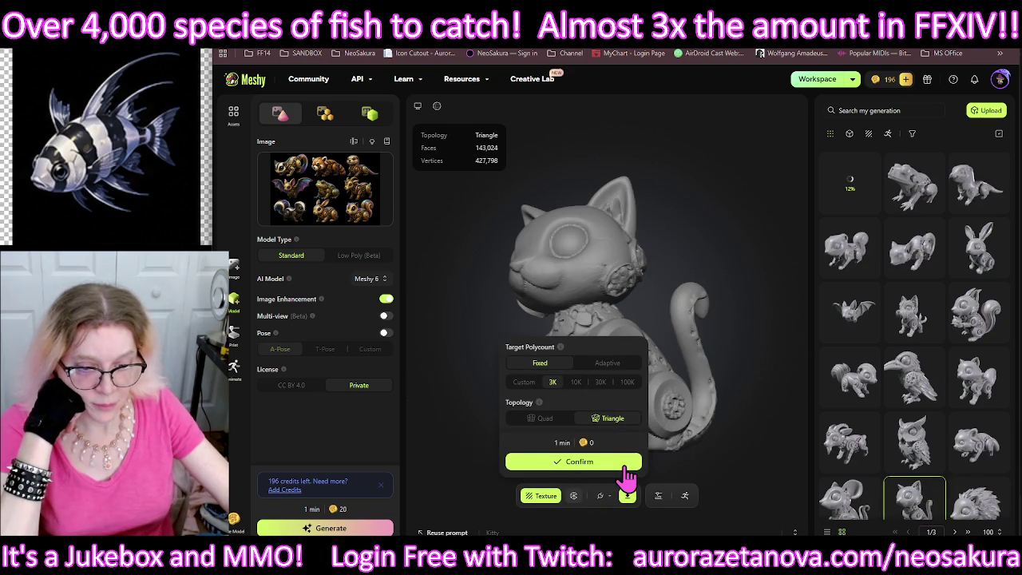
{"action": "left_click", "coordinate": [625, 466]}
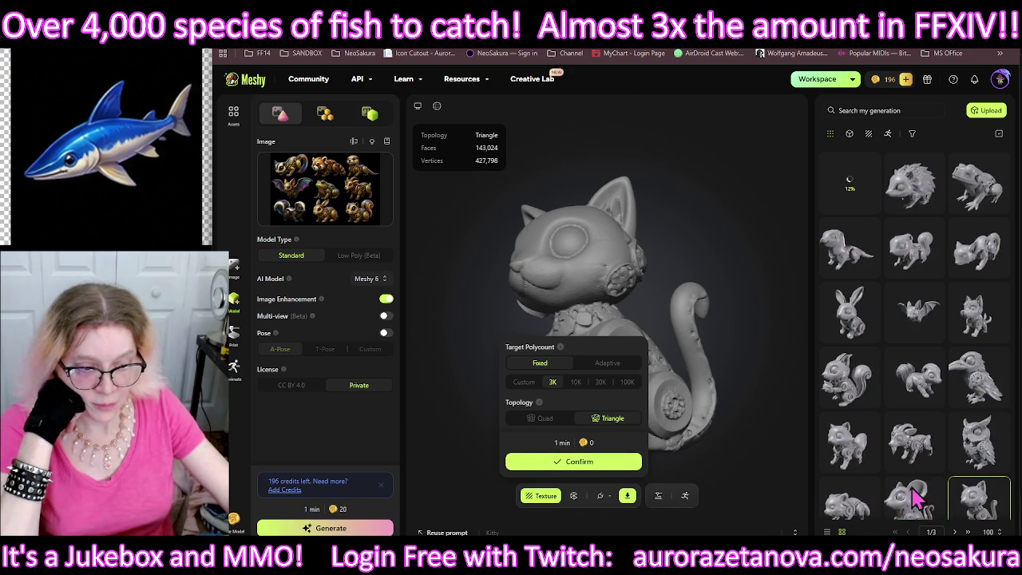
{"action": "left_click", "coordinate": [715, 450]}
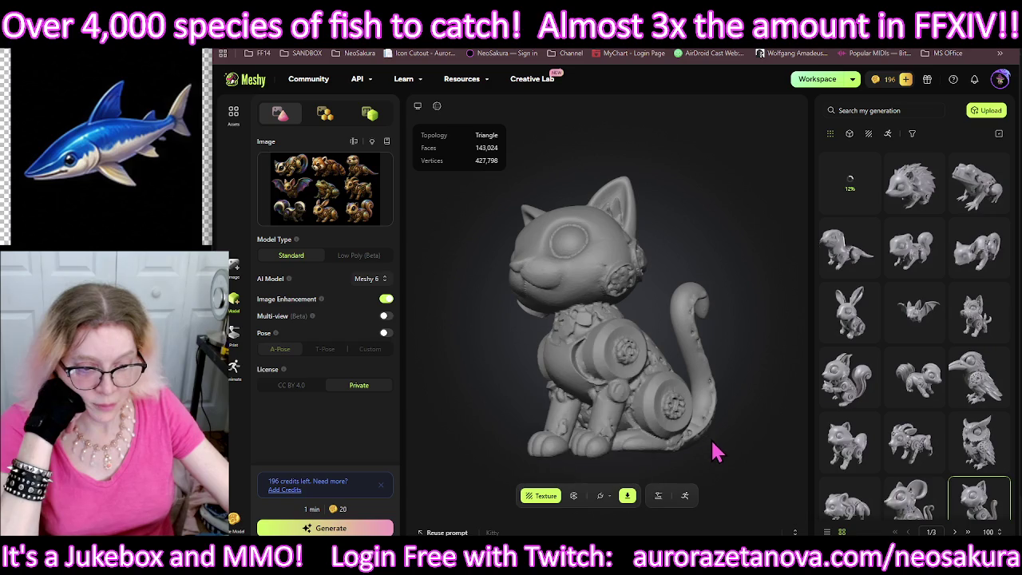
Step: Remesh the steampunk mouse to a fixed 3K triangle count
{"action": "left_click", "coordinate": [898, 497]}
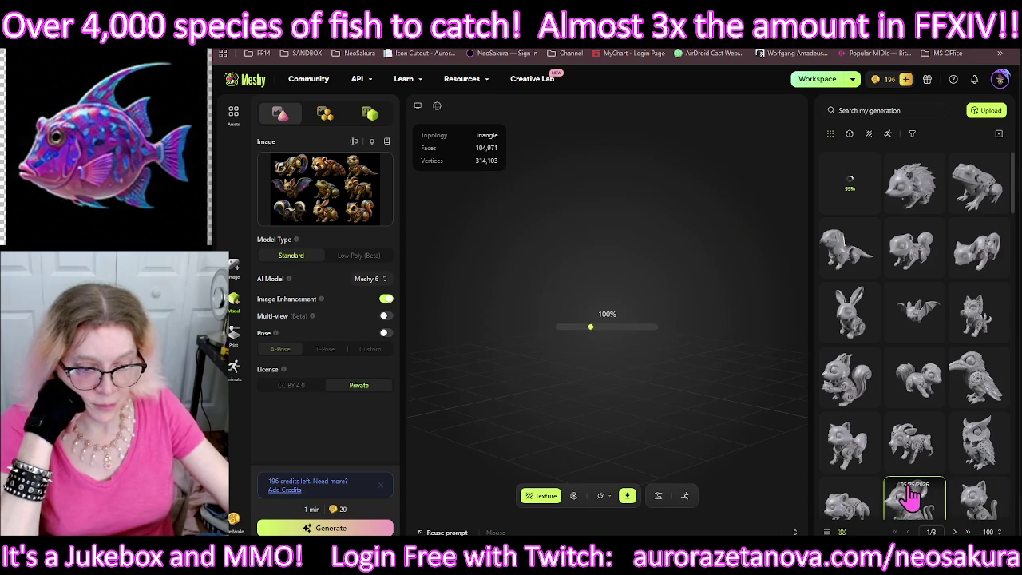
{"action": "left_click", "coordinate": [574, 495]}
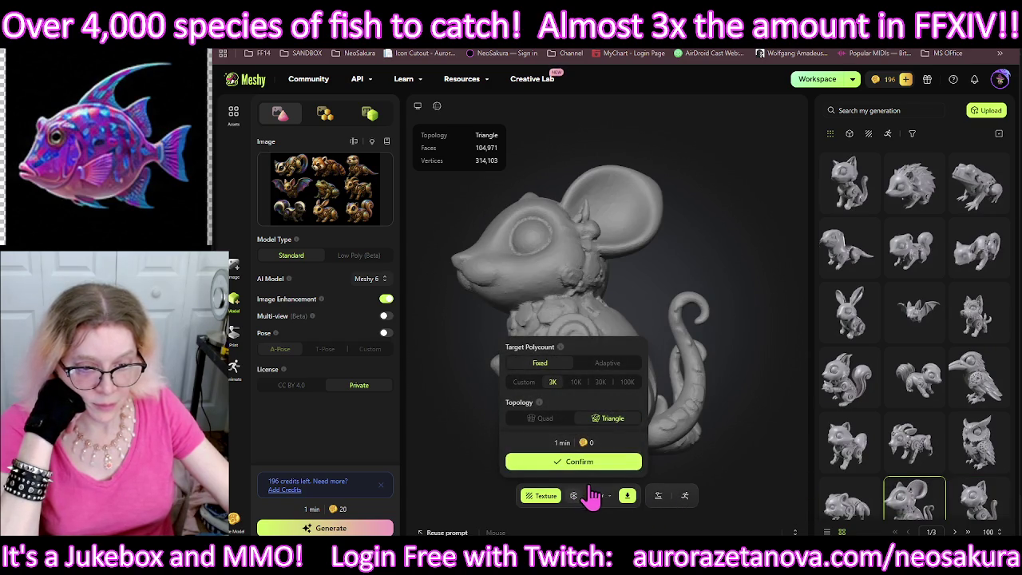
{"action": "left_click", "coordinate": [616, 466]}
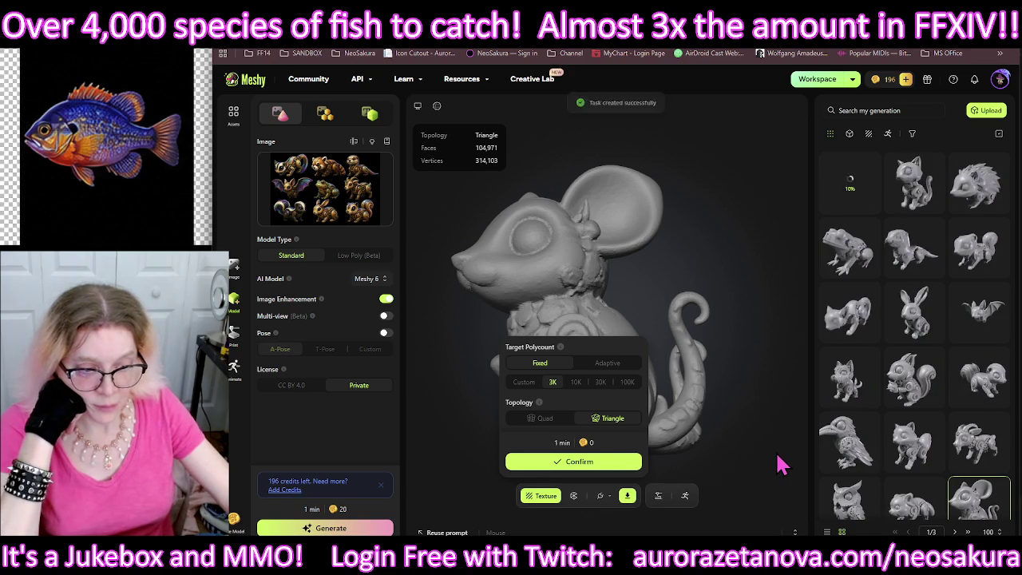
{"action": "left_click", "coordinate": [782, 485]}
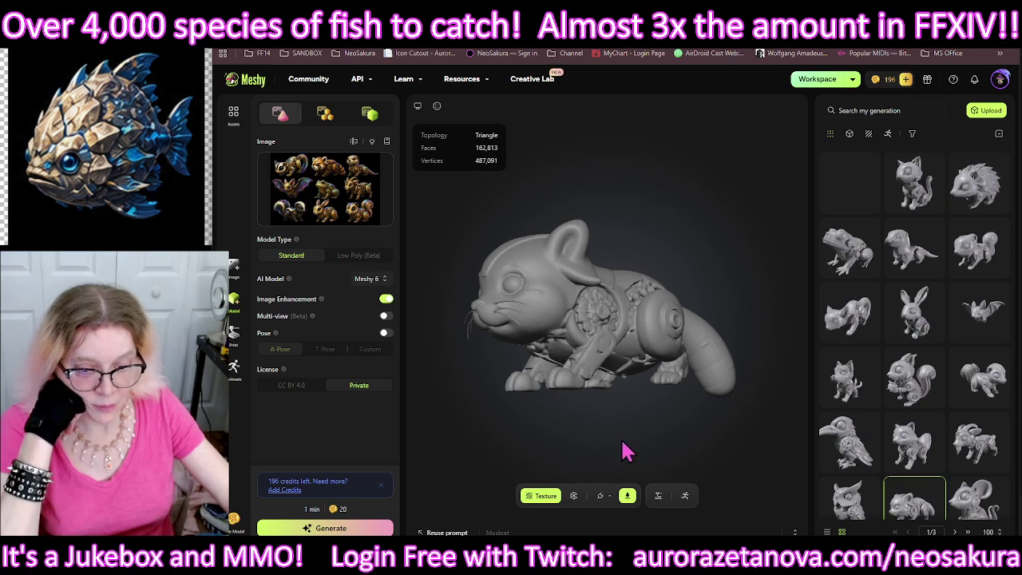
Step: Queue fixed 3K triangle remeshes for the muskrat and owl models
{"action": "left_click", "coordinate": [574, 495]}
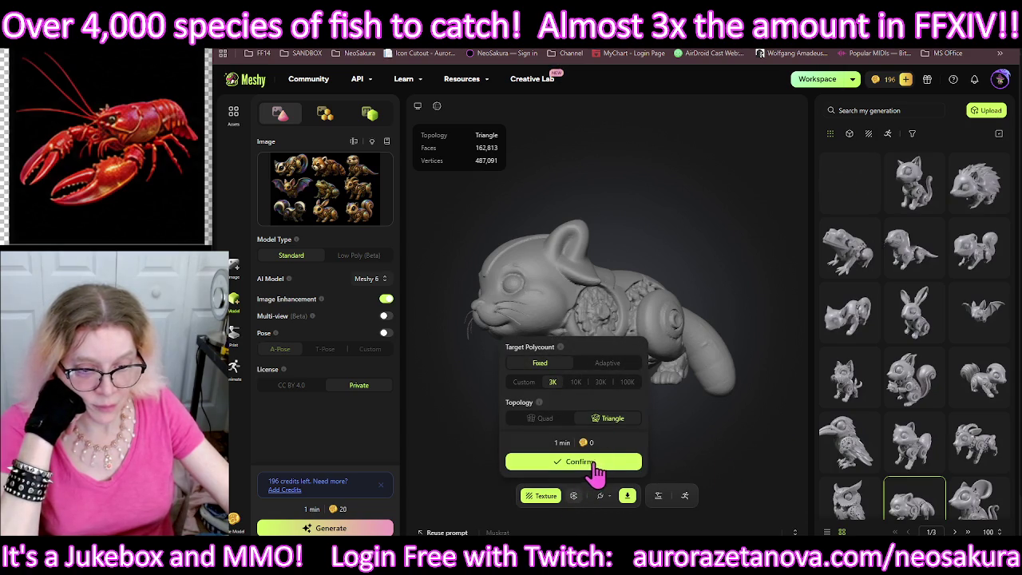
{"action": "left_click", "coordinate": [594, 468]}
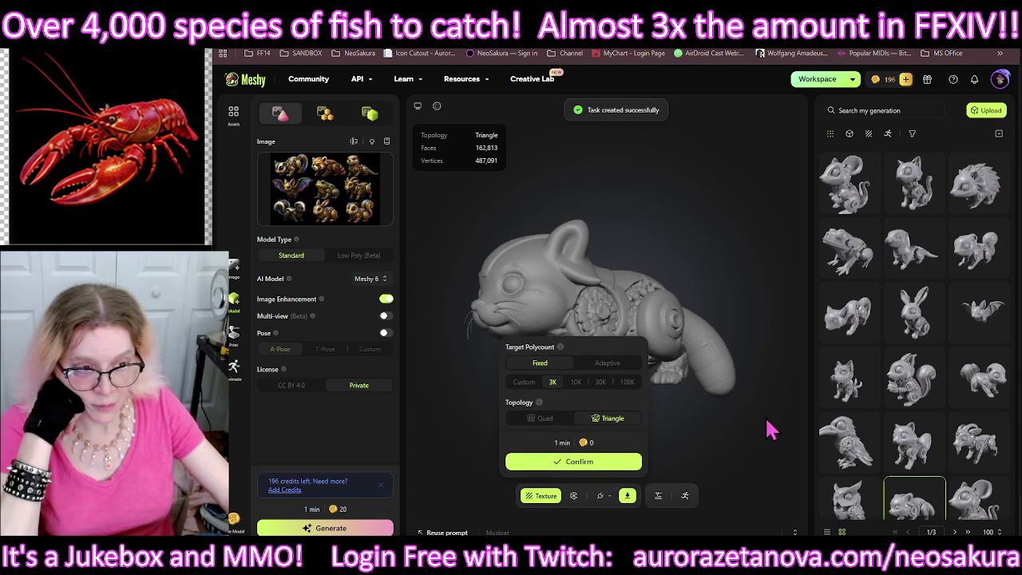
{"action": "left_click", "coordinate": [775, 489]}
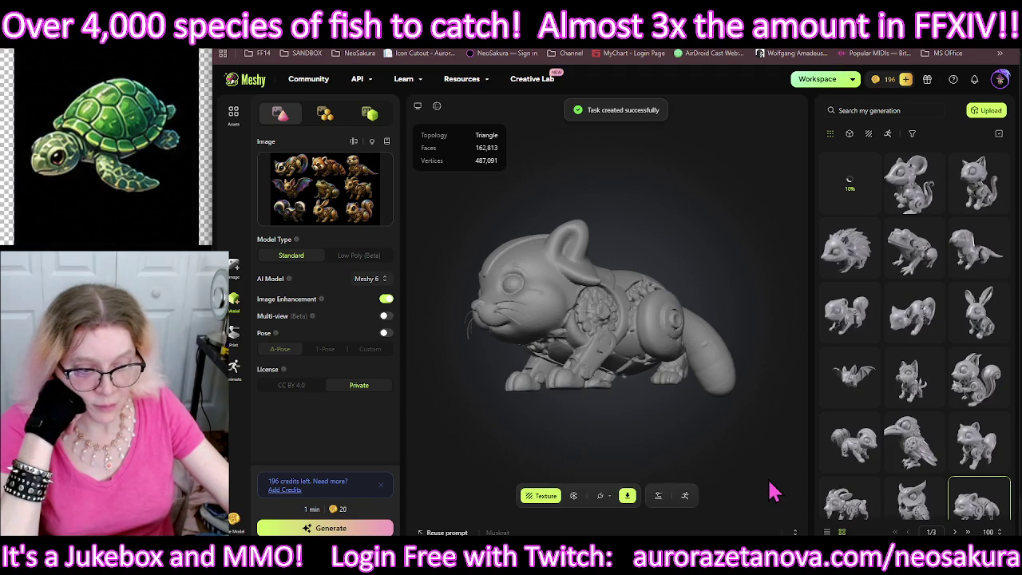
{"action": "left_click", "coordinate": [920, 505]}
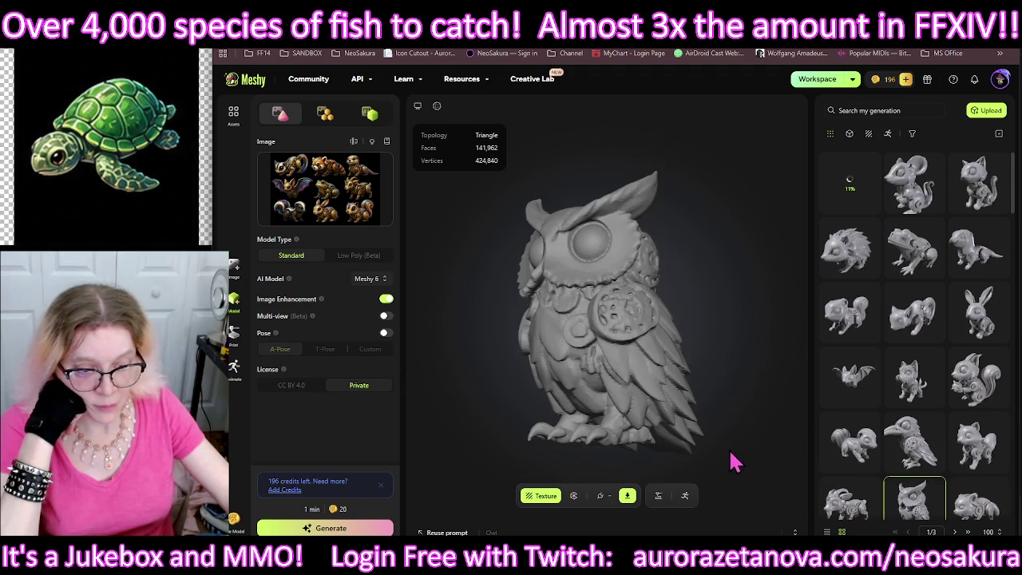
{"action": "left_click", "coordinate": [575, 497]}
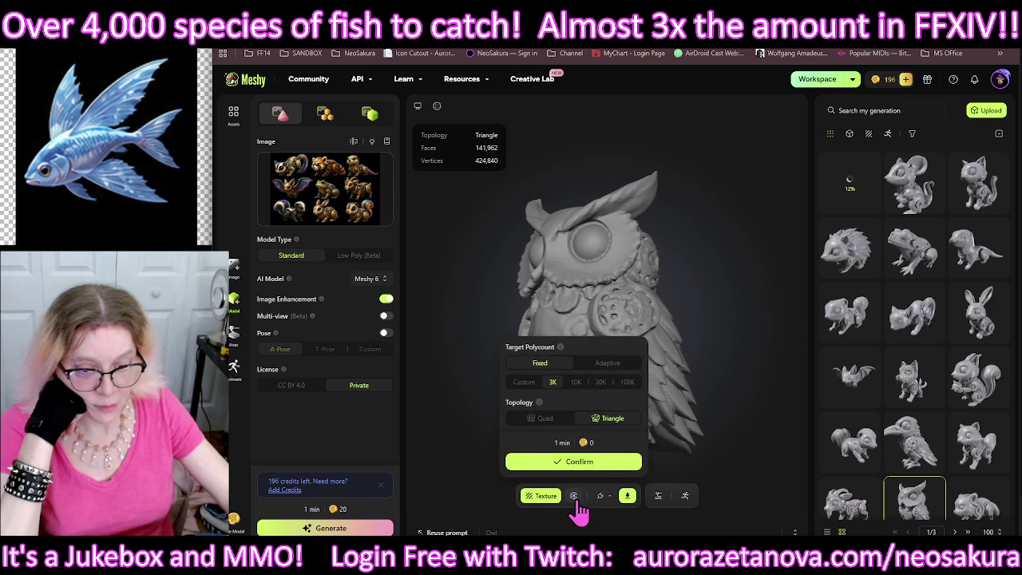
{"action": "left_click", "coordinate": [578, 467]}
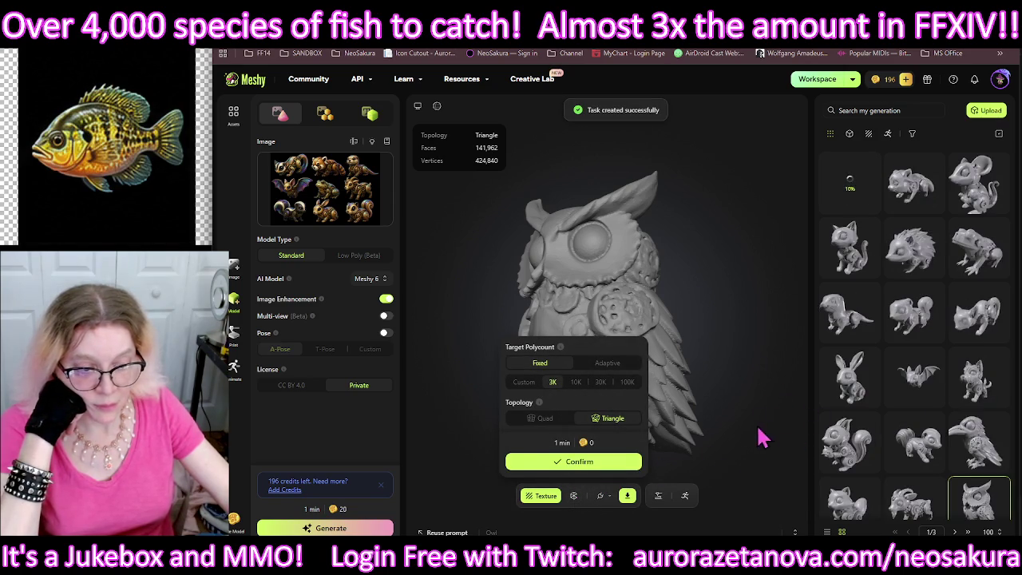
{"action": "left_click", "coordinate": [780, 437]}
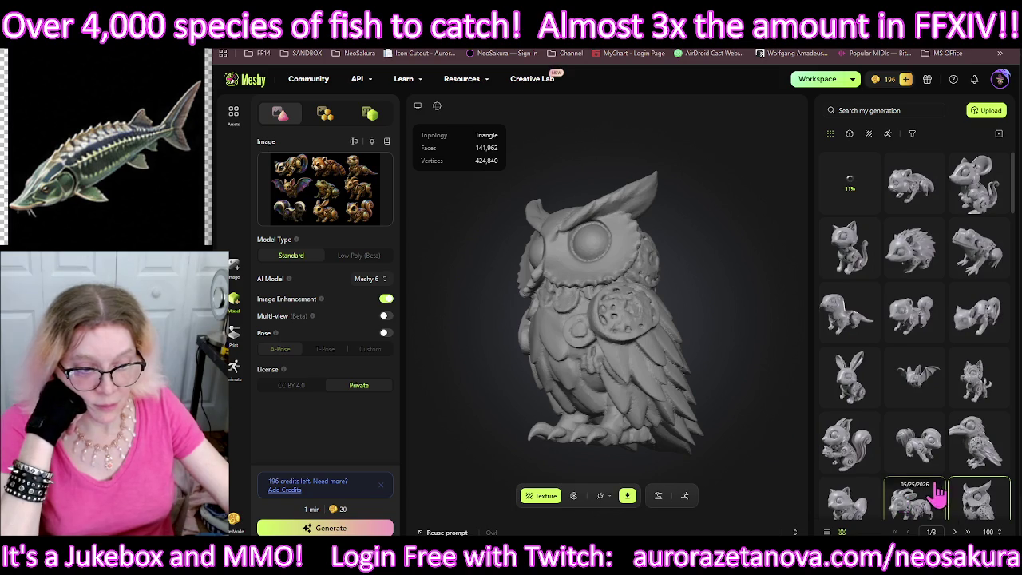
Step: Queue 3K triangle remeshes for the pygmy goat and raccoon, then load the raven
{"action": "left_click", "coordinate": [899, 495]}
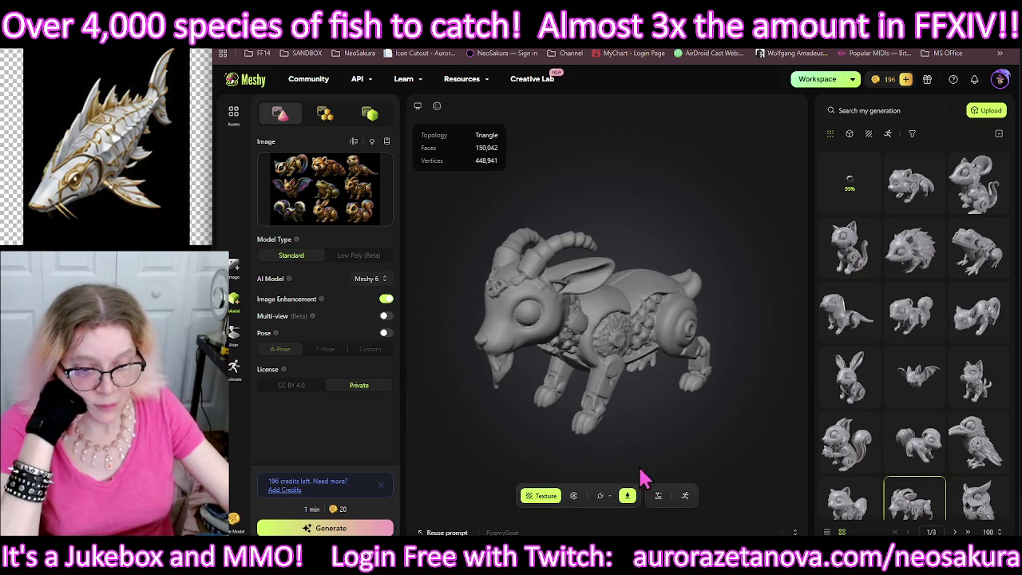
{"action": "left_click", "coordinate": [574, 495]}
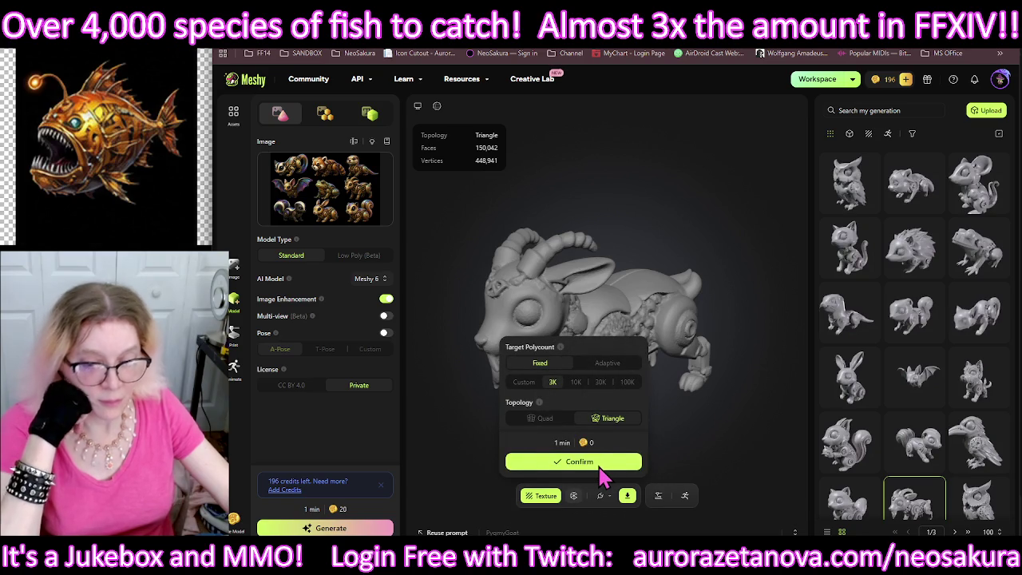
{"action": "left_click", "coordinate": [599, 467]}
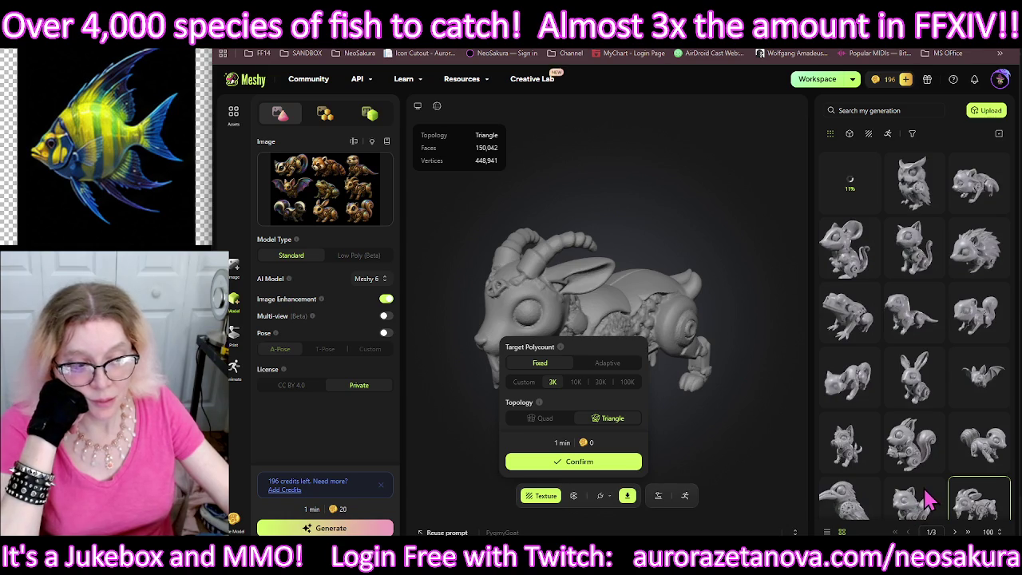
{"action": "left_click", "coordinate": [924, 501]}
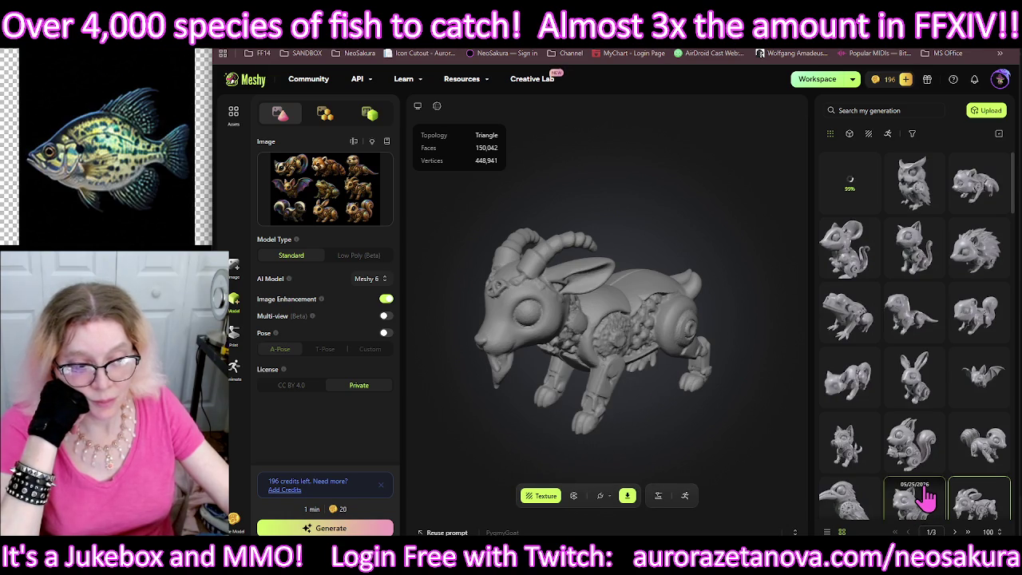
{"action": "left_click", "coordinate": [926, 497]}
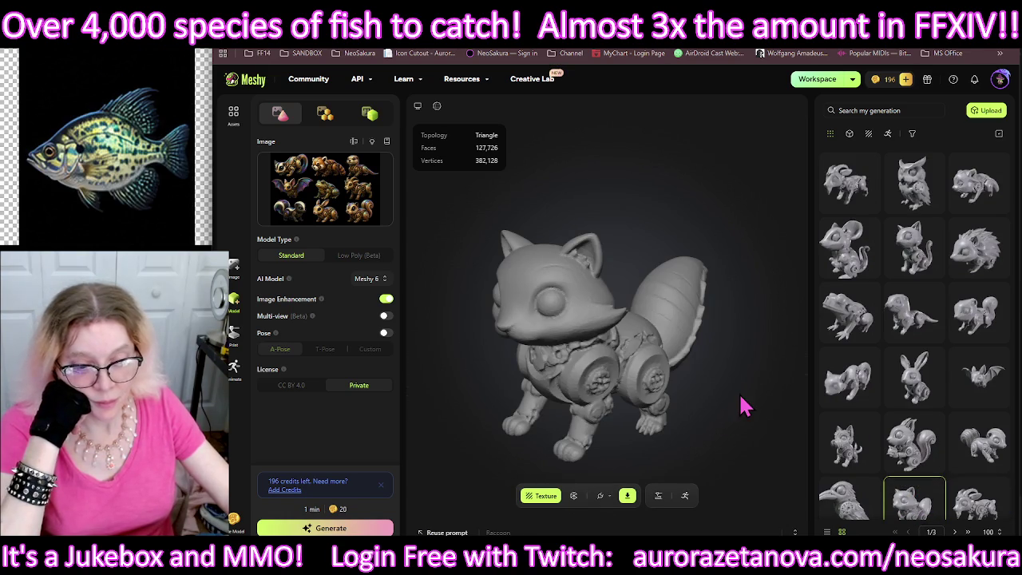
{"action": "left_click", "coordinate": [574, 496]}
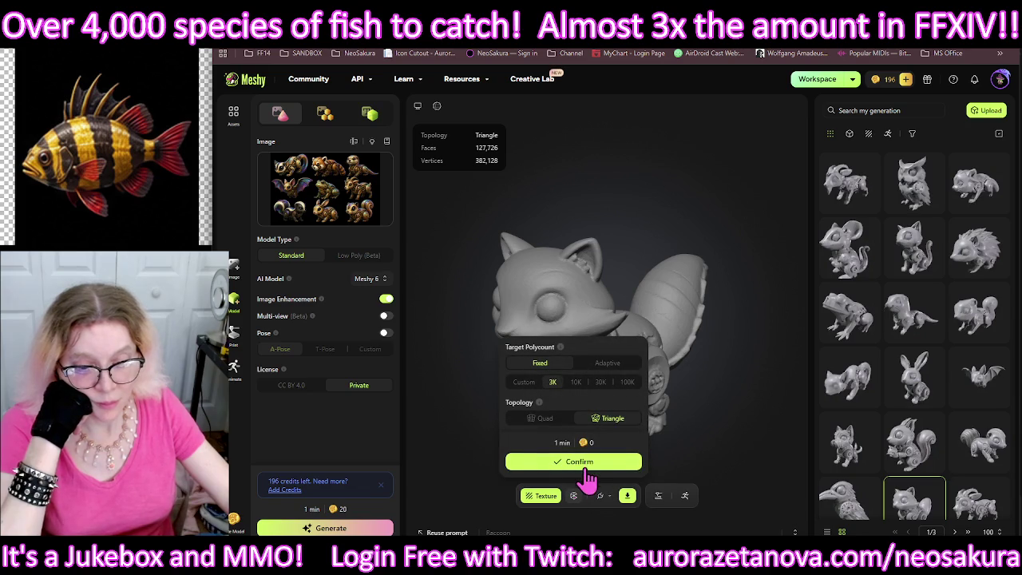
{"action": "left_click", "coordinate": [621, 464]}
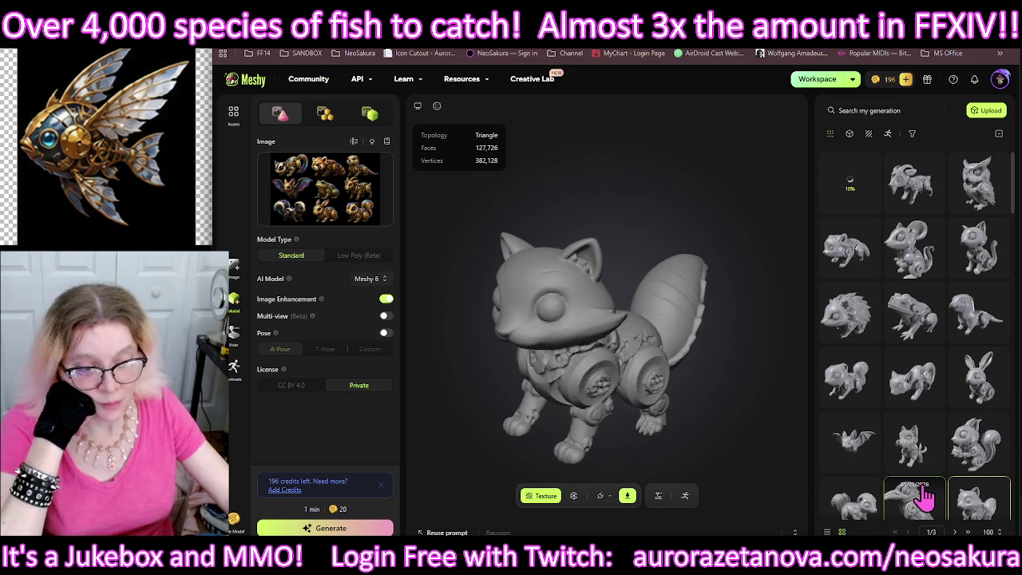
{"action": "left_click", "coordinate": [924, 496]}
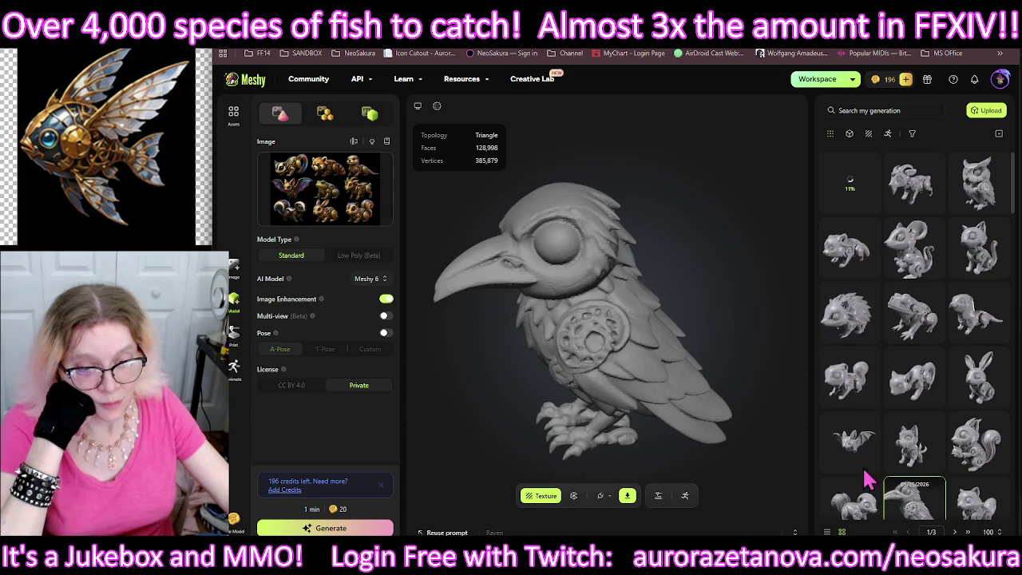
Step: Orbit the raven and remesh it at fixed 3K triangles, then remesh the skunk likewise
{"action": "mouse_move", "coordinate": [574, 351]}
{"action": "left_mouse_down"}
{"action": "mouse_move", "coordinate": [739, 349]}
{"action": "mouse_move", "coordinate": [686, 346]}
{"action": "mouse_move", "coordinate": [673, 289]}
{"action": "mouse_move", "coordinate": [627, 287]}
{"action": "mouse_move", "coordinate": [579, 306]}
{"action": "mouse_move", "coordinate": [574, 347]}
{"action": "mouse_move", "coordinate": [587, 350]}
{"action": "mouse_move", "coordinate": [620, 292]}
{"action": "mouse_move", "coordinate": [653, 346]}
{"action": "mouse_move", "coordinate": [681, 338]}
{"action": "mouse_move", "coordinate": [641, 276]}
{"action": "mouse_move", "coordinate": [526, 278]}
{"action": "left_mouse_up"}
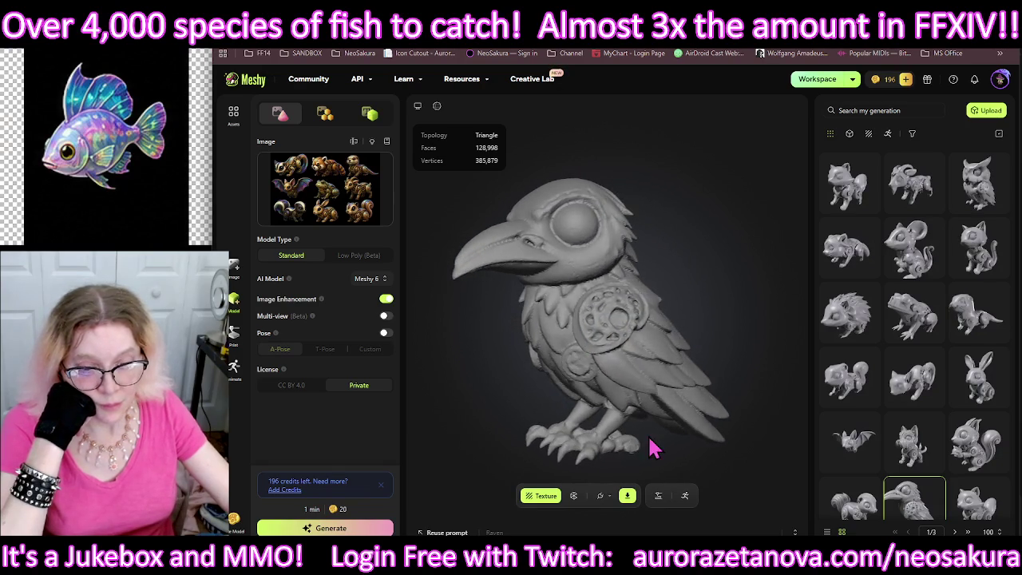
{"action": "left_click", "coordinate": [573, 498]}
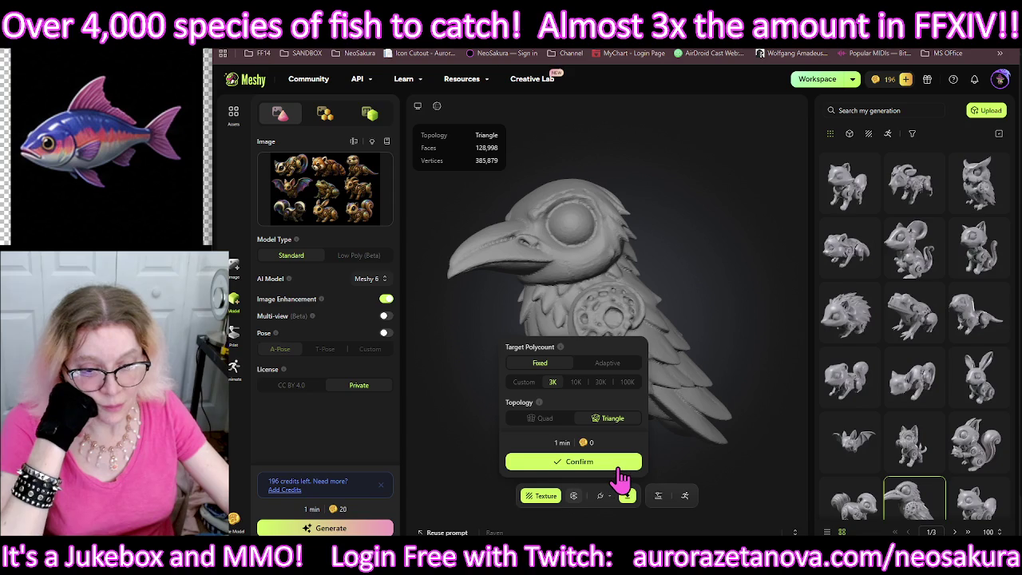
{"action": "left_click", "coordinate": [619, 468]}
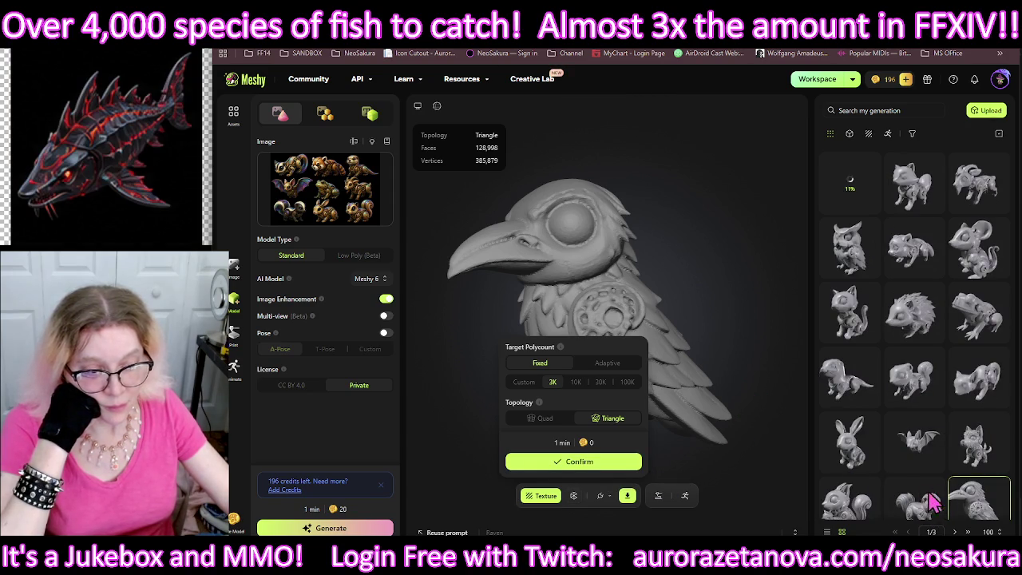
{"action": "left_click", "coordinate": [810, 511]}
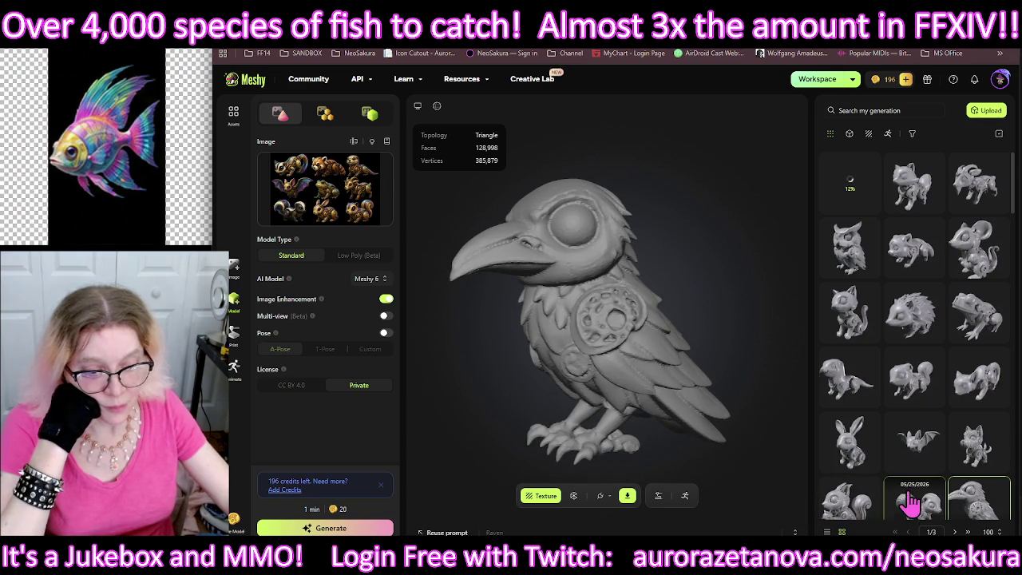
{"action": "left_click", "coordinate": [574, 496]}
{"action": "left_click", "coordinate": [586, 467]}
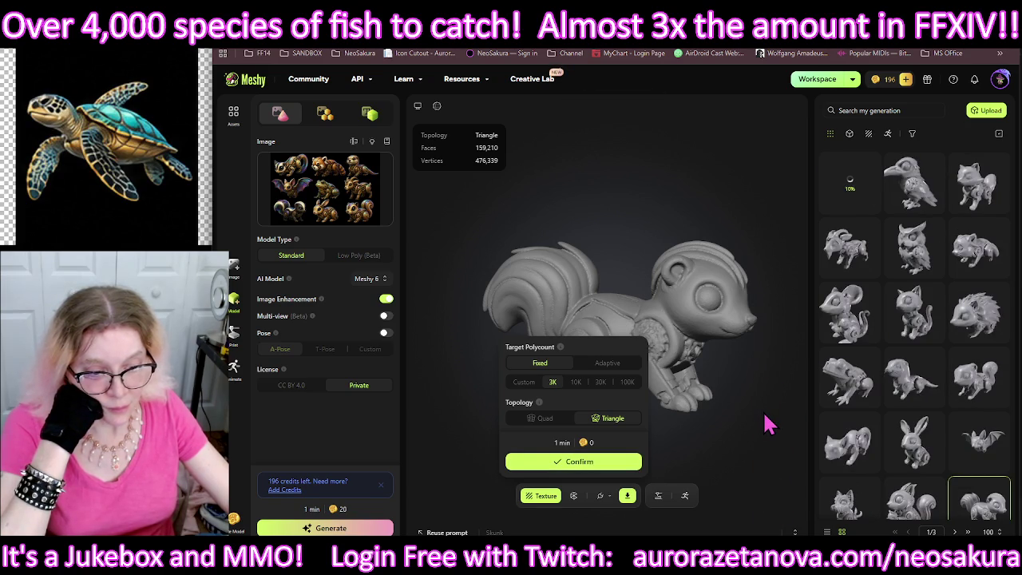
Step: Queue a fixed 3K triangle remesh for the squirrel model
{"action": "left_click", "coordinate": [765, 423]}
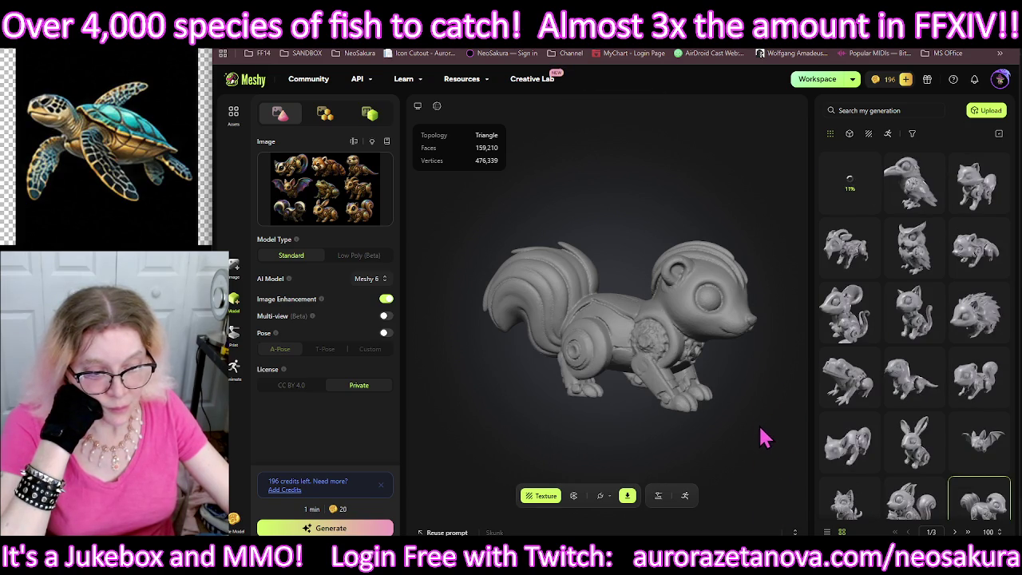
{"action": "left_click", "coordinate": [914, 503]}
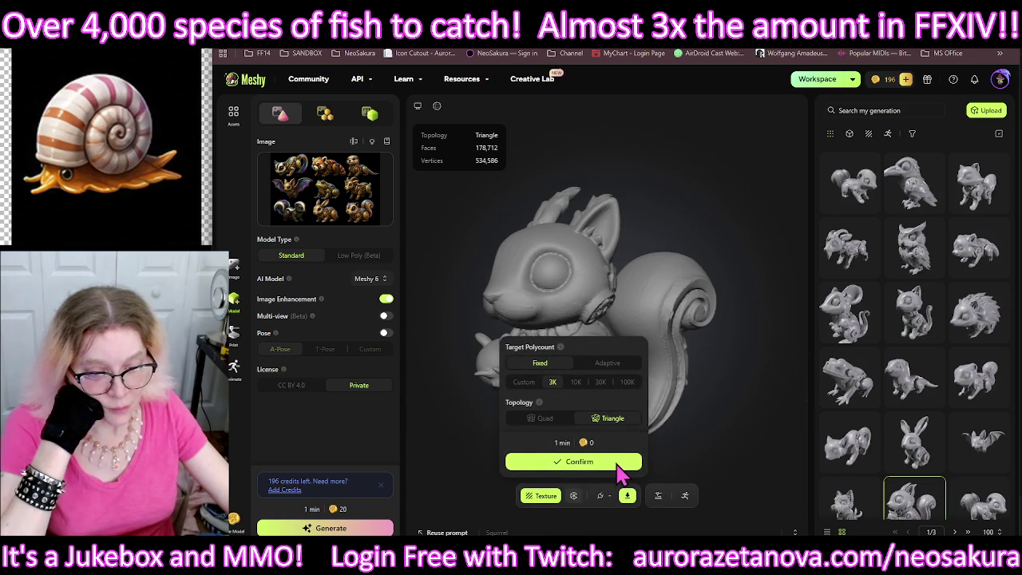
{"action": "left_click", "coordinate": [615, 471]}
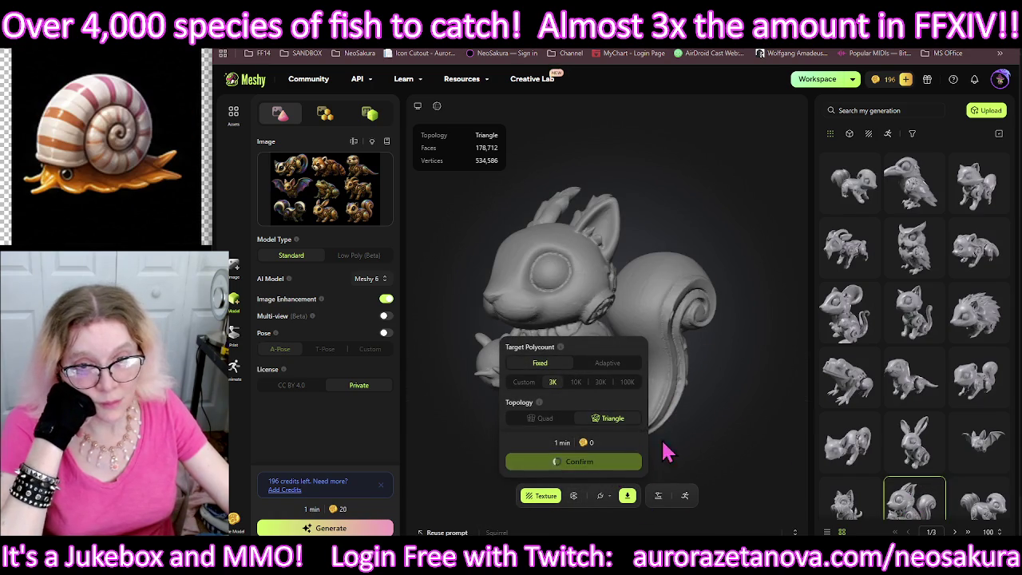
Step: Queue a 3K triangle remesh for the terrier and orbit it to view the side
{"action": "left_click", "coordinate": [758, 429]}
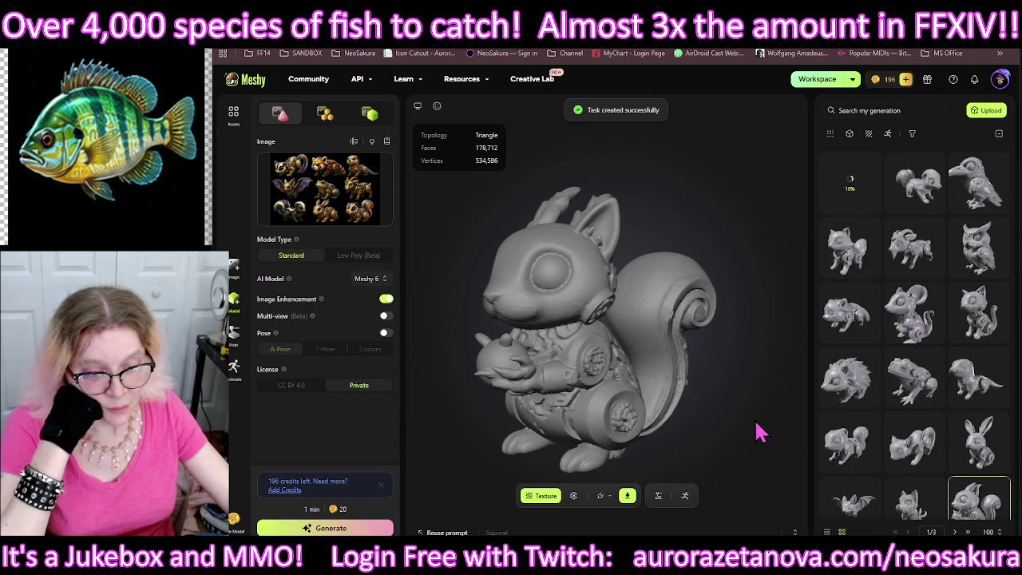
{"action": "left_click", "coordinate": [912, 494]}
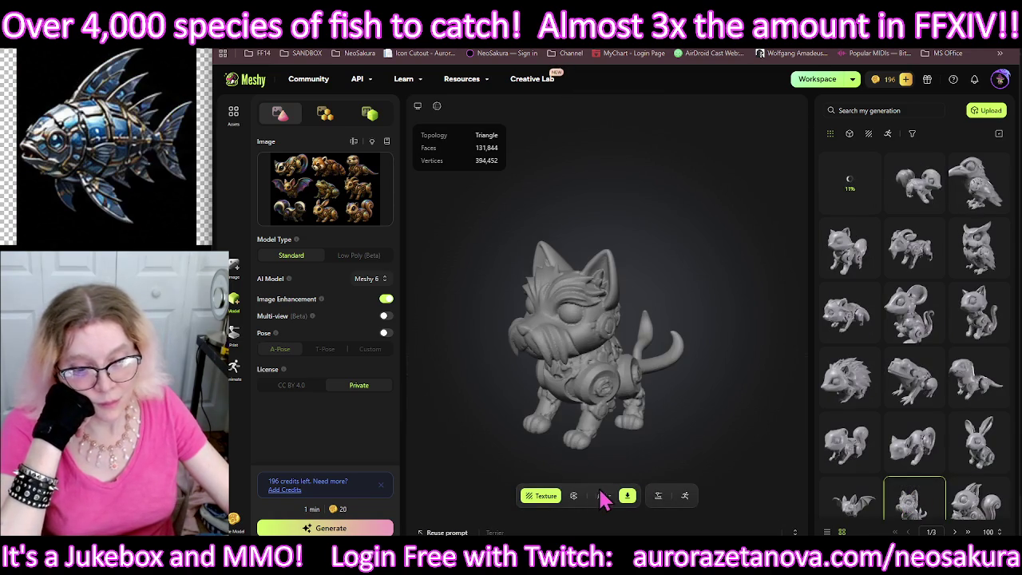
{"action": "left_click", "coordinate": [574, 495]}
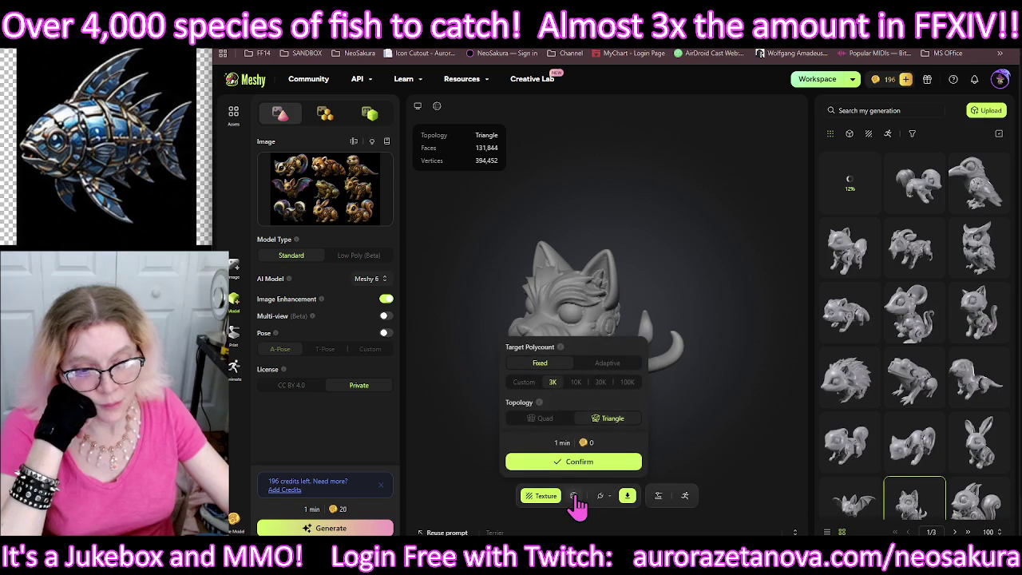
{"action": "left_click", "coordinate": [583, 473]}
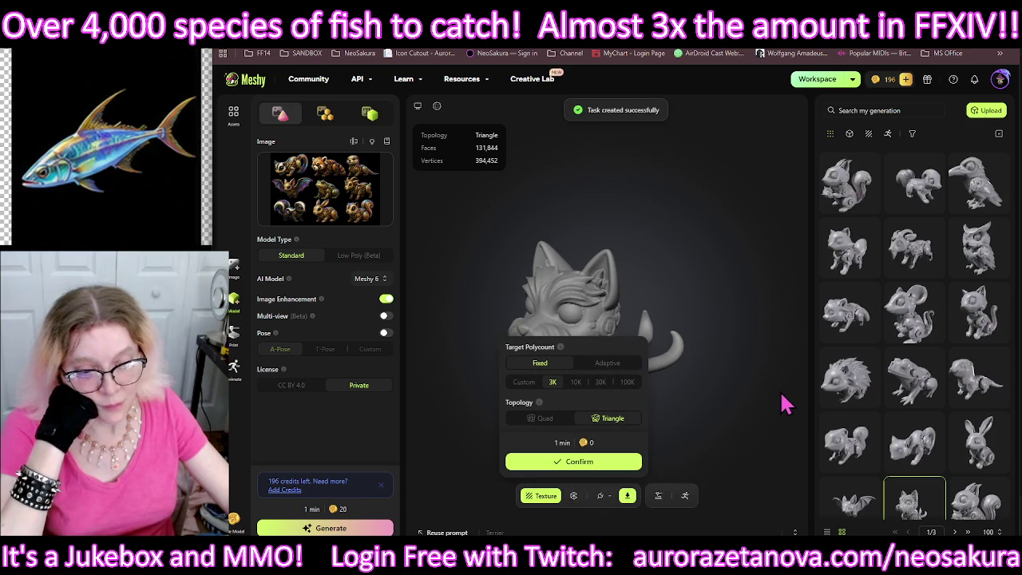
{"action": "left_click", "coordinate": [775, 429]}
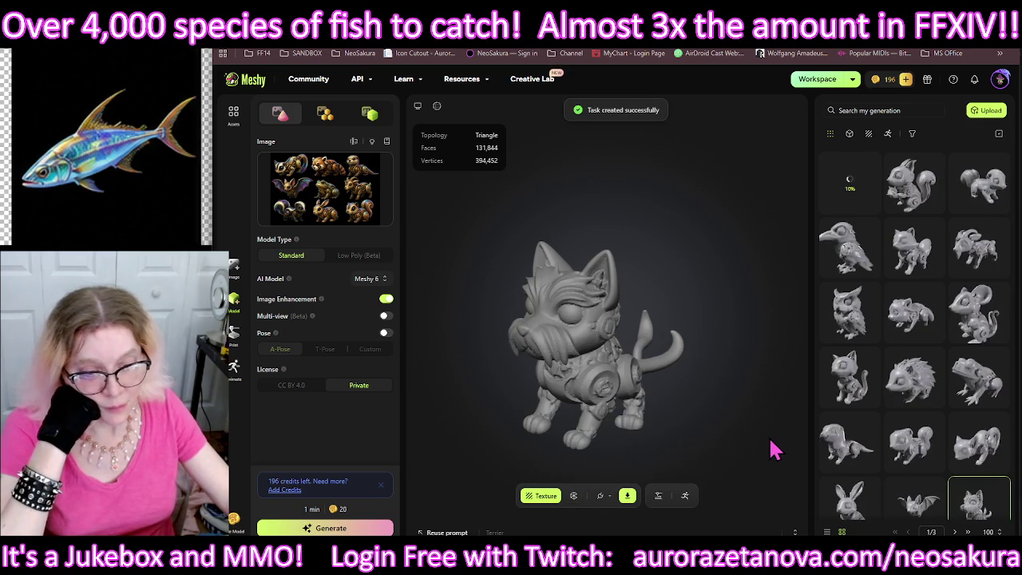
{"action": "mouse_move", "coordinate": [767, 443]}
{"action": "left_mouse_down"}
{"action": "mouse_move", "coordinate": [684, 484]}
{"action": "mouse_move", "coordinate": [649, 482]}
{"action": "mouse_move", "coordinate": [476, 415]}
{"action": "mouse_move", "coordinate": [468, 385]}
{"action": "mouse_move", "coordinate": [487, 361]}
{"action": "mouse_move", "coordinate": [655, 269]}
{"action": "mouse_move", "coordinate": [649, 228]}
{"action": "mouse_move", "coordinate": [709, 298]}
{"action": "mouse_move", "coordinate": [691, 339]}
{"action": "mouse_move", "coordinate": [665, 292]}
{"action": "mouse_move", "coordinate": [495, 354]}
{"action": "mouse_move", "coordinate": [673, 314]}
{"action": "mouse_move", "coordinate": [726, 397]}
{"action": "mouse_move", "coordinate": [684, 410]}
{"action": "mouse_move", "coordinate": [744, 380]}
{"action": "left_mouse_up"}
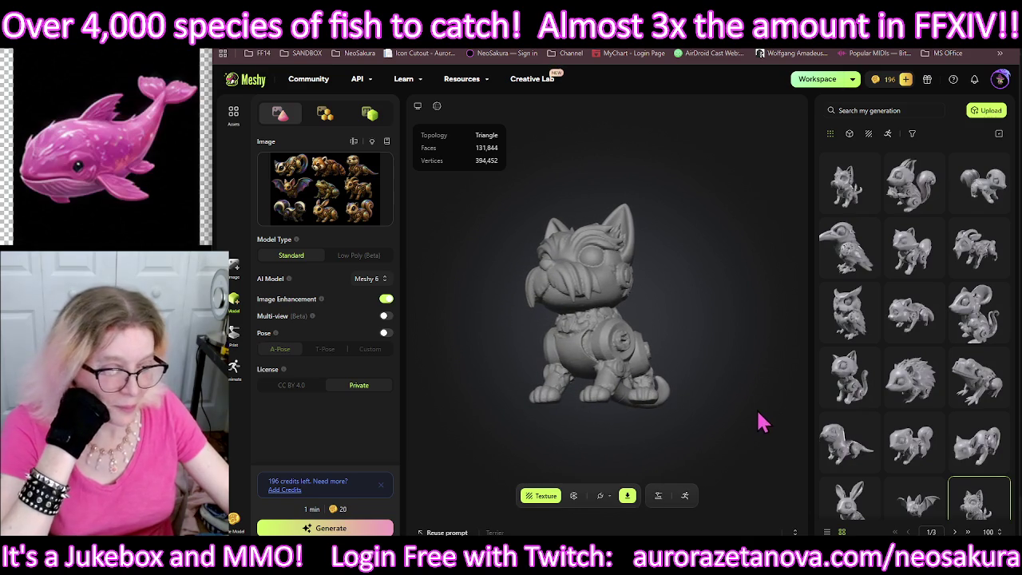
Step: Load the steampunk bat model into the viewer from the generation gallery
{"action": "scroll", "coordinate": [938, 405], "scroll_direction": "down", "scroll_amount": 3}
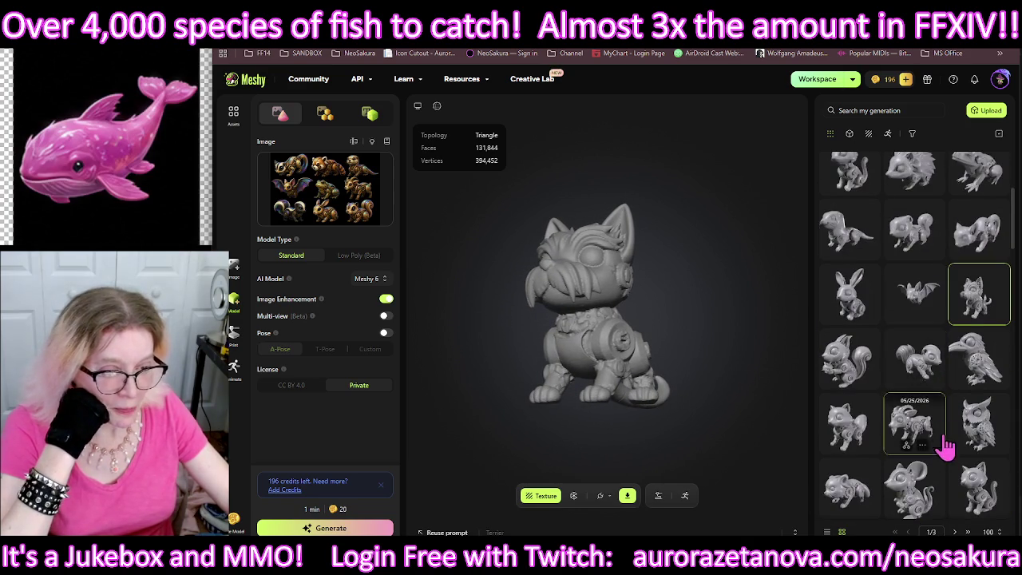
{"action": "scroll", "coordinate": [935, 404], "scroll_direction": "up", "scroll_amount": 1}
{"action": "scroll", "coordinate": [926, 411], "scroll_direction": "up", "scroll_amount": 1}
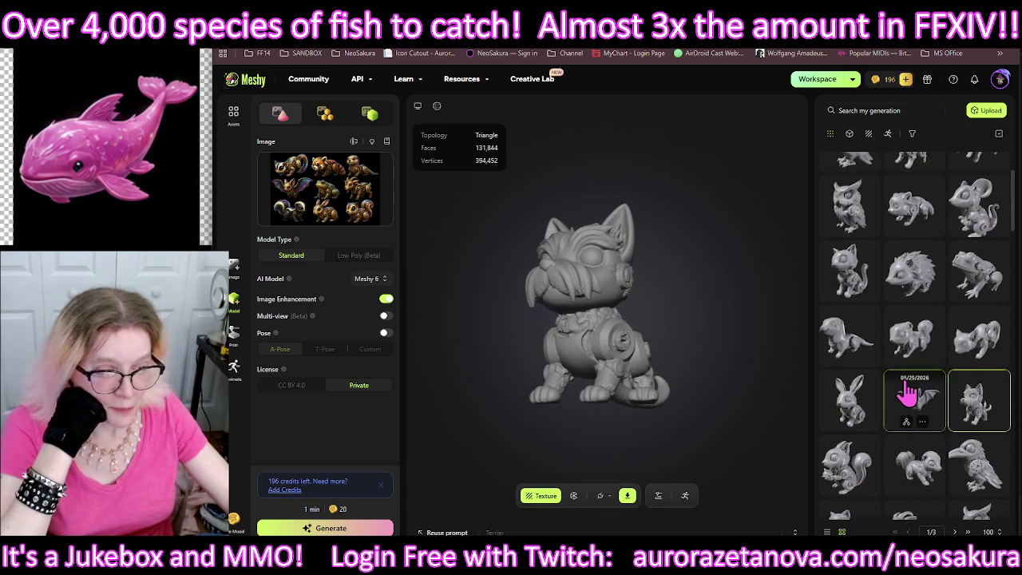
{"action": "left_click", "coordinate": [907, 391]}
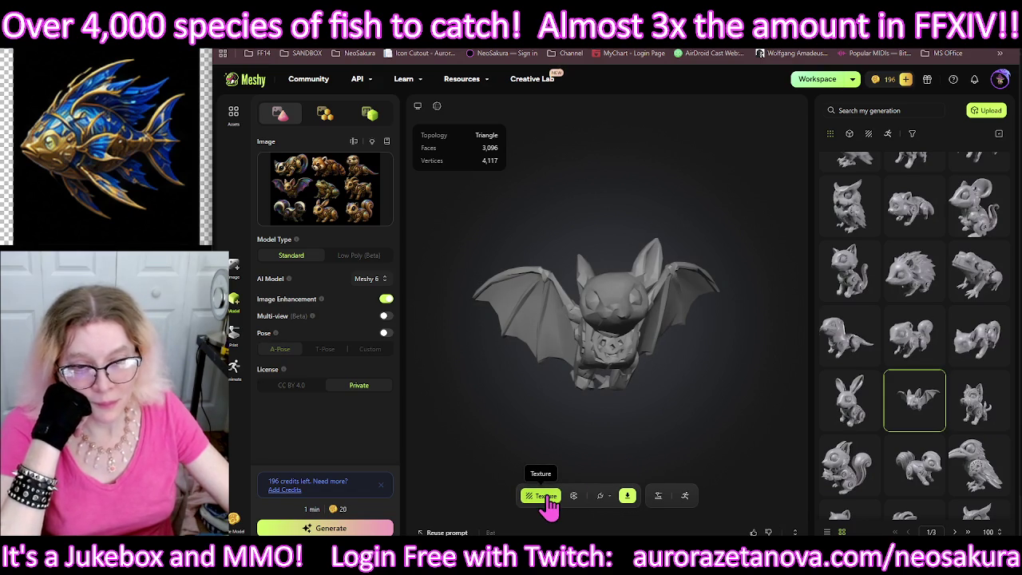
Step: Try Image Input texturing on the bat, then go to the image generation history
{"action": "left_click", "coordinate": [548, 499]}
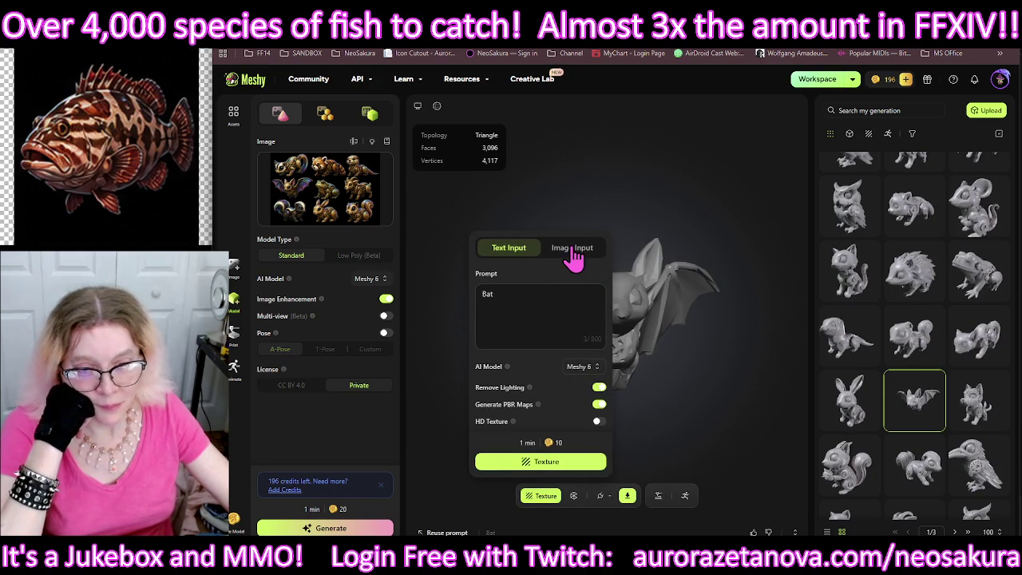
{"action": "left_click", "coordinate": [572, 249]}
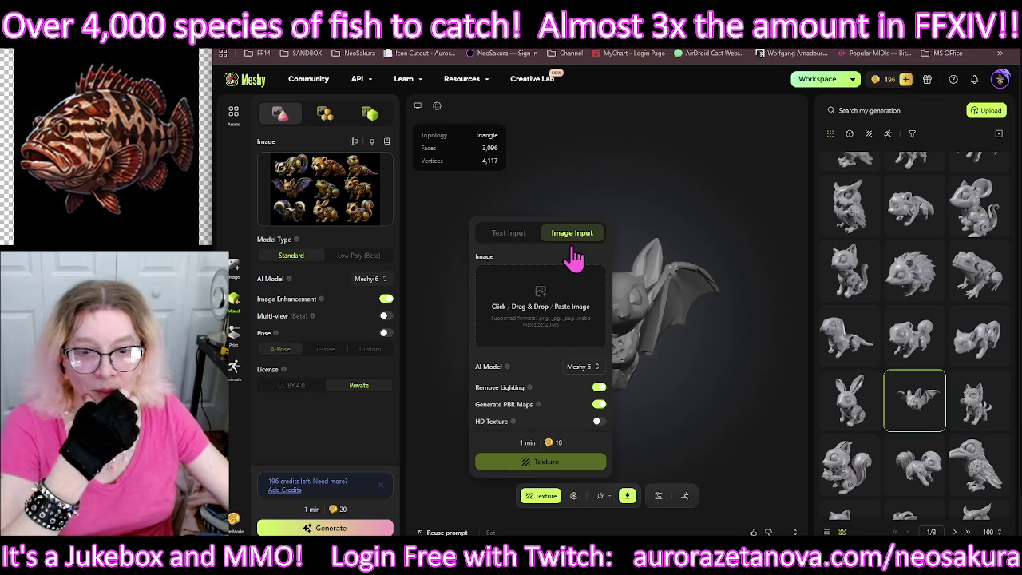
{"action": "mouse_move", "coordinate": [337, 156]}
{"action": "left_mouse_down"}
{"action": "mouse_move", "coordinate": [459, 299]}
{"action": "mouse_move", "coordinate": [545, 509]}
{"action": "left_mouse_up"}
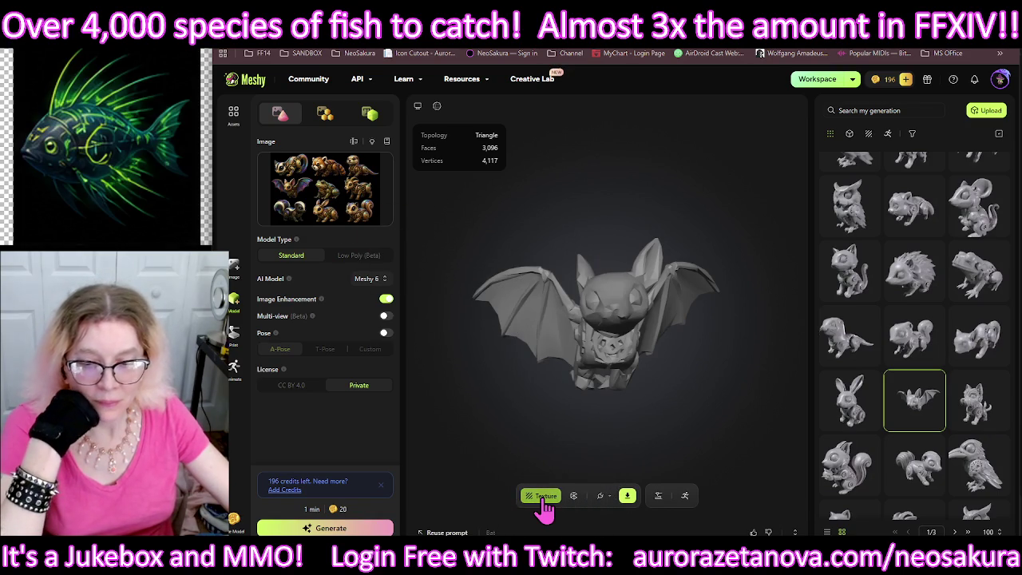
{"action": "left_click", "coordinate": [543, 499]}
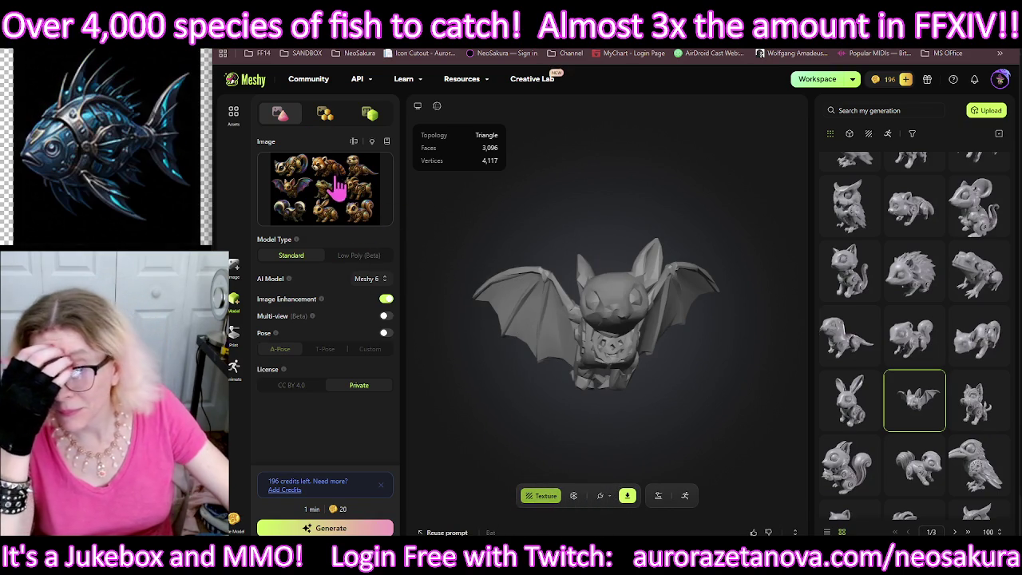
{"action": "key", "text": "Escape"}
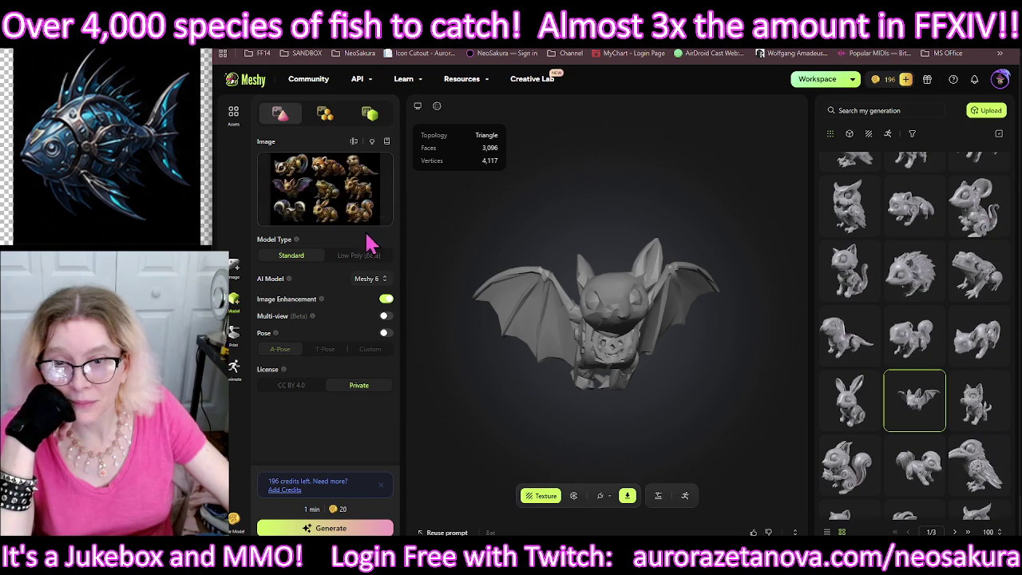
{"action": "left_click", "coordinate": [236, 268]}
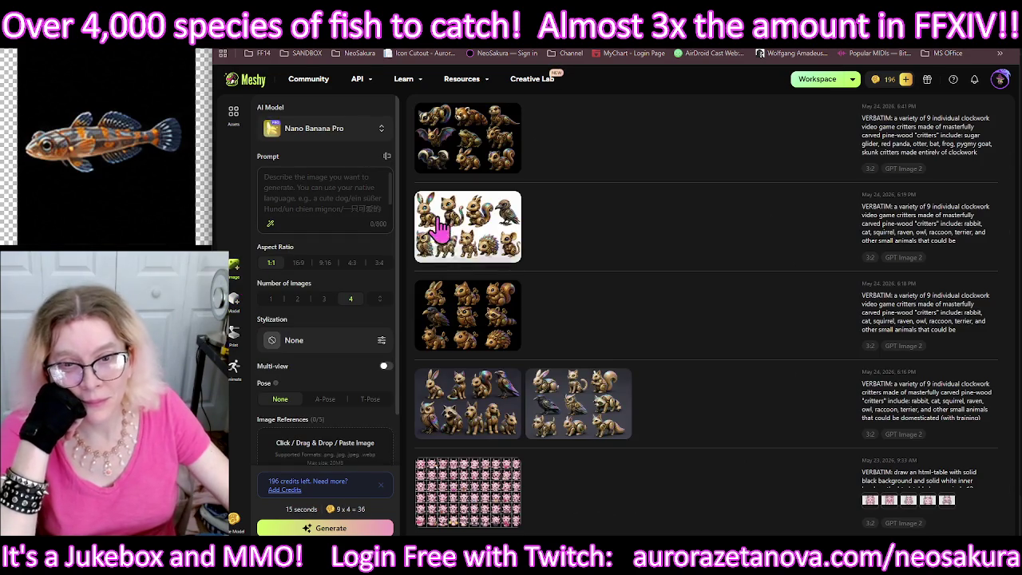
Step: Download the top clockwork critter sheet as a PNG and return to the bat model
{"action": "mouse_move", "coordinate": [467, 226]}
{"action": "left_click", "coordinate": [489, 159]}
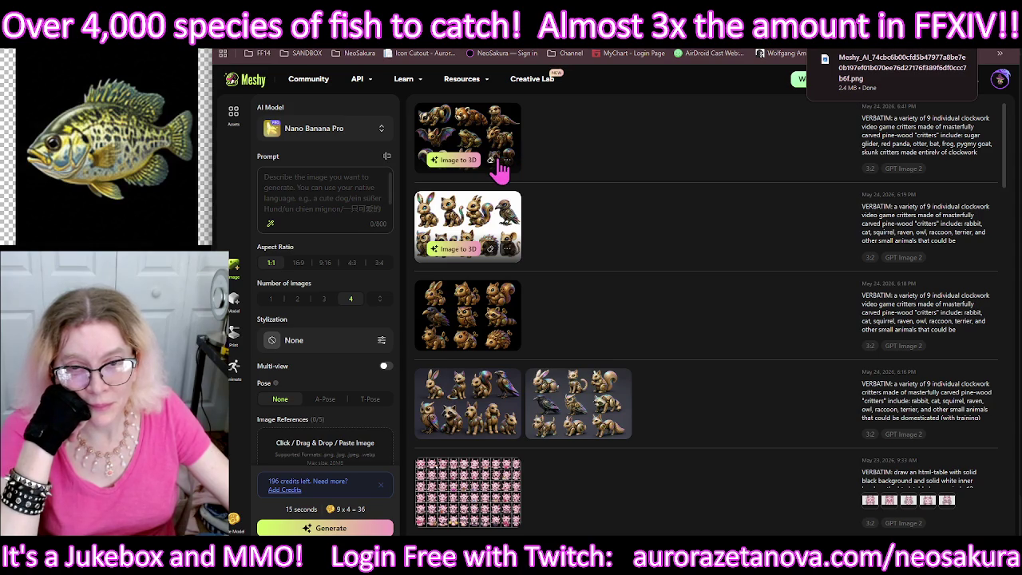
{"action": "left_click", "coordinate": [507, 160]}
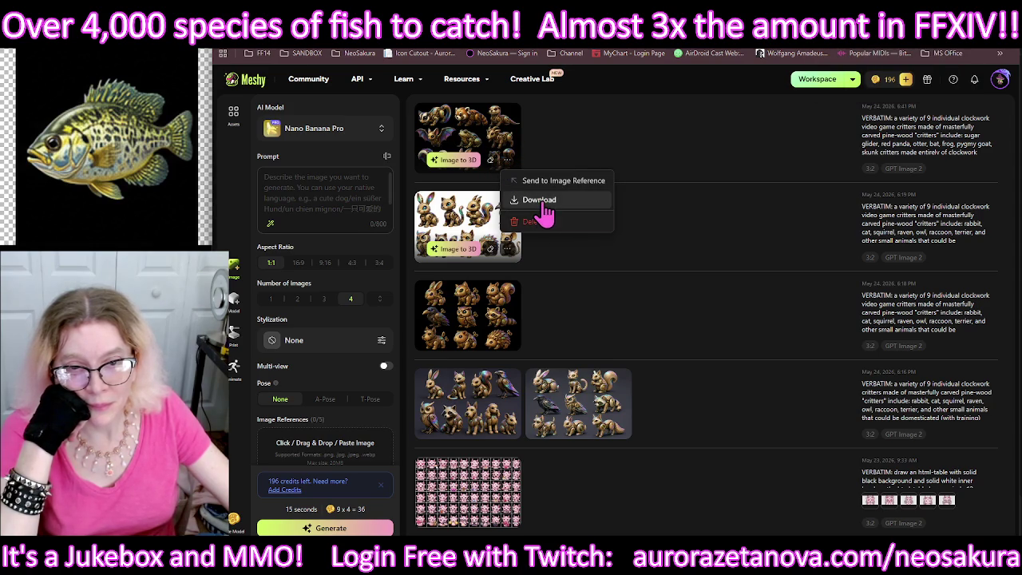
{"action": "left_click", "coordinate": [545, 205]}
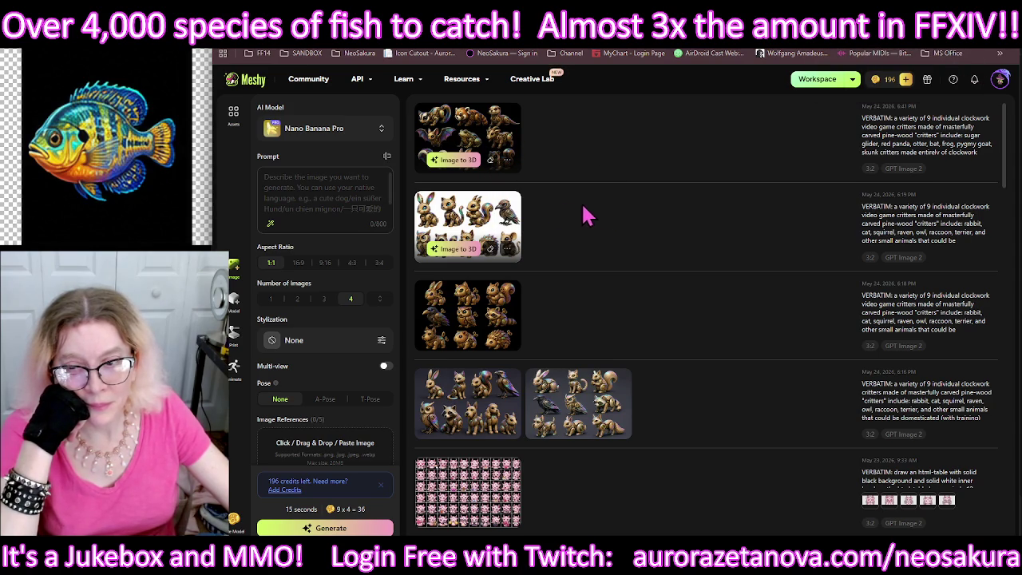
{"action": "left_click", "coordinate": [235, 302]}
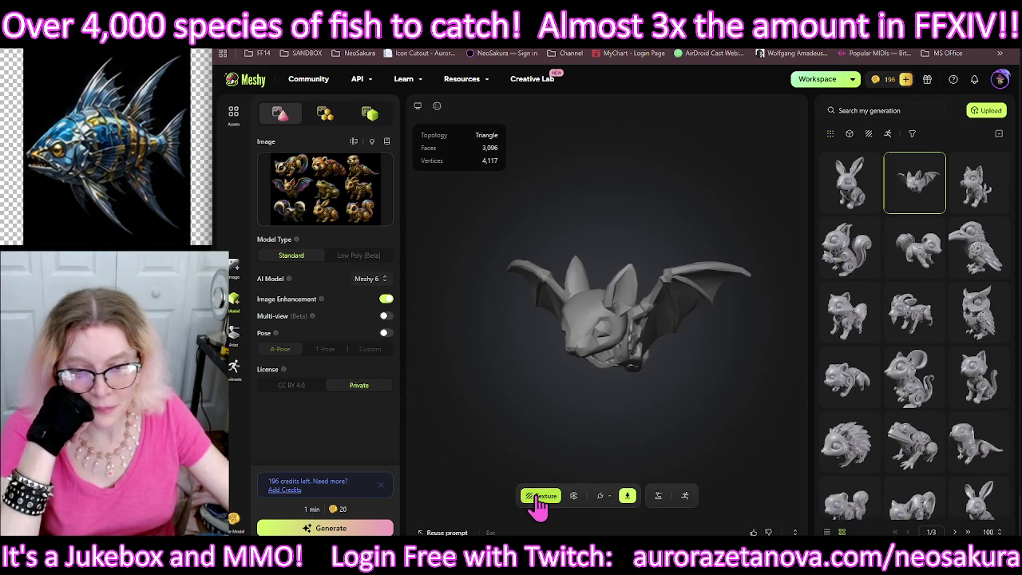
Step: Toggle the bat's texturing panel, switch windows and back, then start a new browser tab
{"action": "left_click", "coordinate": [539, 497]}
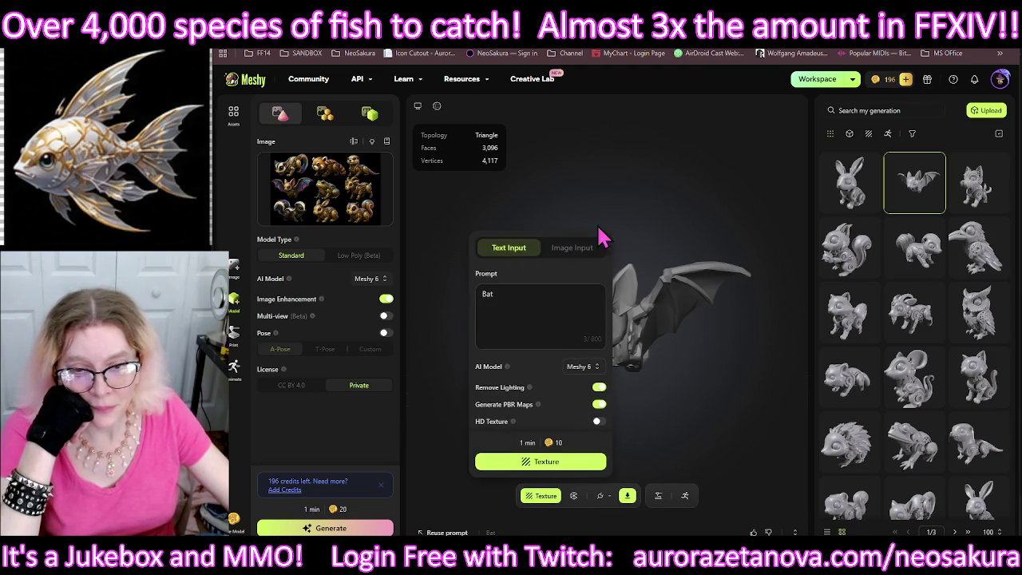
{"action": "left_click", "coordinate": [659, 178]}
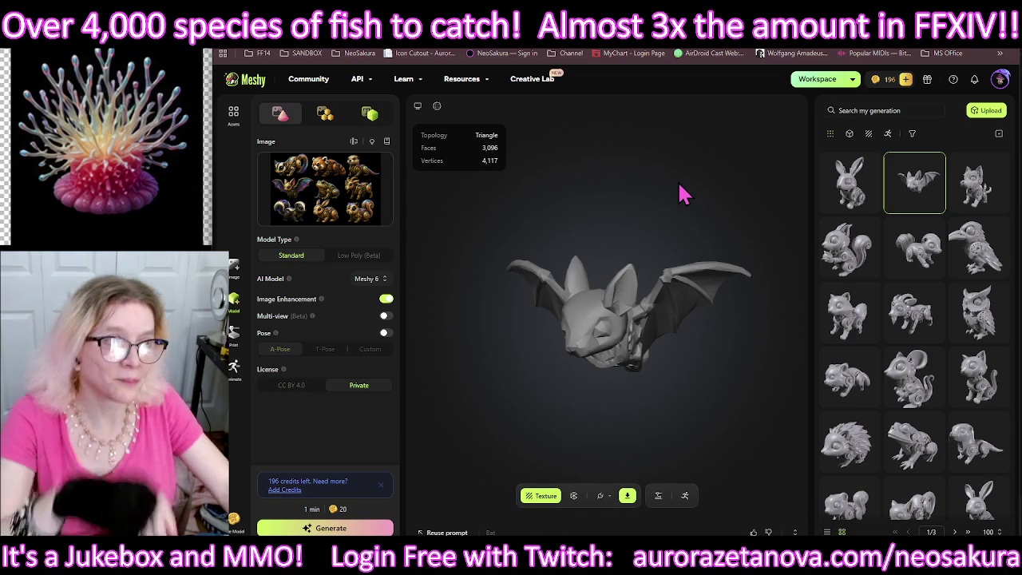
{"action": "left_click", "coordinate": [965, 57]}
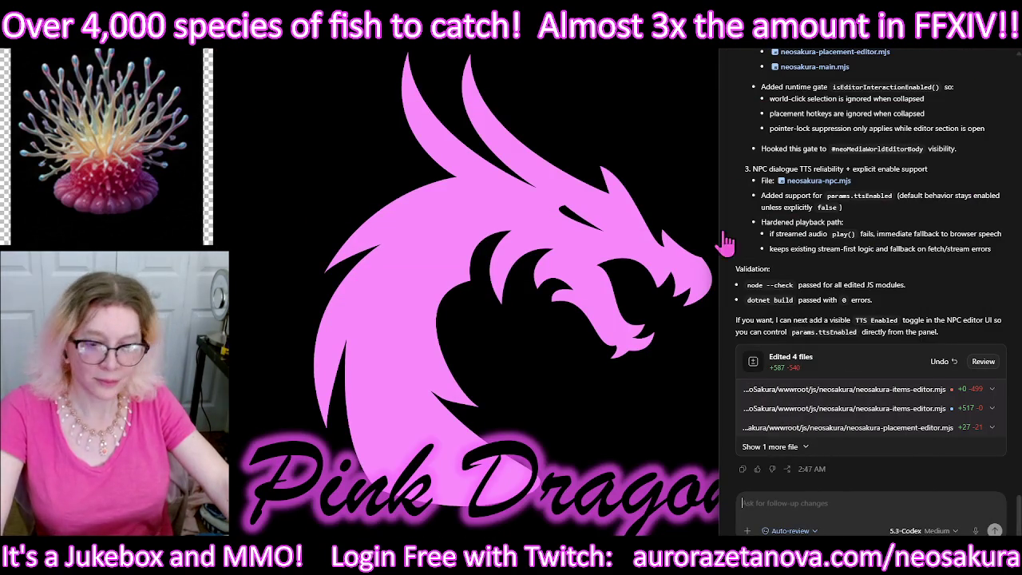
{"action": "key", "text": "alt+Tab"}
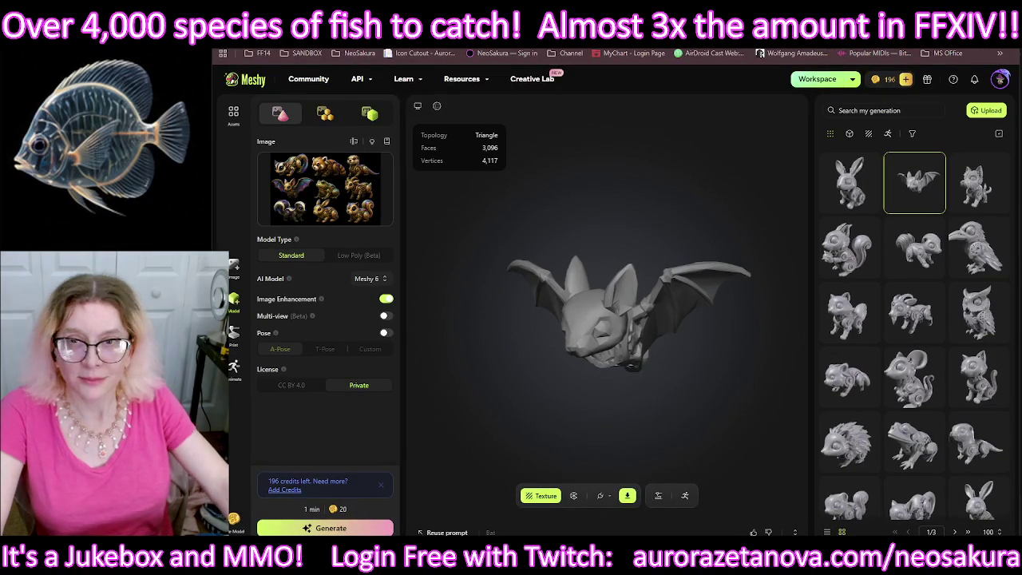
{"action": "key", "text": "ctrl+t"}
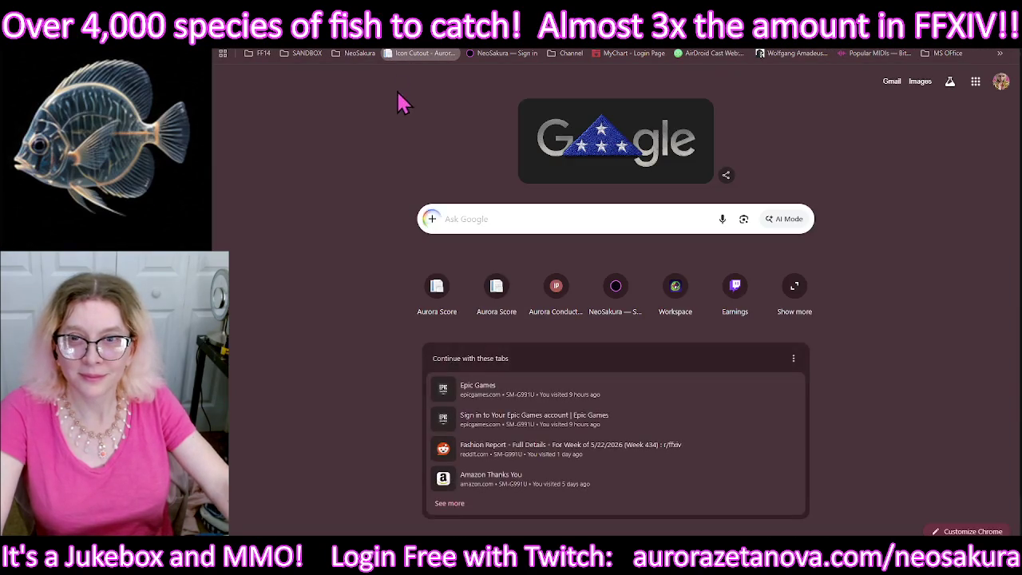
Step: Load the downloaded 1536×1024 clockwork critter sheet PNG into Icon Cutout
{"action": "left_click", "coordinate": [407, 53]}
{"action": "left_click", "coordinate": [327, 91]}
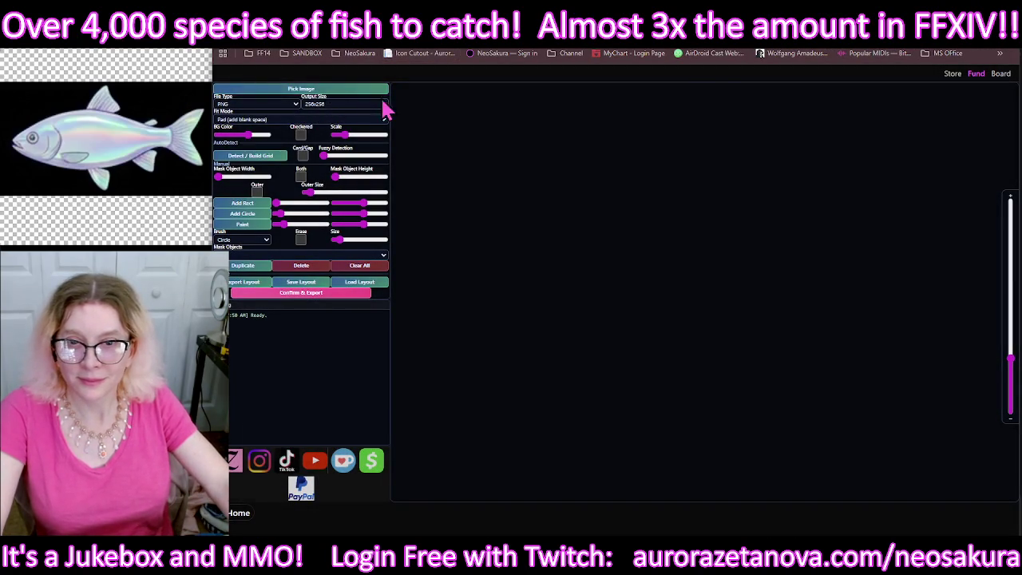
{"action": "left_click", "coordinate": [404, 85]}
{"action": "double_click", "coordinate": [405, 86]}
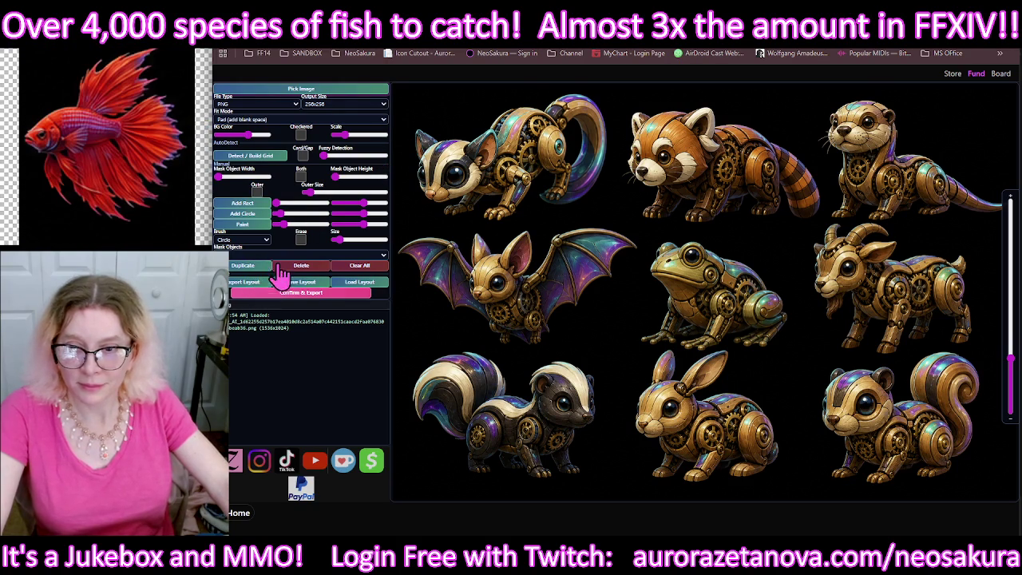
Step: Add a rectangular mask and fit it between the sugar glider and red panda
{"action": "left_click", "coordinate": [252, 214]}
{"action": "mouse_move", "coordinate": [691, 282]}
{"action": "left_mouse_down"}
{"action": "mouse_move", "coordinate": [451, 123]}
{"action": "mouse_move", "coordinate": [614, 97]}
{"action": "left_mouse_up"}
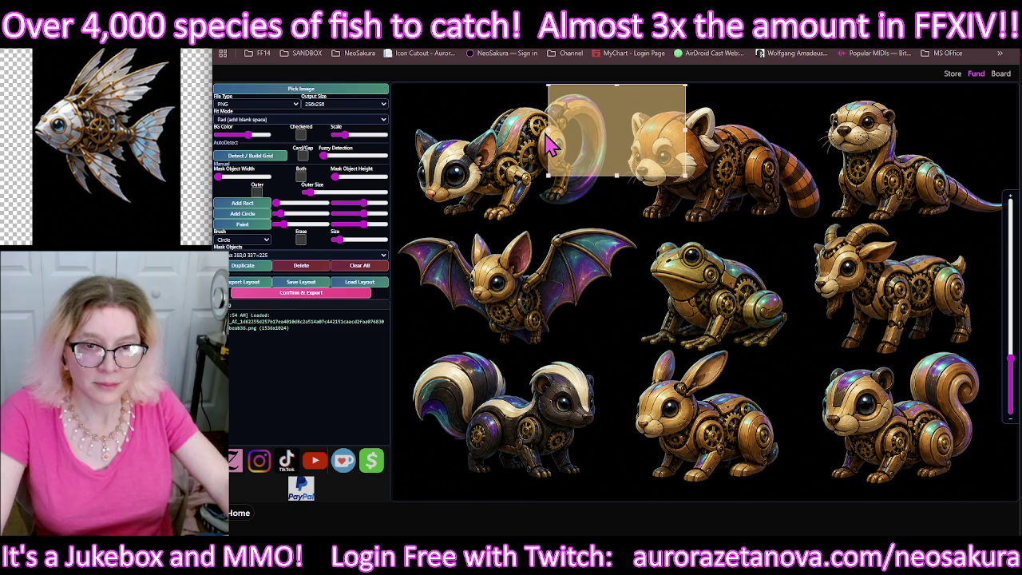
{"action": "left_click_drag", "start_coordinate": [554, 144], "coordinate": [591, 143]}
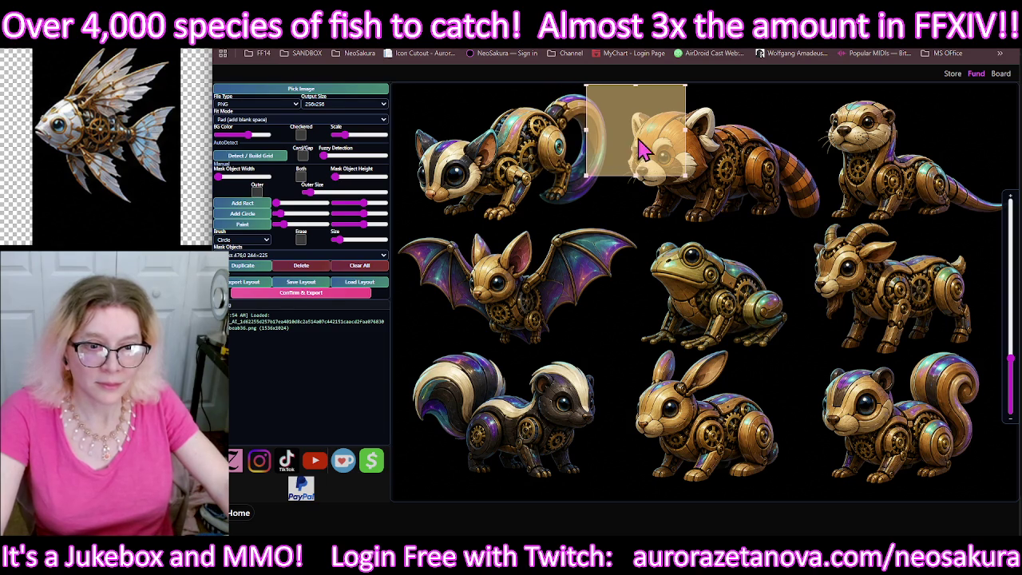
Step: Replace the rectangle mask with painted dividers below the sugar glider and between bat and red panda
{"action": "left_click", "coordinate": [301, 266]}
{"action": "left_click", "coordinate": [251, 227]}
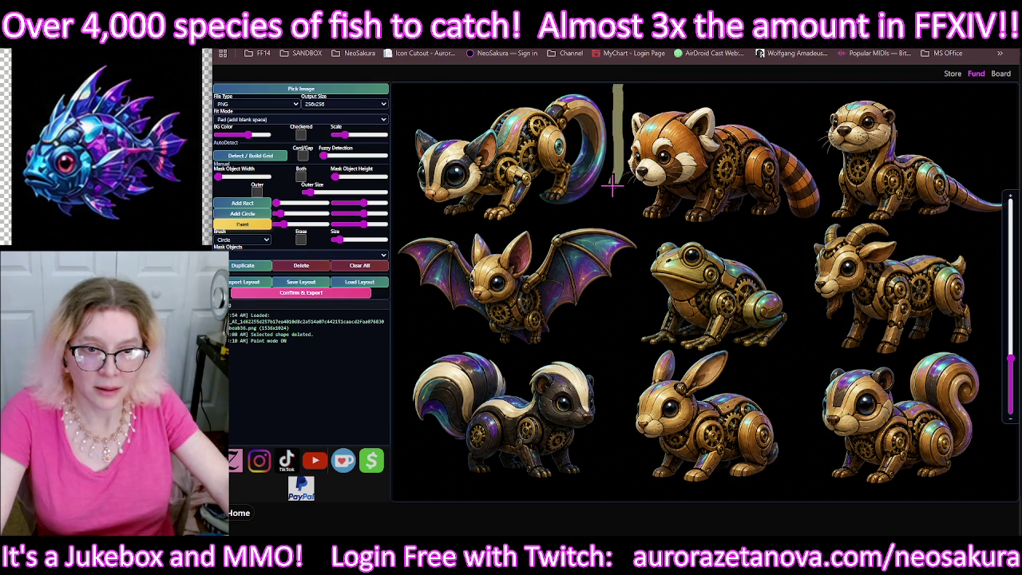
{"action": "left_click_drag", "start_coordinate": [585, 211], "coordinate": [553, 217]}
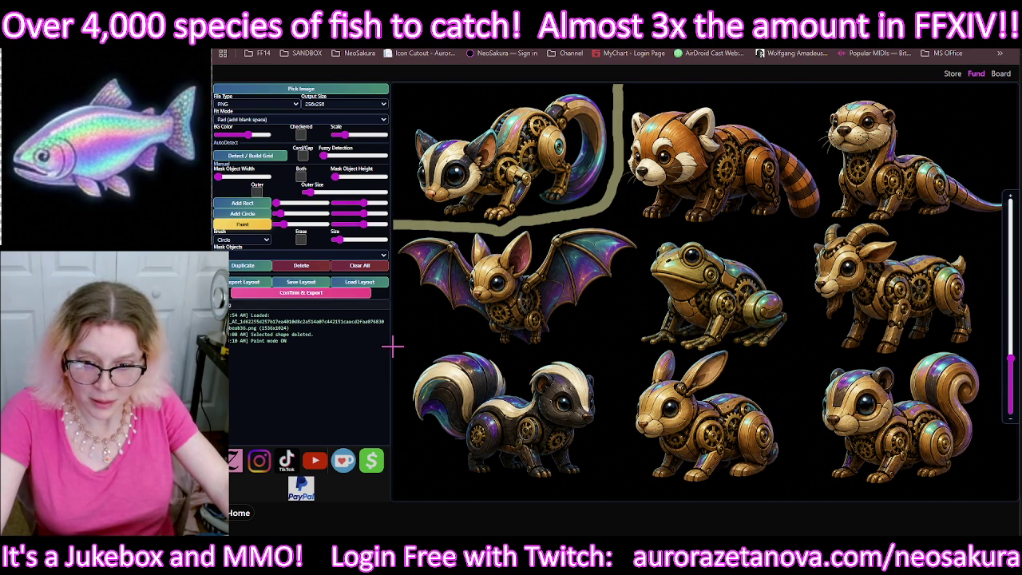
{"action": "left_click_drag", "start_coordinate": [427, 341], "coordinate": [444, 337]}
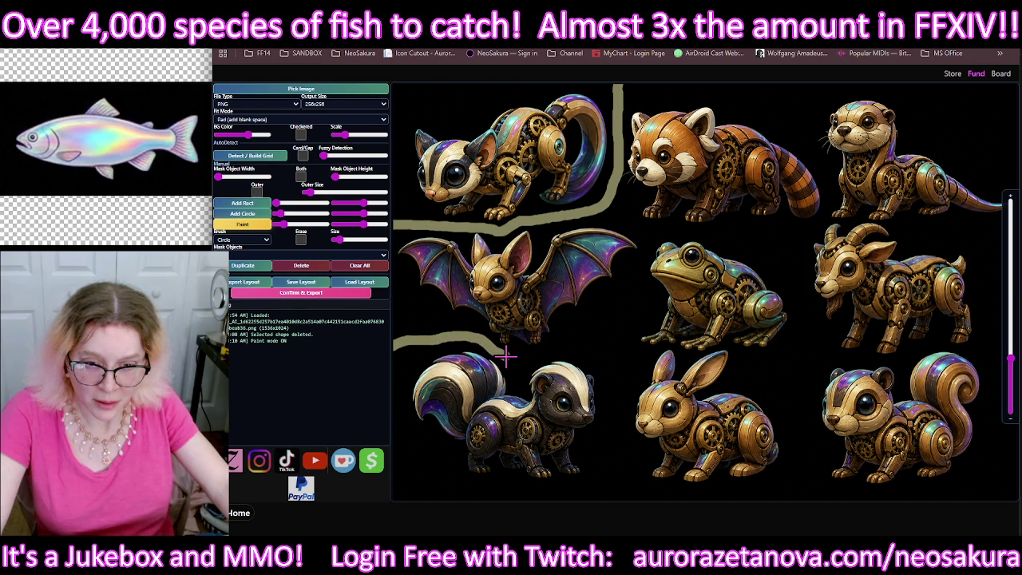
{"action": "left_click_drag", "start_coordinate": [544, 356], "coordinate": [615, 301]}
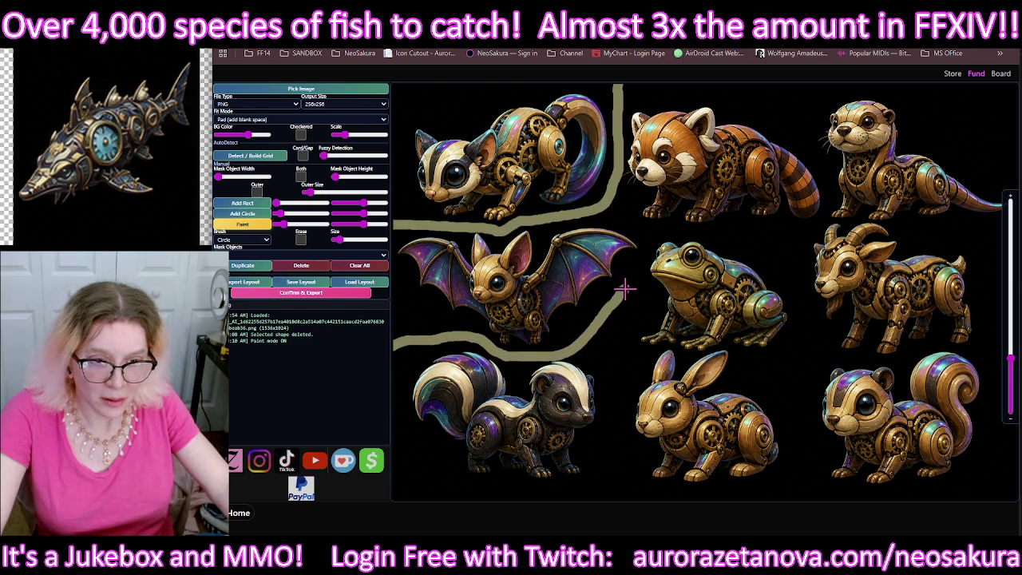
{"action": "left_click_drag", "start_coordinate": [633, 265], "coordinate": [636, 213]}
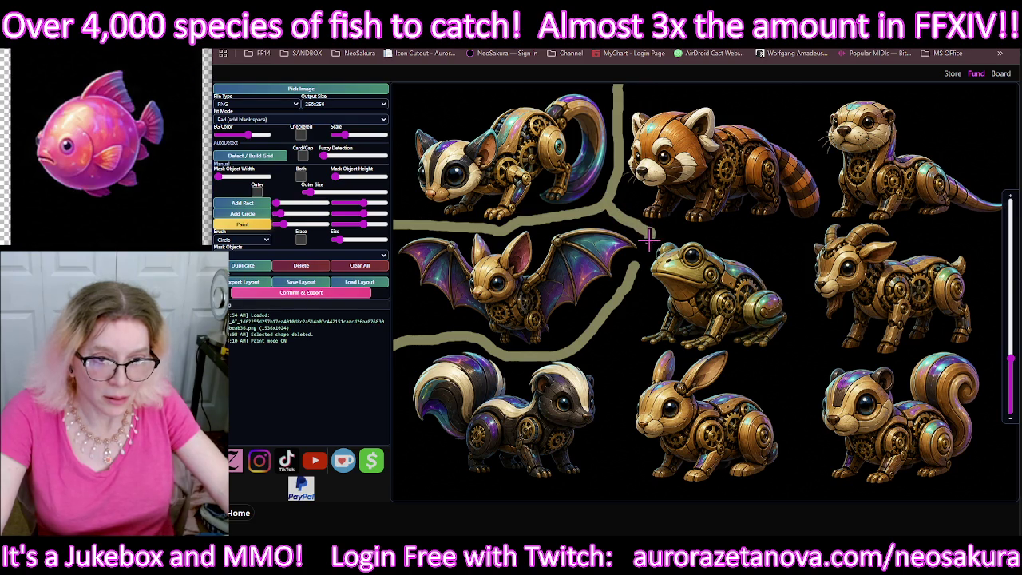
Step: With a smaller brush, paint dividers between skunk and rabbit and beside the frog and goat
{"action": "mouse_move", "coordinate": [636, 264]}
{"action": "left_mouse_down"}
{"action": "mouse_move", "coordinate": [612, 331]}
{"action": "mouse_move", "coordinate": [586, 348]}
{"action": "left_mouse_up"}
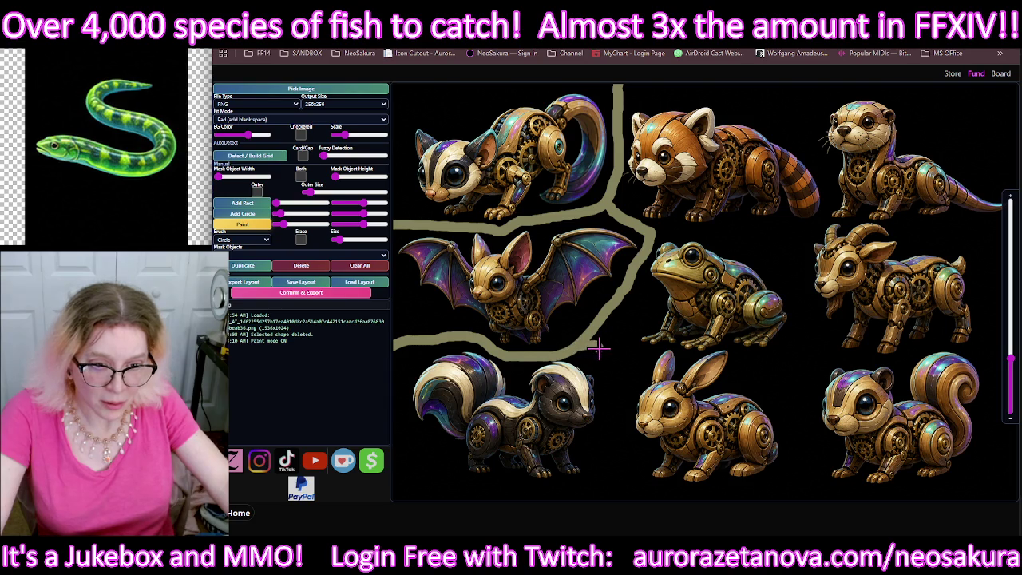
{"action": "left_click_drag", "start_coordinate": [615, 403], "coordinate": [613, 445]}
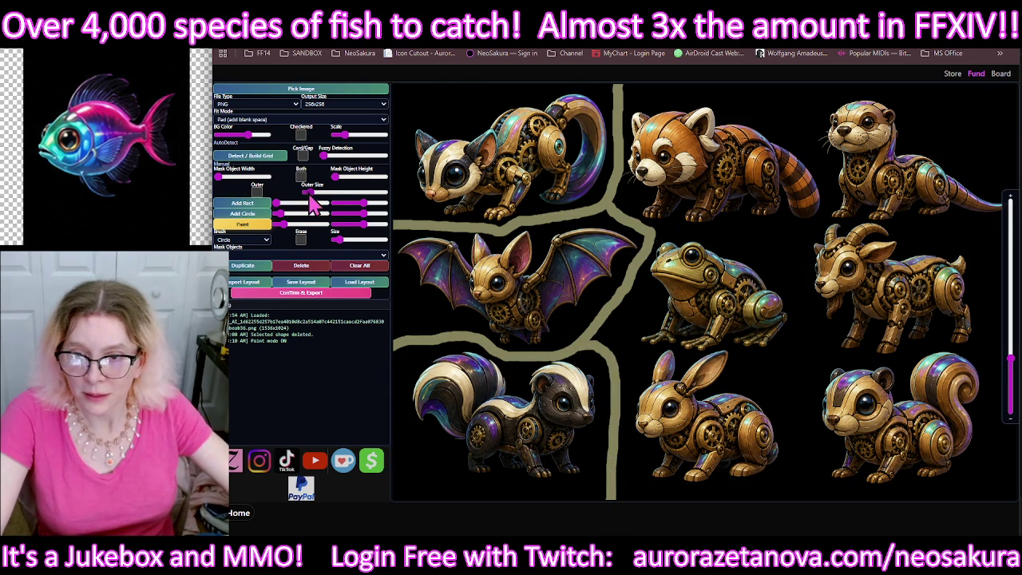
{"action": "left_click_drag", "start_coordinate": [341, 243], "coordinate": [335, 239]}
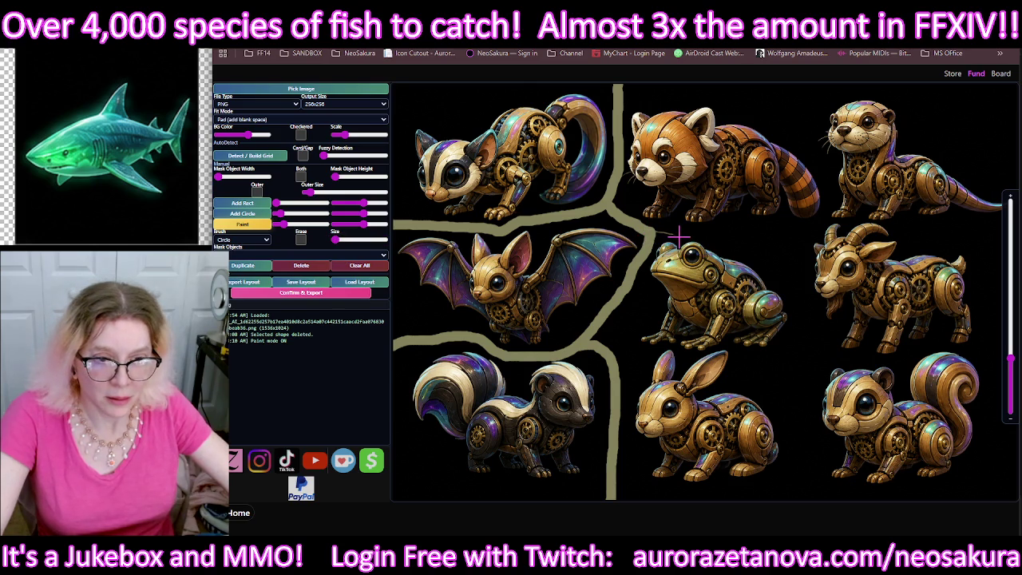
{"action": "left_click_drag", "start_coordinate": [743, 236], "coordinate": [785, 233]}
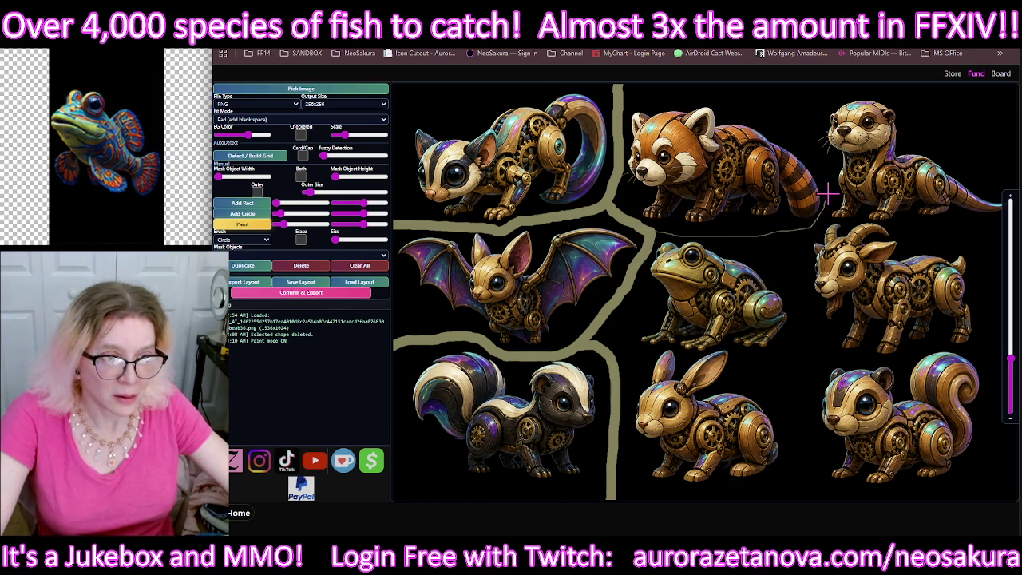
{"action": "left_click_drag", "start_coordinate": [811, 137], "coordinate": [830, 229]}
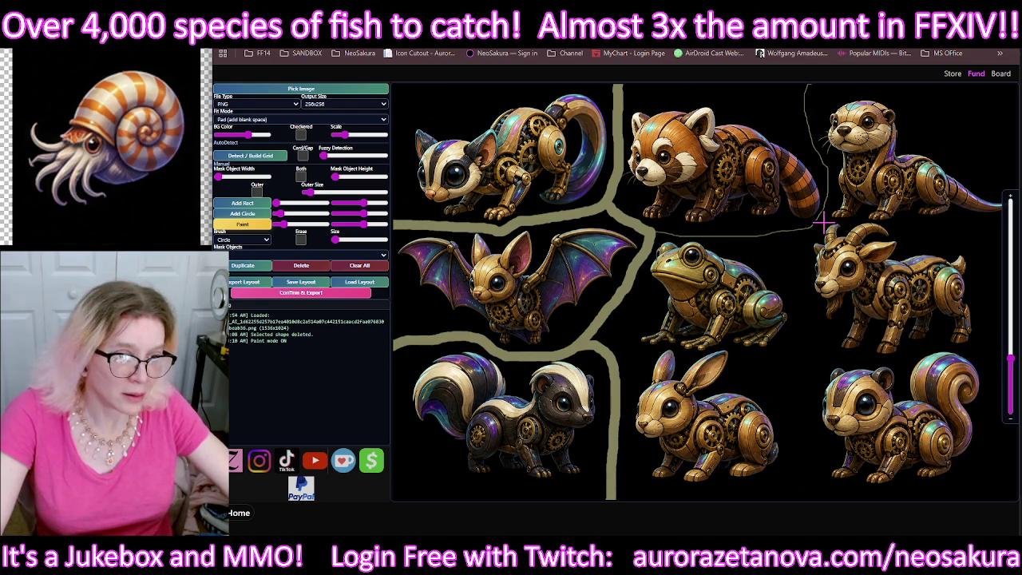
{"action": "scroll", "coordinate": [798, 295], "scroll_direction": "up", "scroll_amount": 2}
Step: Paint divider strokes below the frog and up along its right side
{"action": "scroll", "coordinate": [798, 296], "scroll_direction": "up", "scroll_amount": 2}
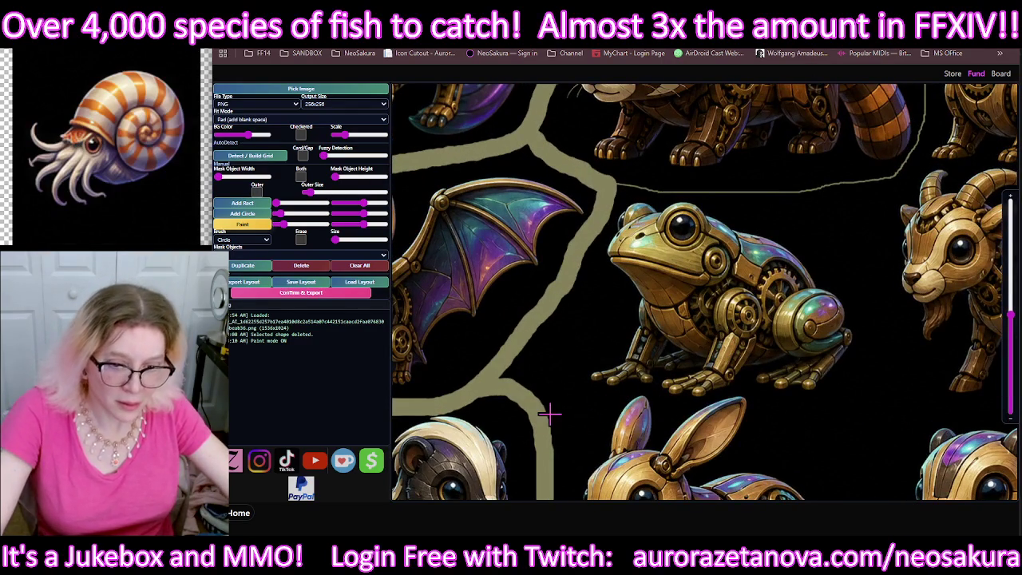
{"action": "left_click_drag", "start_coordinate": [572, 408], "coordinate": [601, 399]}
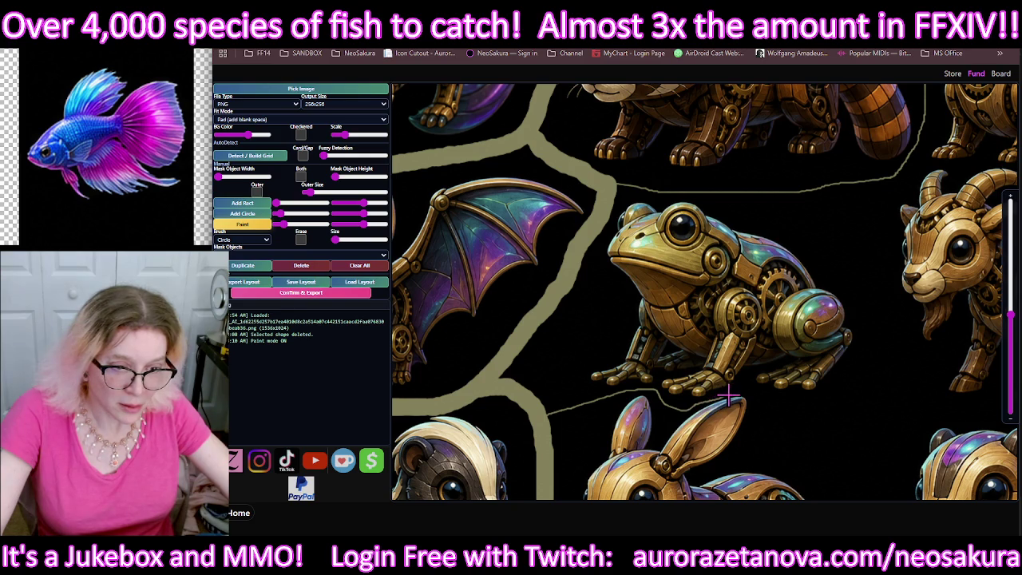
{"action": "left_click_drag", "start_coordinate": [872, 333], "coordinate": [872, 194]}
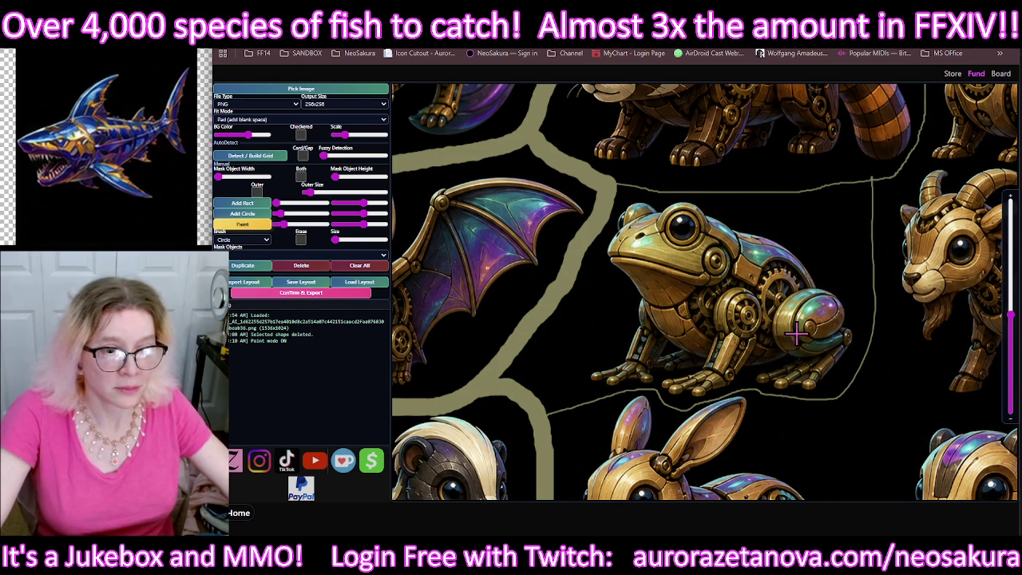
{"action": "scroll", "coordinate": [780, 367], "scroll_direction": "down", "scroll_amount": 5}
{"action": "scroll", "coordinate": [786, 361], "scroll_direction": "down", "scroll_amount": 1}
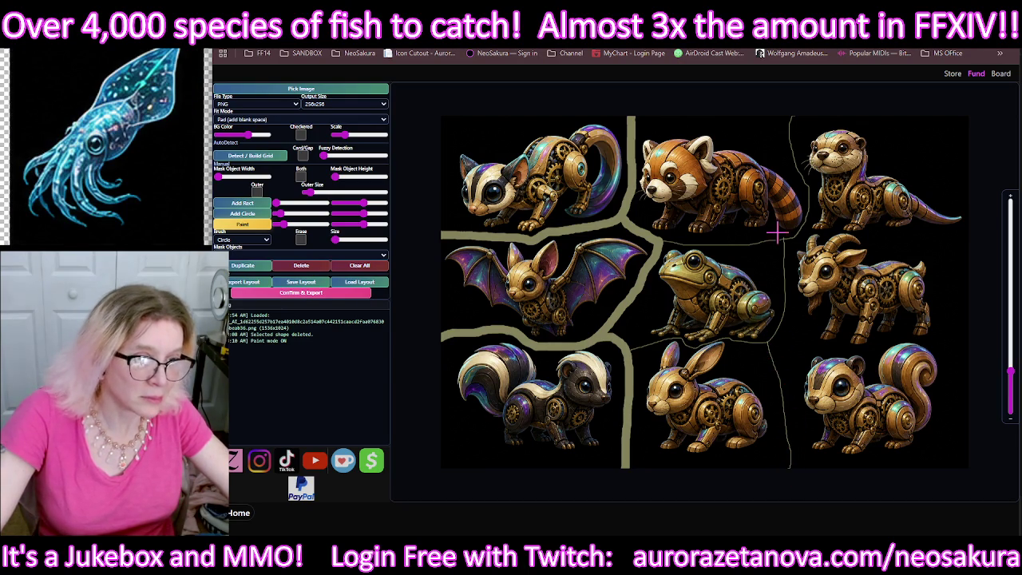
{"action": "scroll", "coordinate": [842, 221], "scroll_direction": "up", "scroll_amount": 3}
{"action": "scroll", "coordinate": [870, 228], "scroll_direction": "up", "scroll_amount": 1}
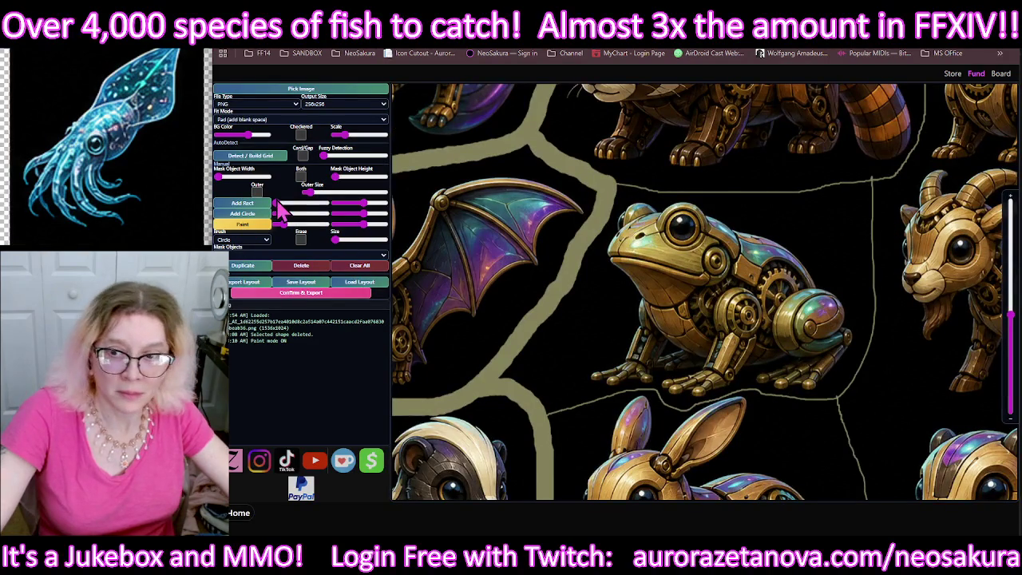
Step: Paint a horizontal divider line between the otter and the goat
{"action": "left_click", "coordinate": [254, 226]}
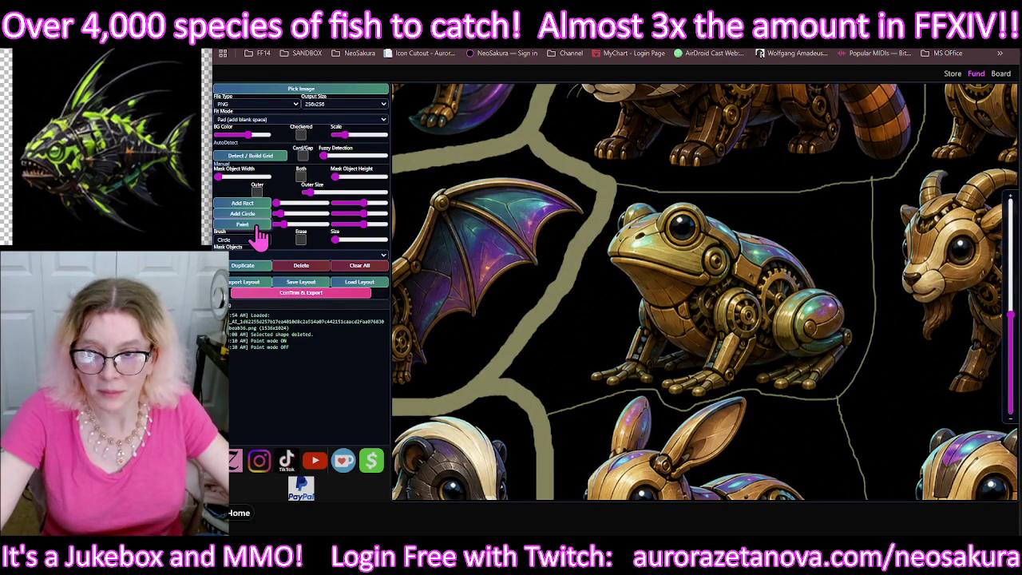
{"action": "scroll", "coordinate": [908, 200], "scroll_direction": "up", "scroll_amount": 1}
{"action": "scroll", "coordinate": [909, 200], "scroll_direction": "up", "scroll_amount": 2}
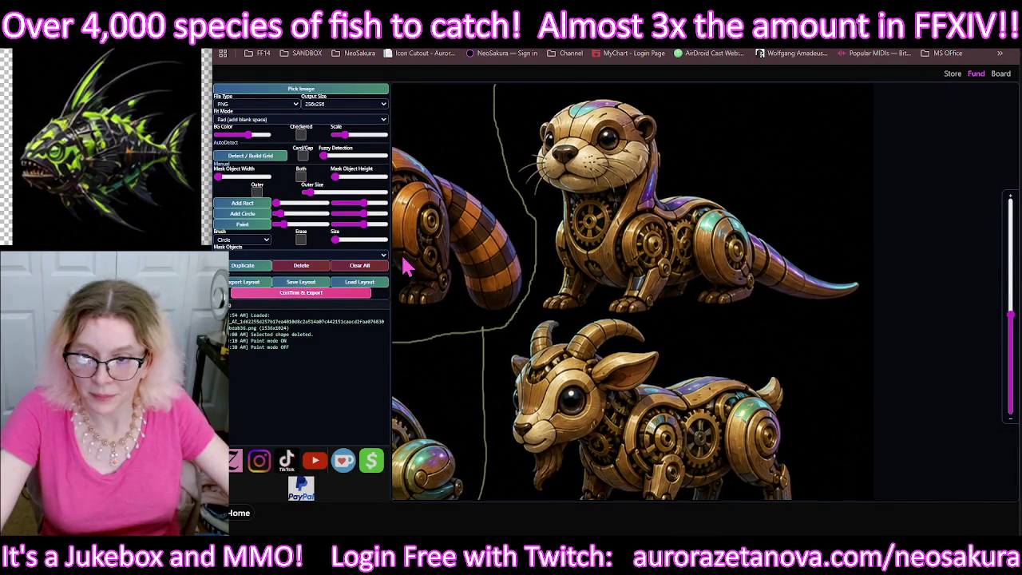
{"action": "left_click", "coordinate": [233, 226]}
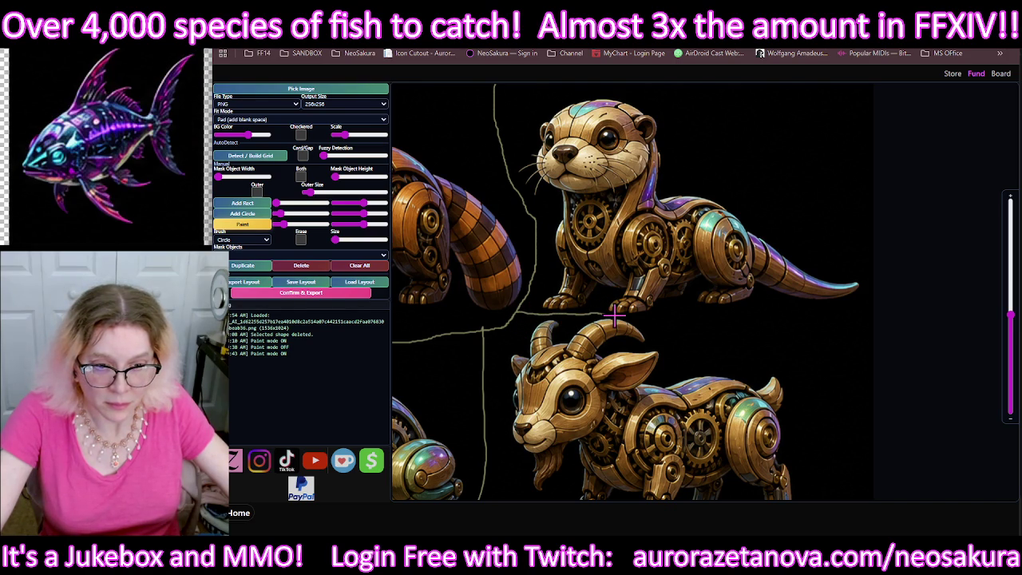
{"action": "left_click_drag", "start_coordinate": [673, 325], "coordinate": [862, 323]}
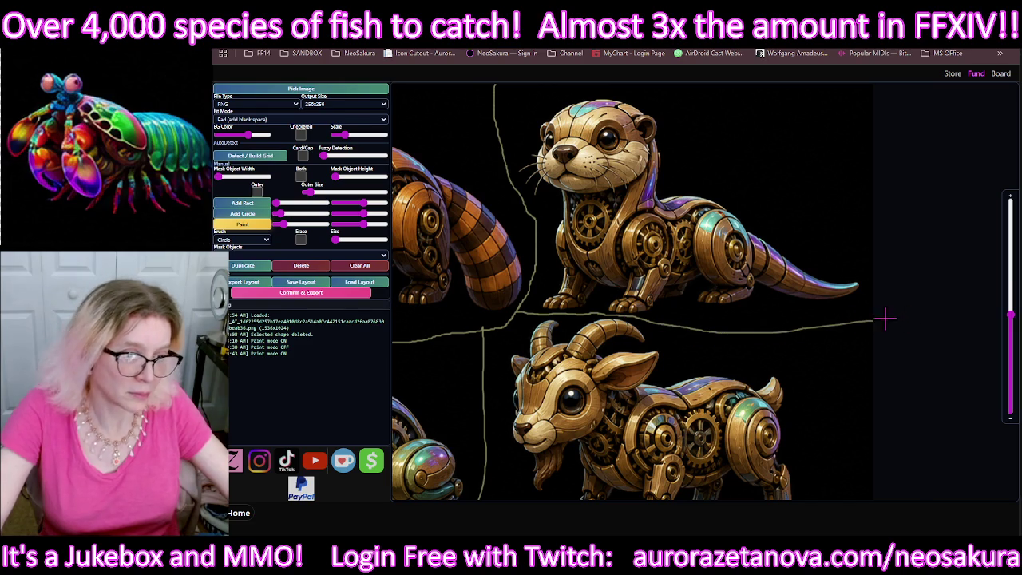
{"action": "left_click", "coordinate": [242, 224]}
Step: Export the nine detected animal cutouts as an icons zip
{"action": "scroll", "coordinate": [399, 359], "scroll_direction": "down", "scroll_amount": 3}
{"action": "scroll", "coordinate": [559, 319], "scroll_direction": "down", "scroll_amount": 2}
{"action": "scroll", "coordinate": [558, 320], "scroll_direction": "up", "scroll_amount": 2}
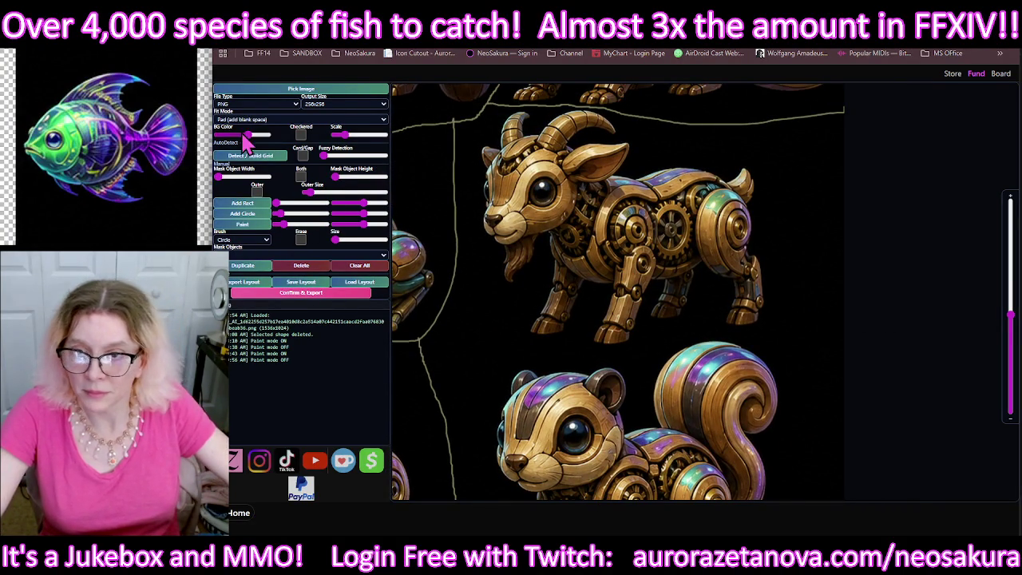
{"action": "left_click", "coordinate": [249, 225]}
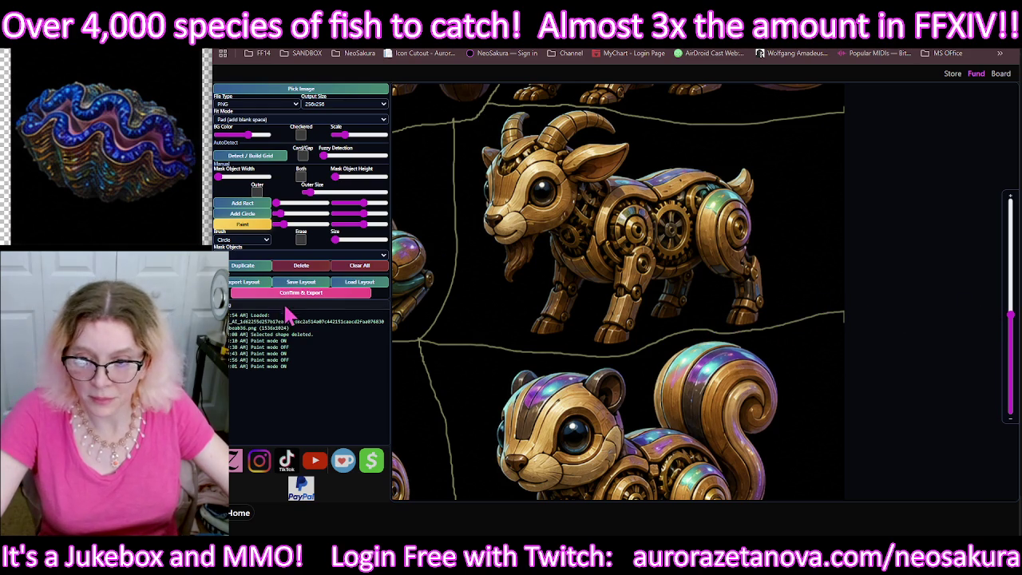
{"action": "left_click", "coordinate": [295, 292]}
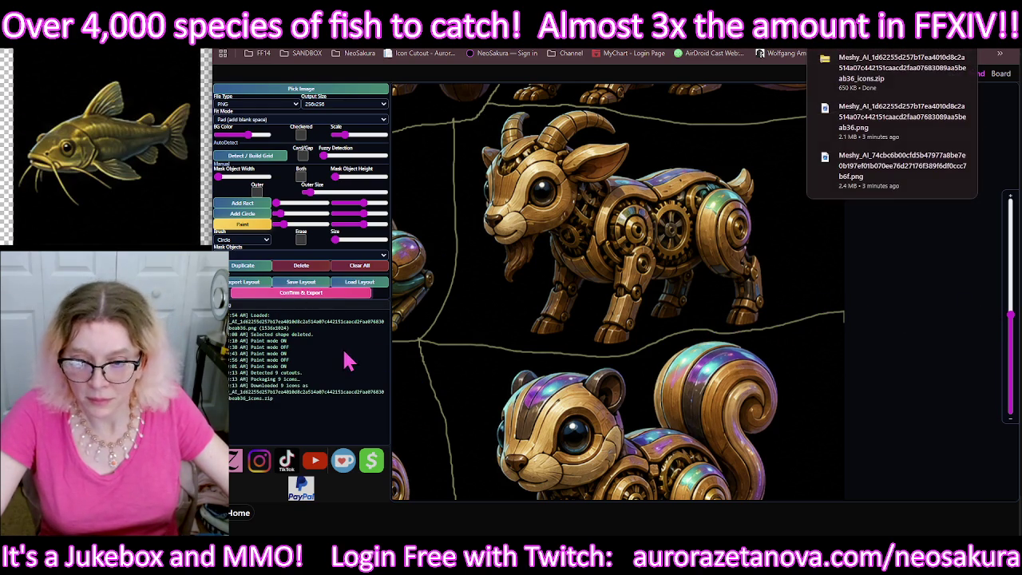
{"action": "mouse_move", "coordinate": [894, 70]}
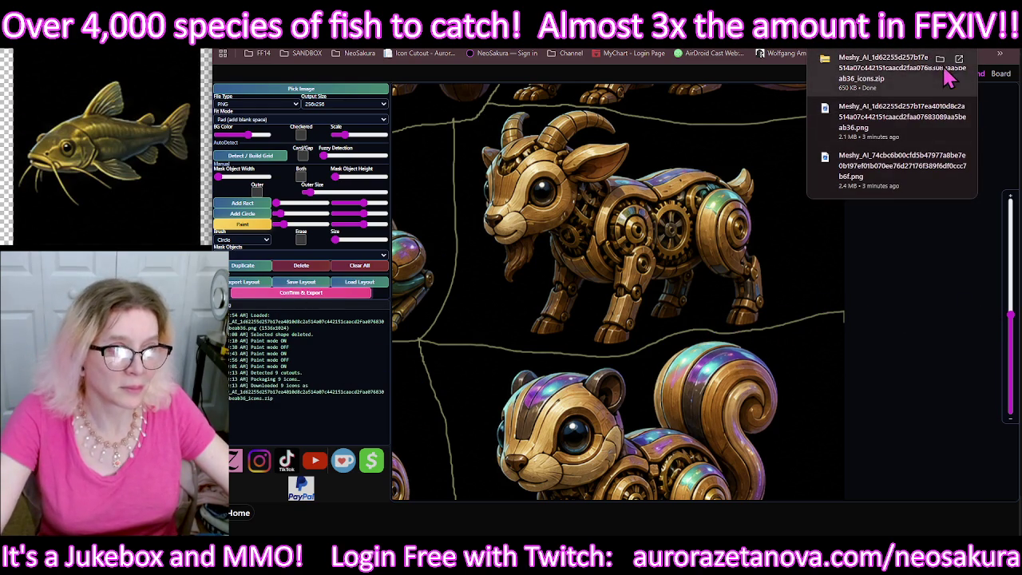
Step: Extract the downloaded icons zip into its own Downloads folder with 7-Zip
{"action": "left_click", "coordinate": [940, 59]}
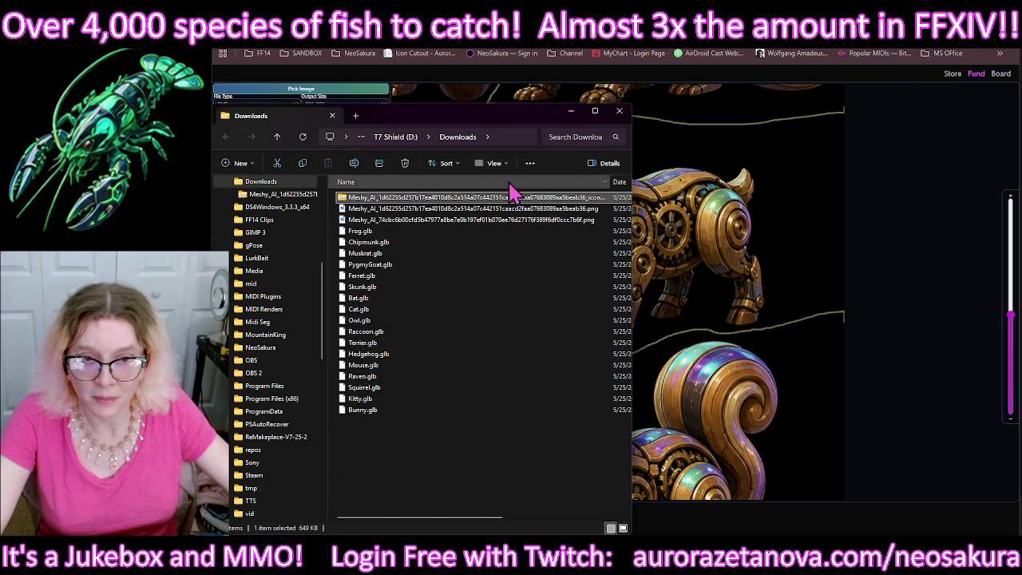
{"action": "right_click", "coordinate": [457, 202]}
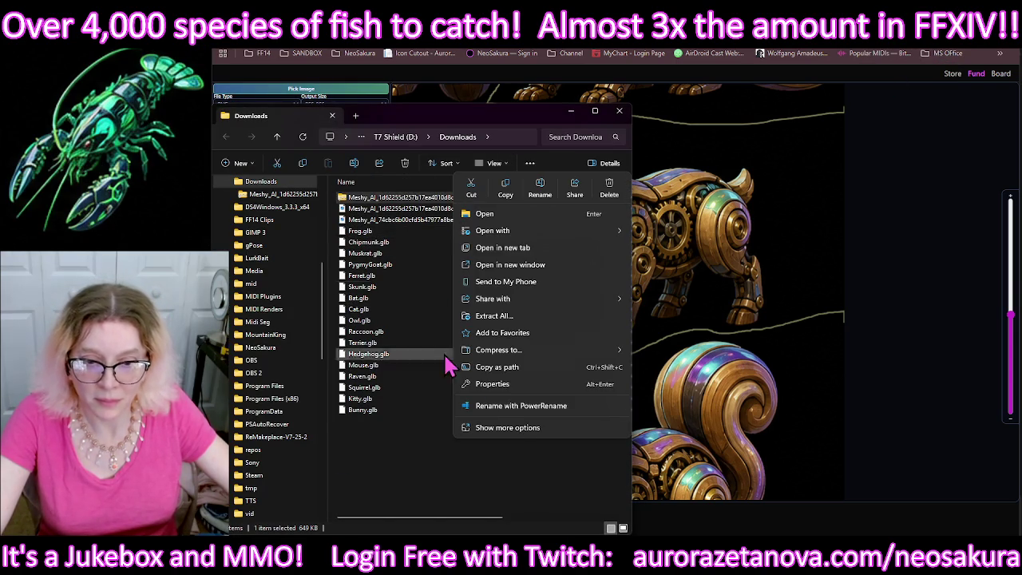
{"action": "left_click", "coordinate": [514, 431]}
{"action": "mouse_move", "coordinate": [511, 283]}
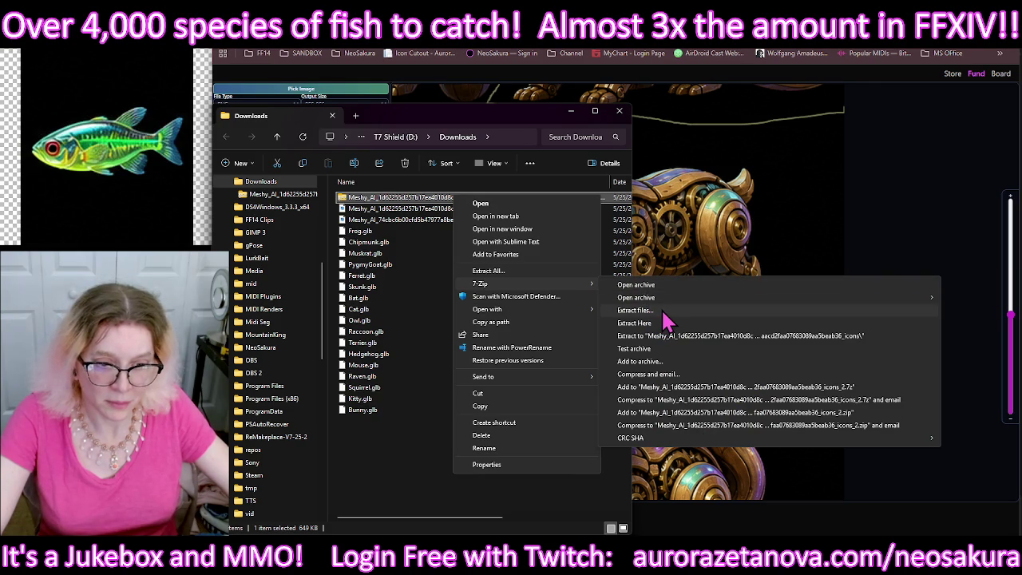
{"action": "left_click", "coordinate": [660, 335]}
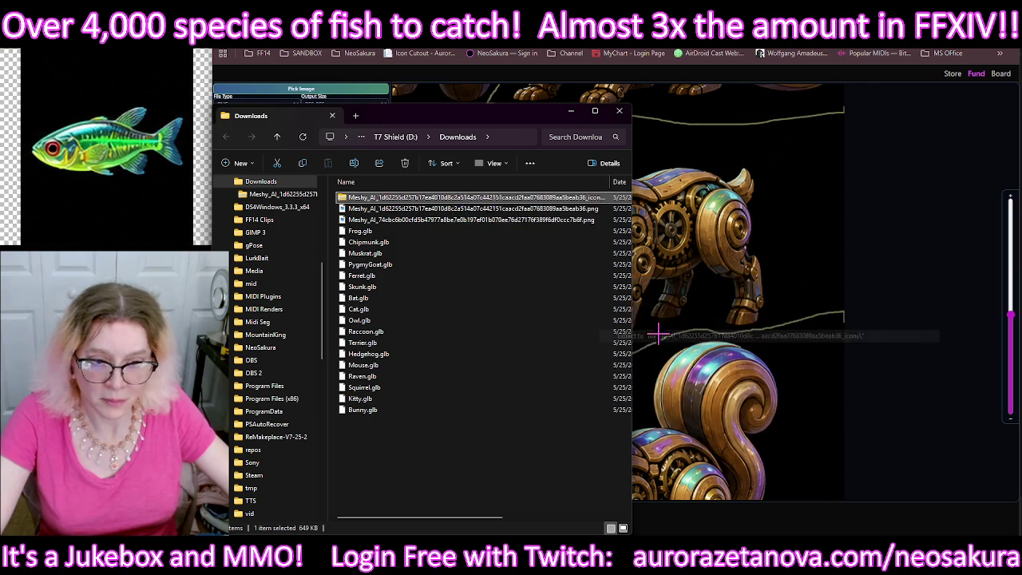
Step: Delete the zip, check the nine extracted icons, and return to the cutout tool for a new image
{"action": "left_click", "coordinate": [407, 175]}
{"action": "double_click", "coordinate": [434, 411]}
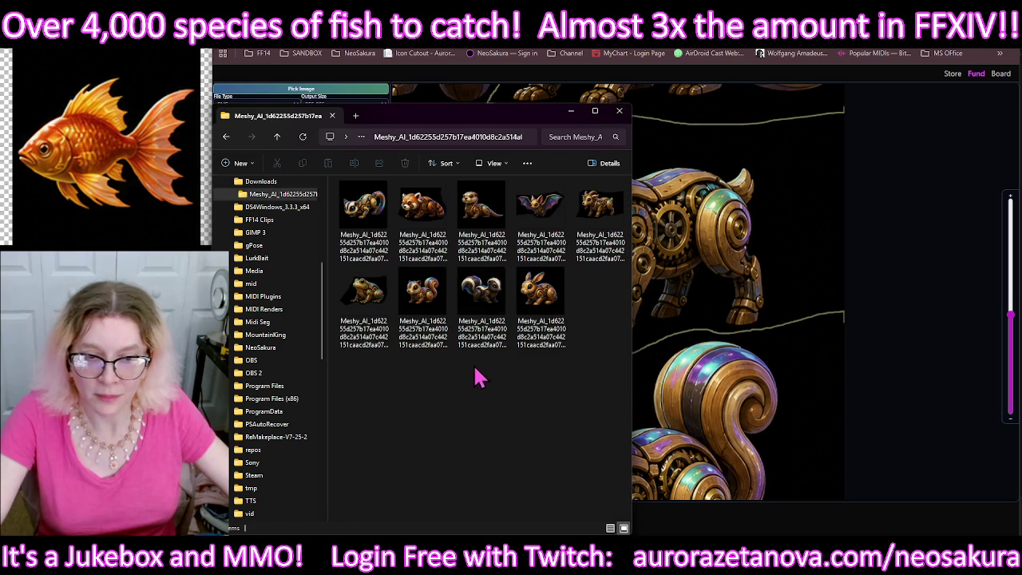
{"action": "left_click", "coordinate": [278, 142]}
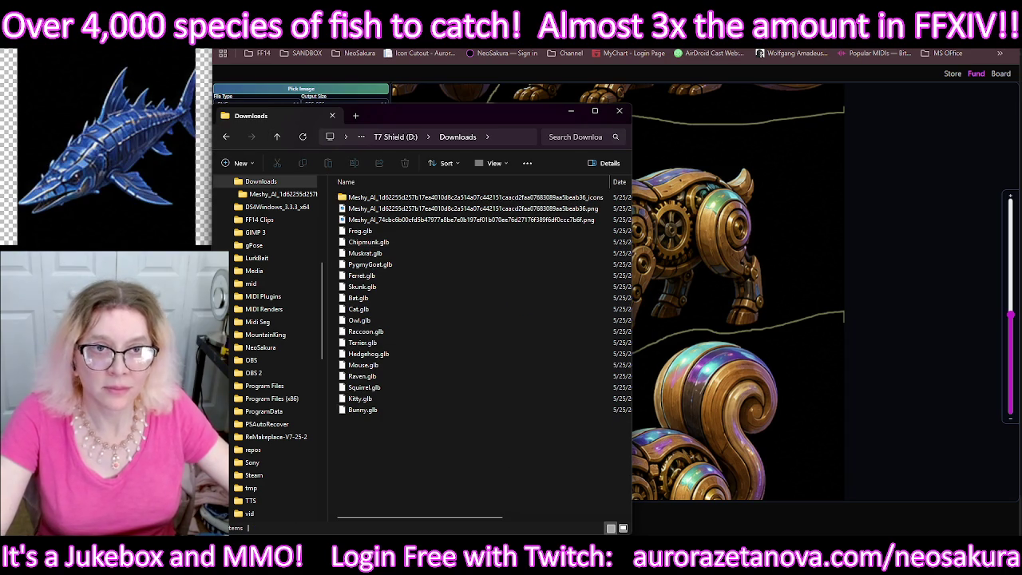
{"action": "left_click", "coordinate": [231, 90]}
{"action": "left_click", "coordinate": [274, 90]}
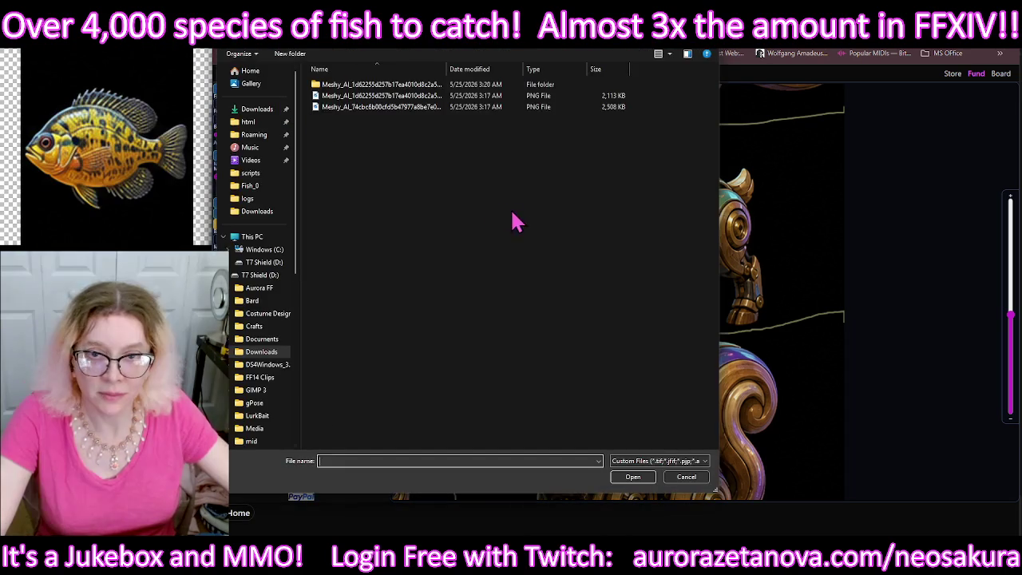
Step: Load the second steampunk animal sheet, clear the previous marks, and enlarge the paint brush
{"action": "double_click", "coordinate": [330, 107]}
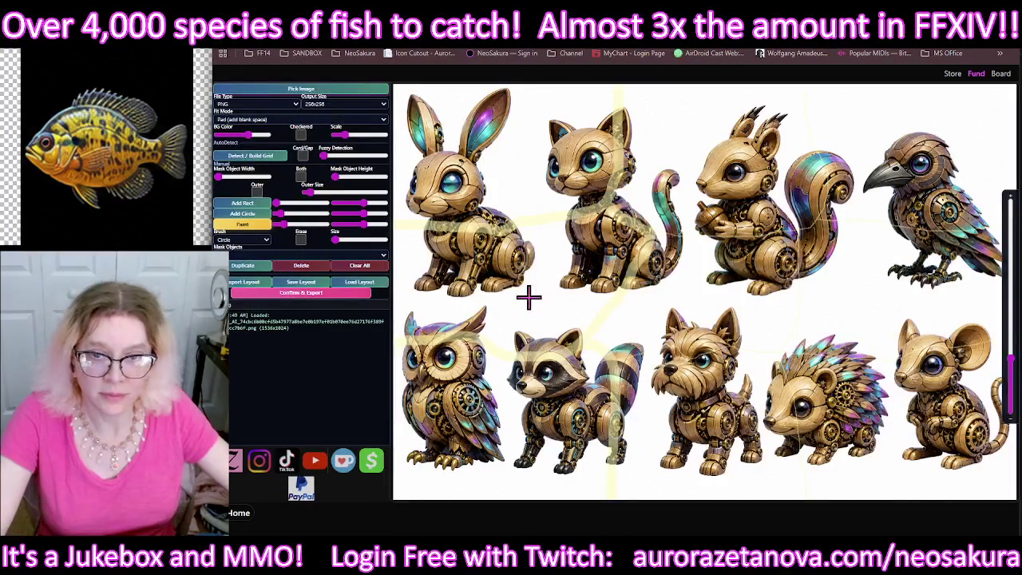
{"action": "left_click", "coordinate": [359, 265]}
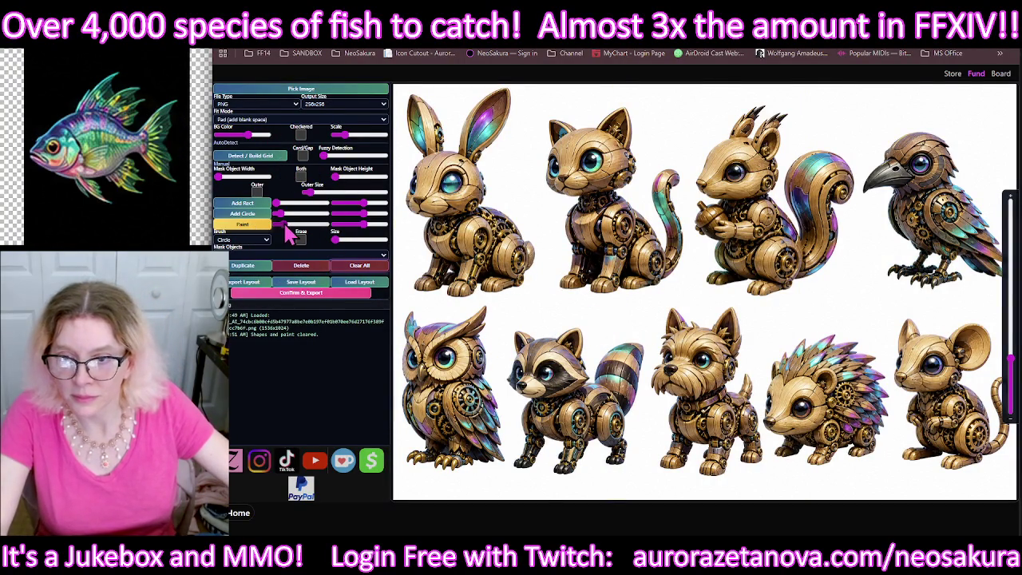
{"action": "left_click_drag", "start_coordinate": [286, 226], "coordinate": [308, 226]}
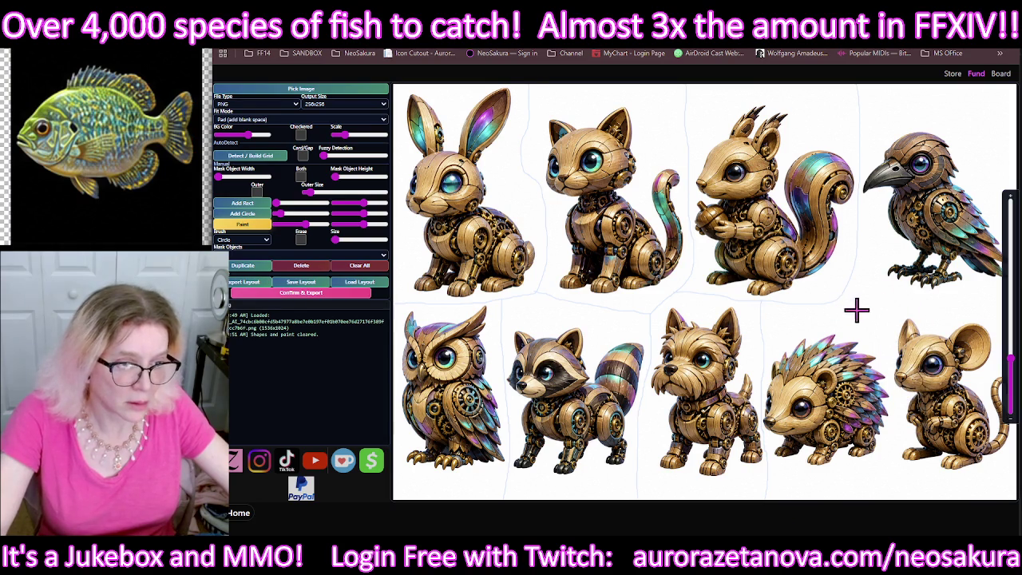
Step: Zoom in and paint the final divider separating the hedgehog from the mouse
{"action": "left_click", "coordinate": [242, 224]}
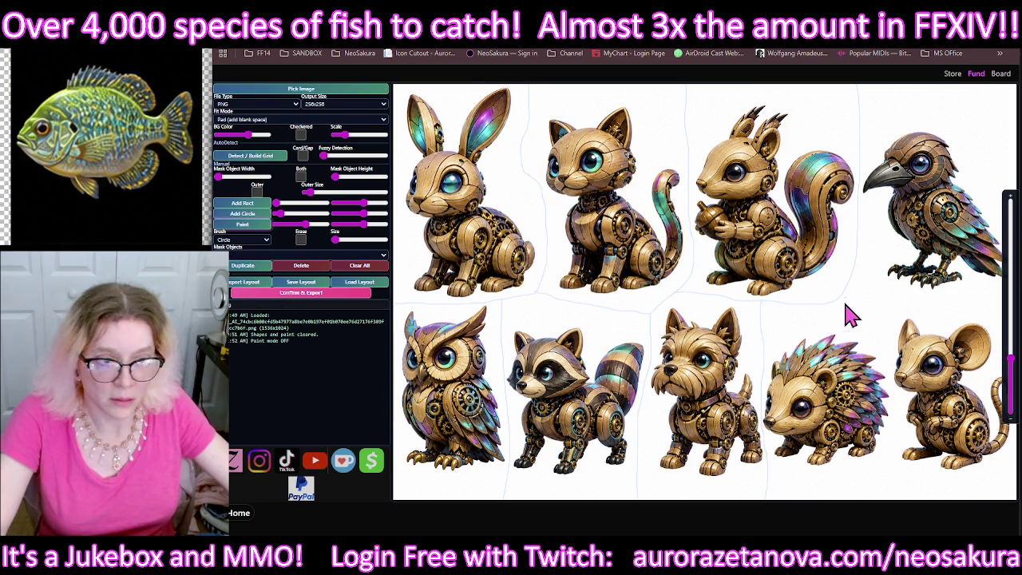
{"action": "scroll", "coordinate": [798, 303], "scroll_direction": "up", "scroll_amount": 1}
{"action": "scroll", "coordinate": [645, 312], "scroll_direction": "up", "scroll_amount": 1}
{"action": "scroll", "coordinate": [677, 351], "scroll_direction": "up", "scroll_amount": 1}
{"action": "scroll", "coordinate": [676, 352], "scroll_direction": "down", "scroll_amount": 2}
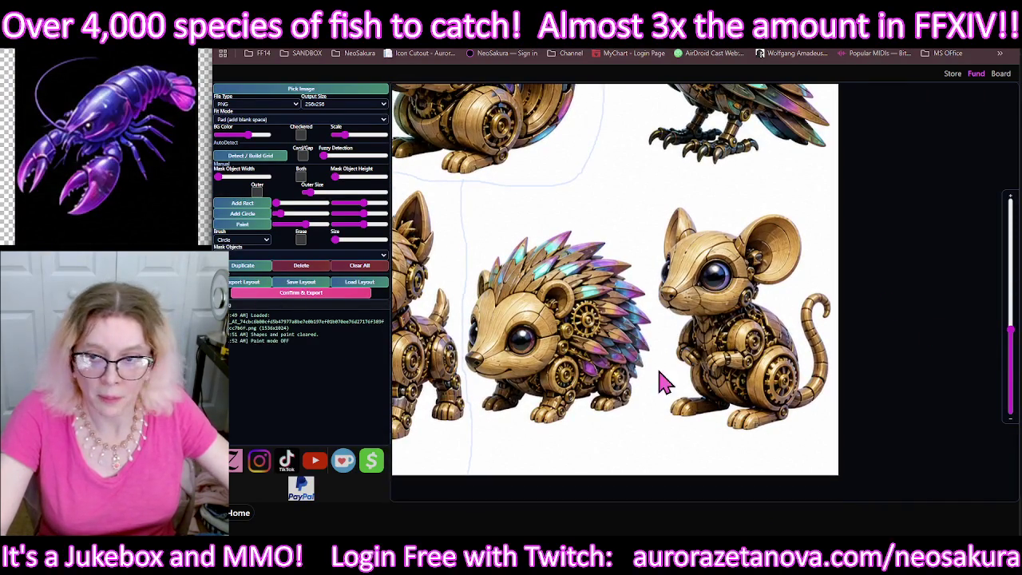
{"action": "left_click", "coordinate": [242, 224]}
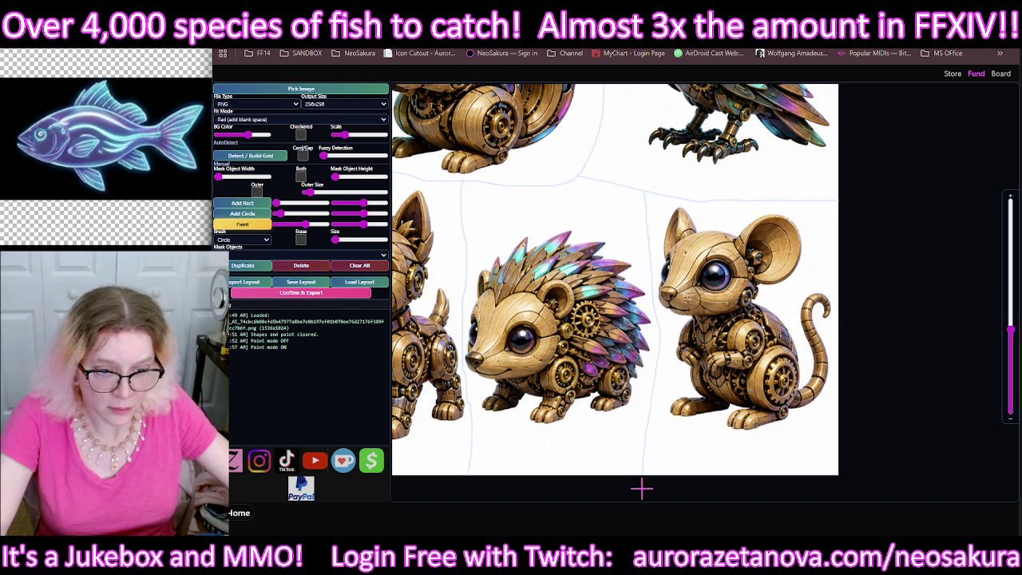
Step: Export the sheet's nine icons as a zip and switch to the Downloads folder
{"action": "left_click", "coordinate": [321, 296]}
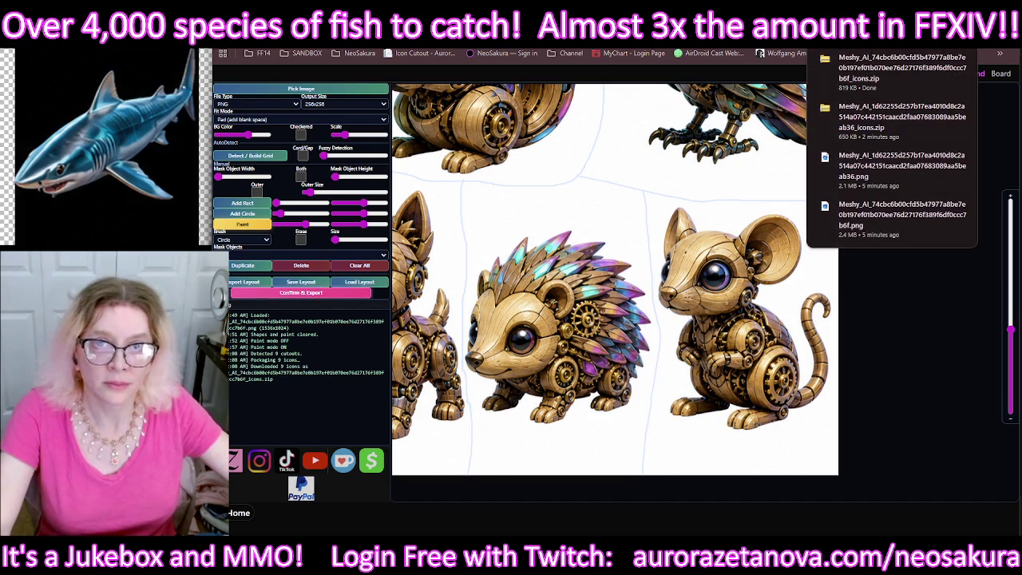
{"action": "key", "text": "ctrl+Tab"}
{"action": "key", "text": "alt+Tab"}
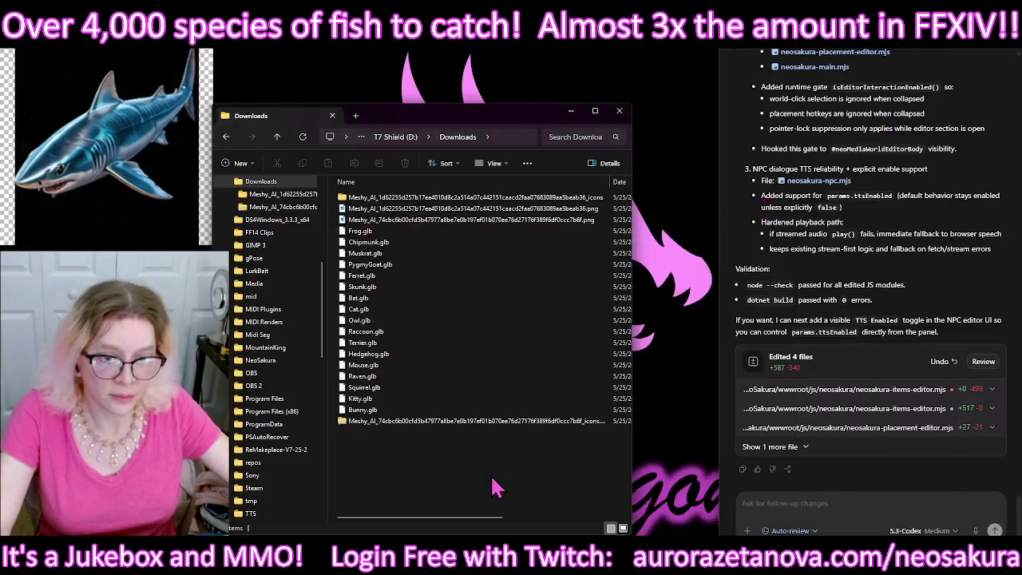
Step: Extract the second Meshy_AI icons zip into its own folder with 7-Zip, then delete the zip
{"action": "left_click", "coordinate": [440, 428]}
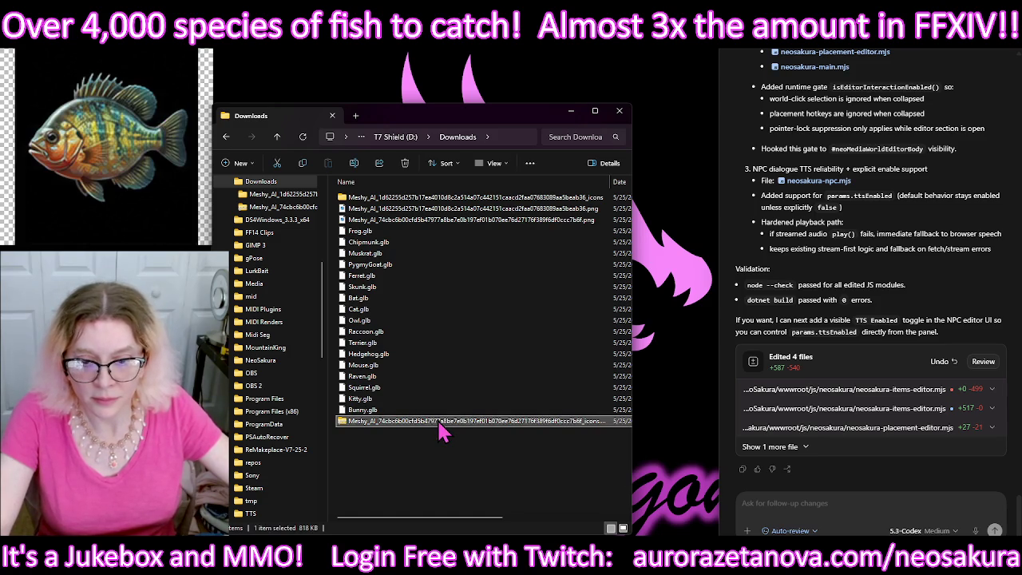
{"action": "right_click", "coordinate": [442, 430]}
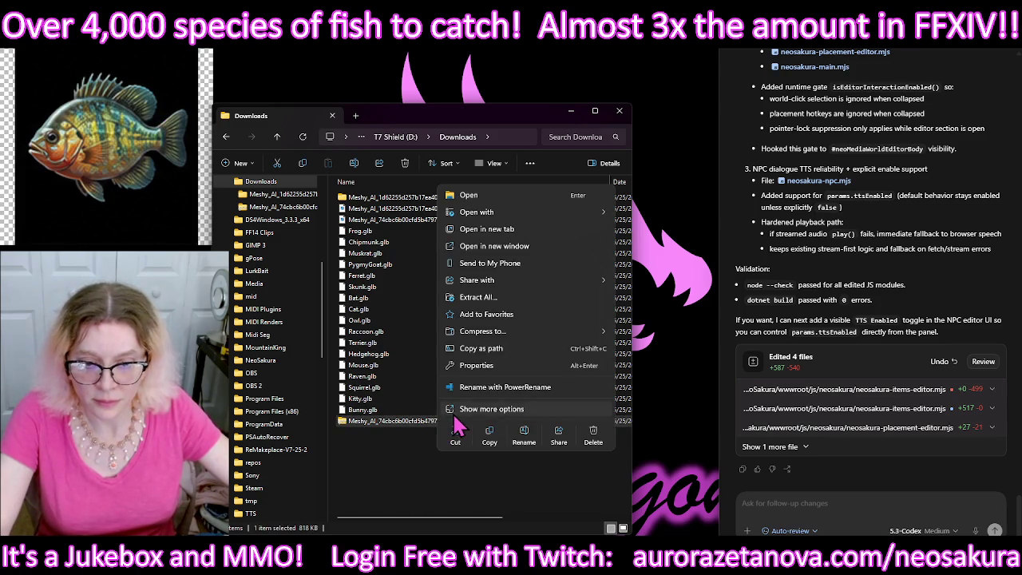
{"action": "left_click", "coordinate": [451, 431]}
{"action": "mouse_move", "coordinate": [479, 228]}
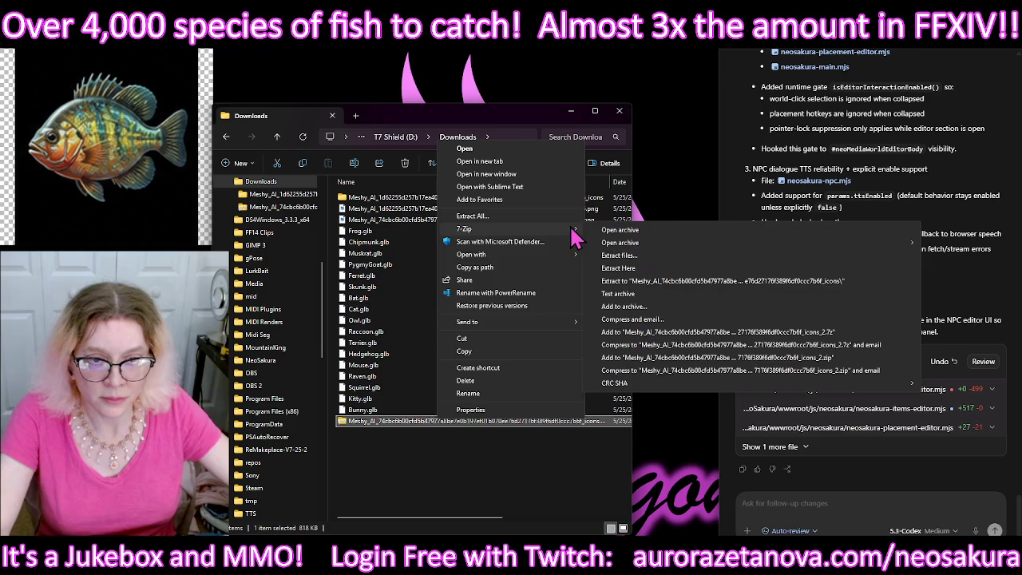
{"action": "left_click", "coordinate": [656, 289]}
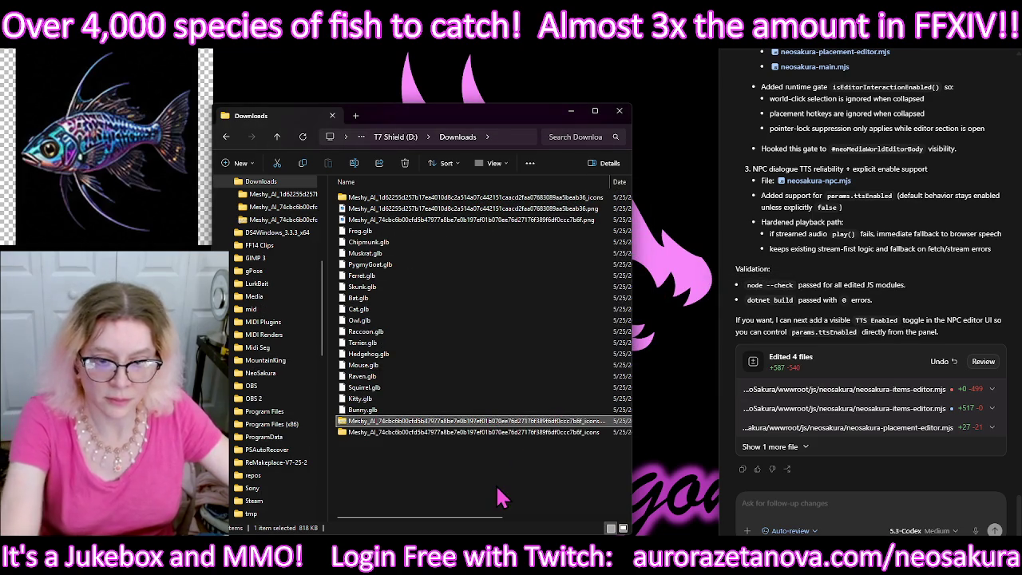
{"action": "key", "text": "Delete"}
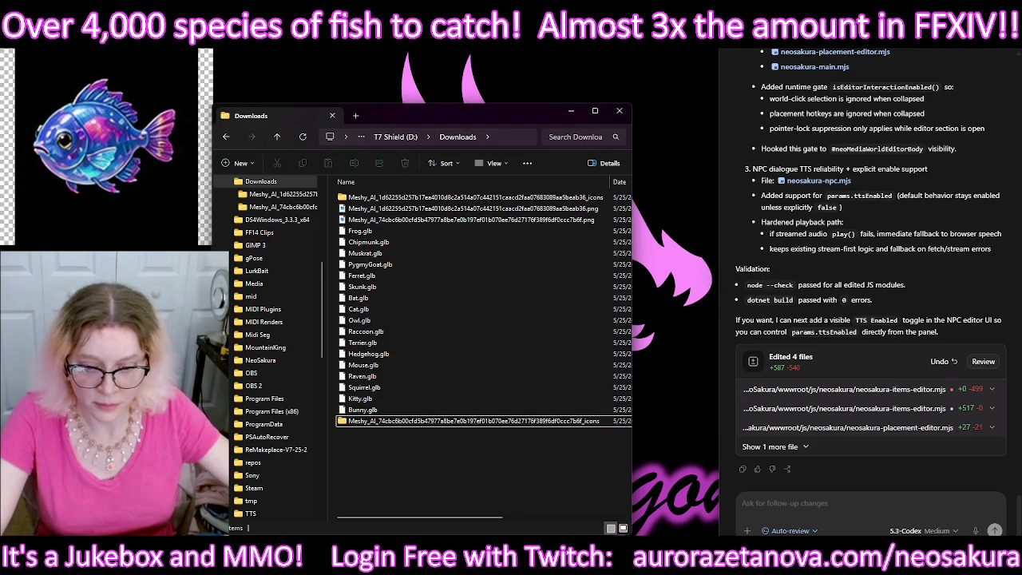
Step: Set the bat model's texturing to Image Input, cancel the file picker, and bring up Downloads
{"action": "left_click", "coordinate": [465, 559]}
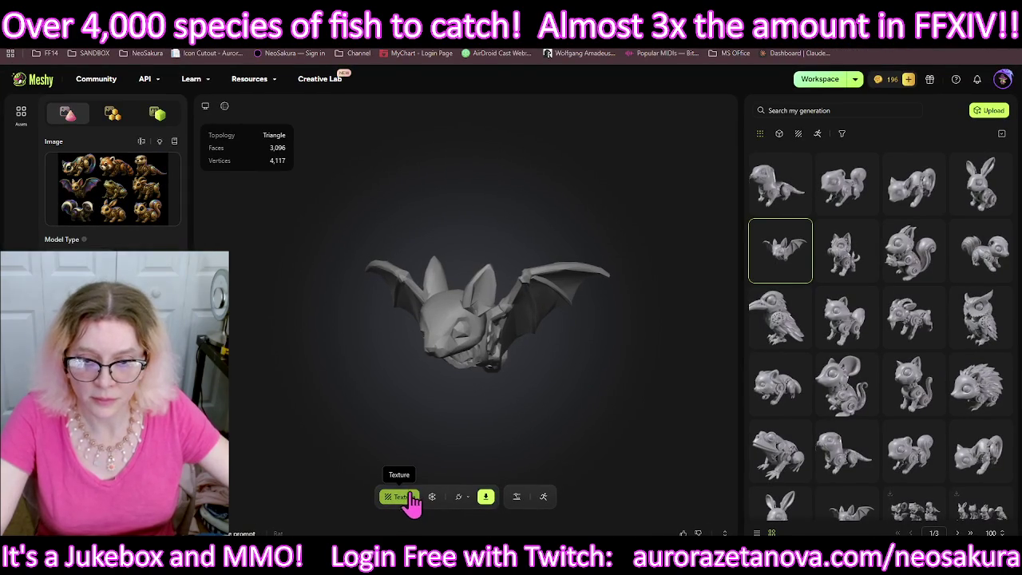
{"action": "left_click", "coordinate": [399, 497]}
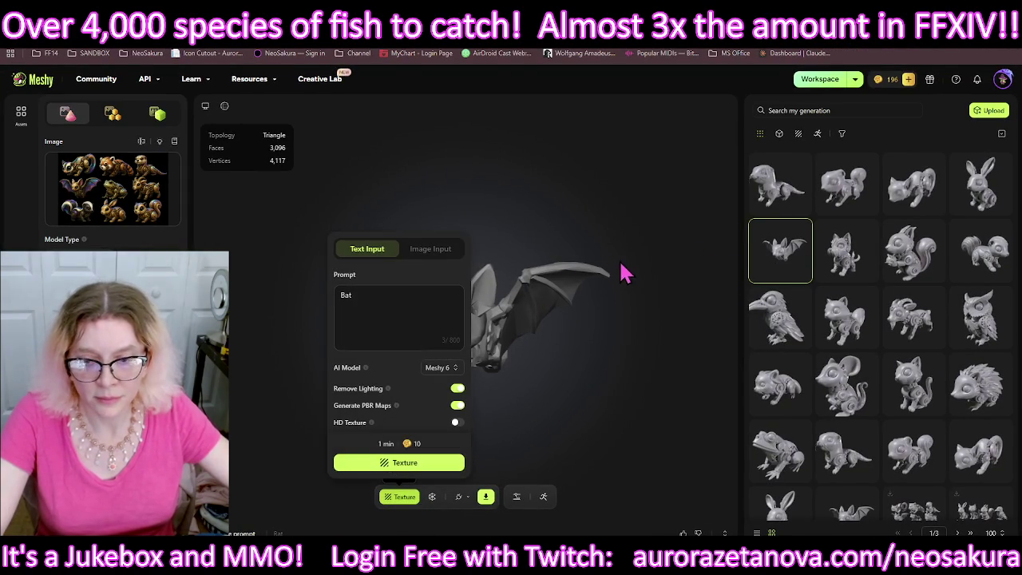
{"action": "left_click", "coordinate": [418, 252]}
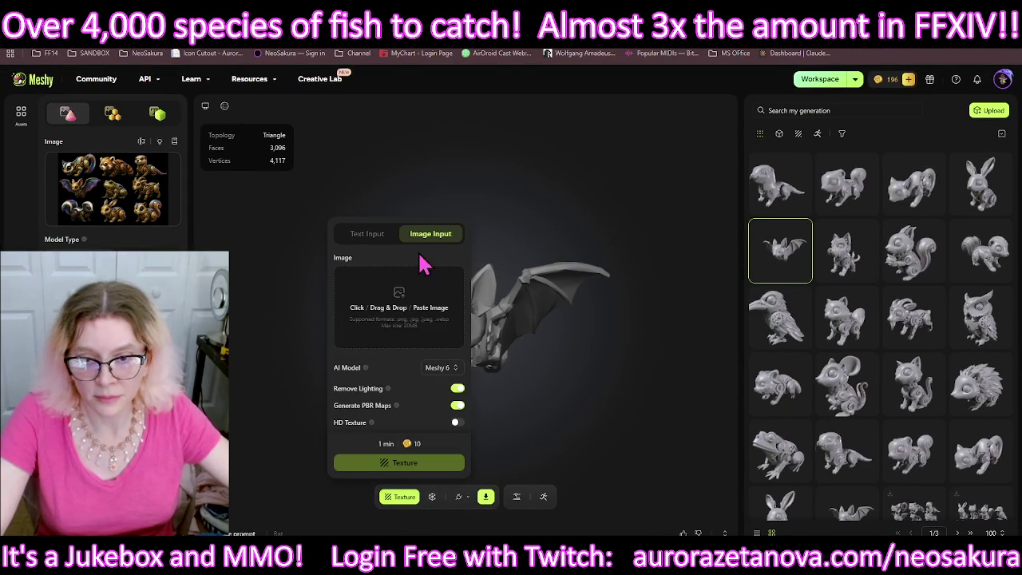
{"action": "left_click", "coordinate": [405, 313]}
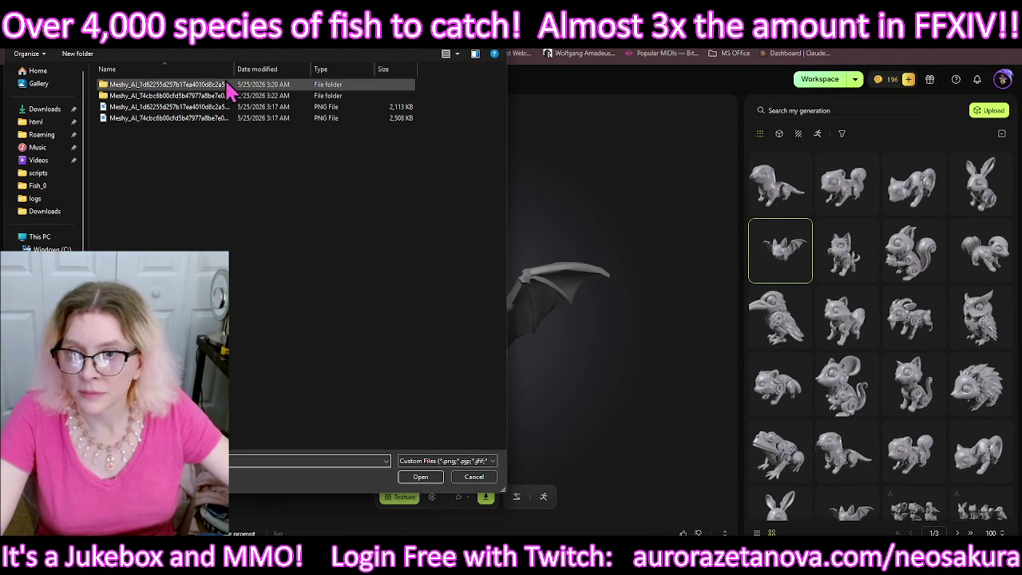
{"action": "double_click", "coordinate": [176, 84]}
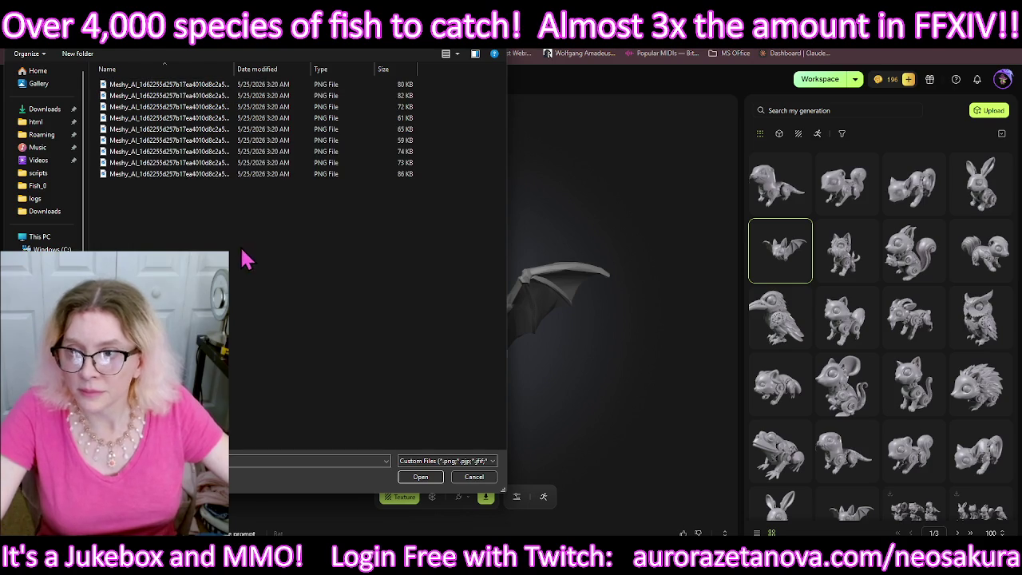
{"action": "left_click", "coordinate": [473, 477]}
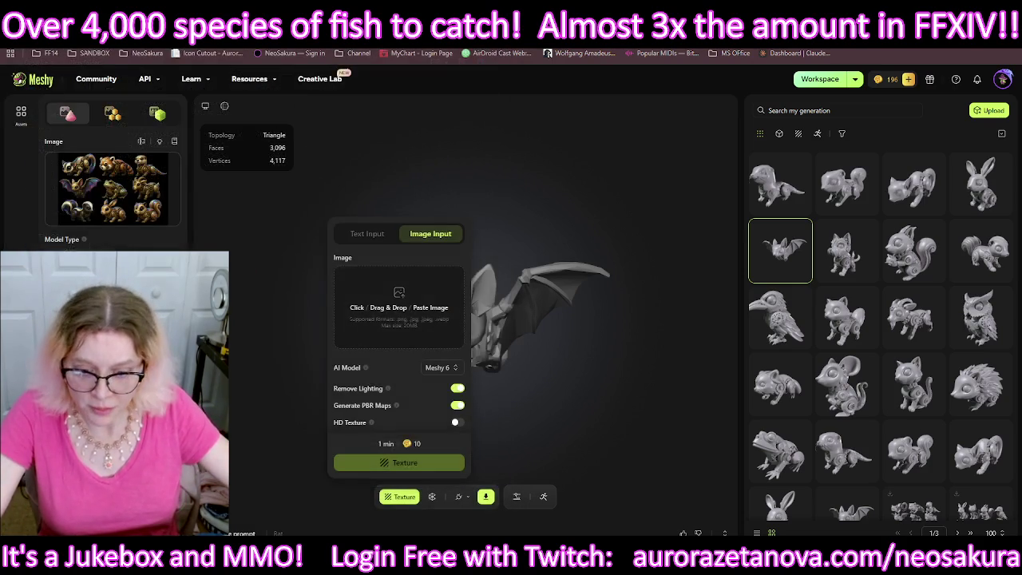
{"action": "left_click", "coordinate": [447, 468]}
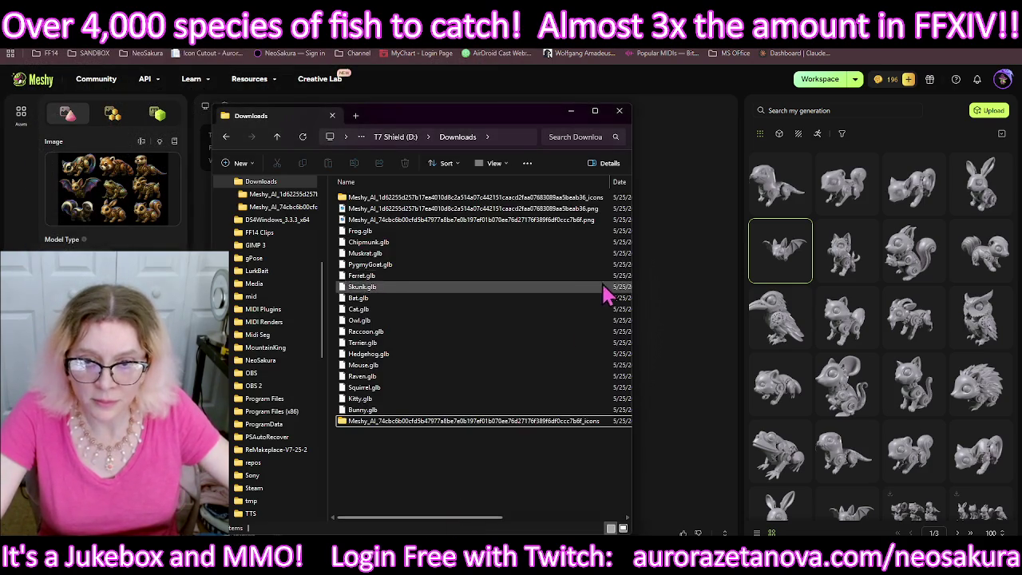
Step: Copy the first folder's nine icon PNGs into Downloads and delete the two original sheet PNGs
{"action": "double_click", "coordinate": [436, 423]}
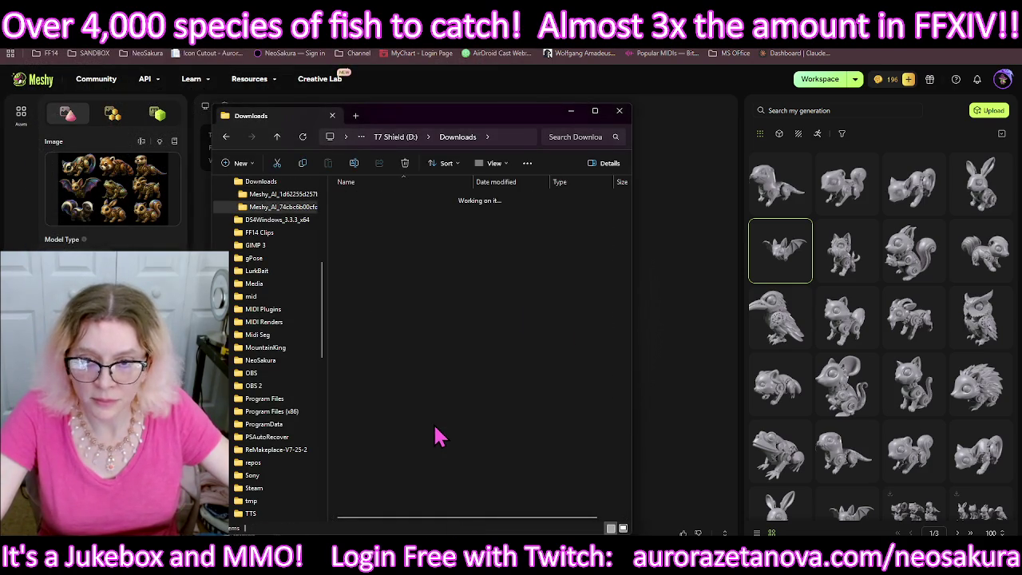
{"action": "left_click_drag", "start_coordinate": [349, 415], "coordinate": [635, 193]}
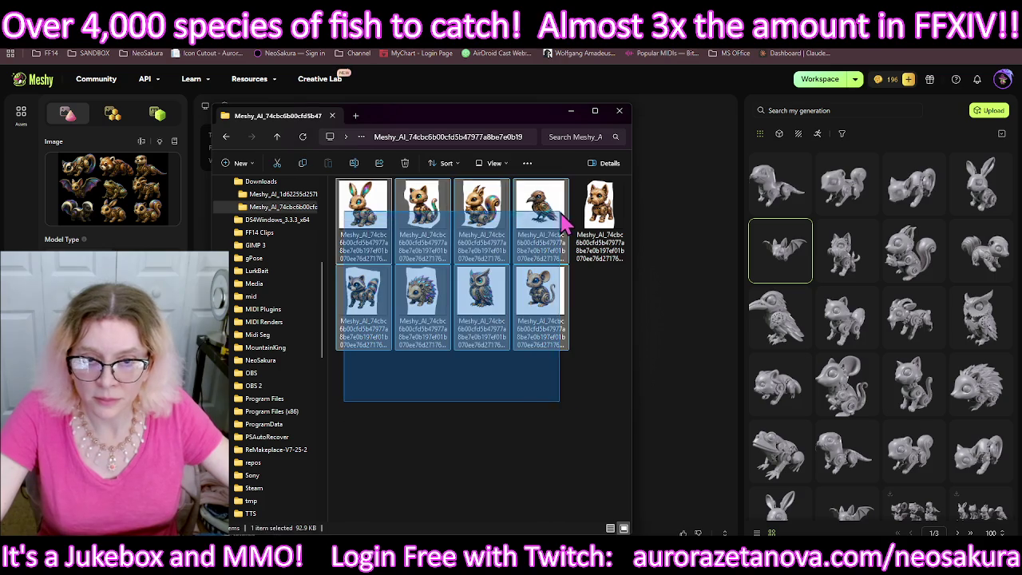
{"action": "left_click", "coordinate": [277, 136]}
{"action": "left_click", "coordinate": [359, 220]}
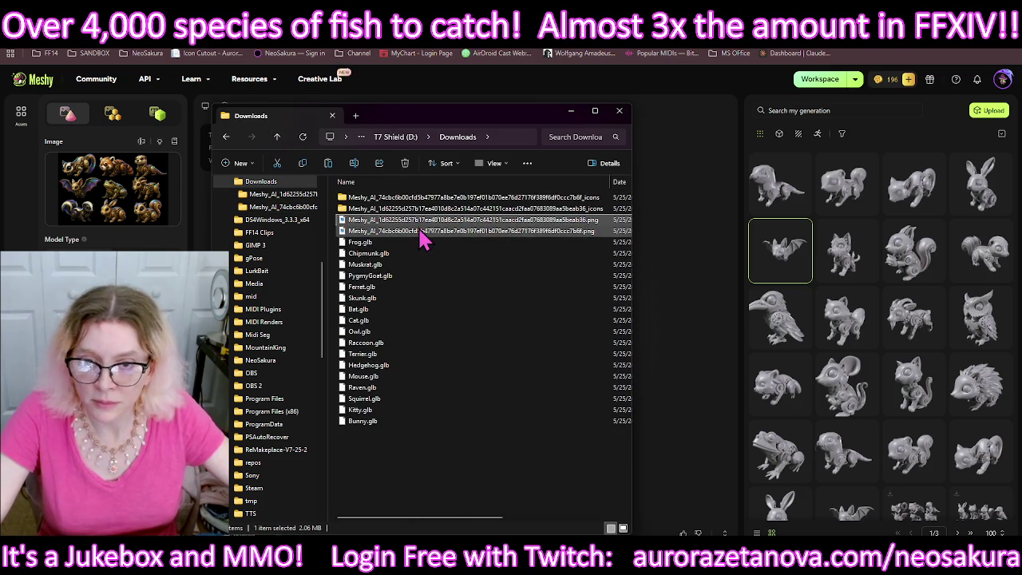
{"action": "left_click", "coordinate": [379, 491]}
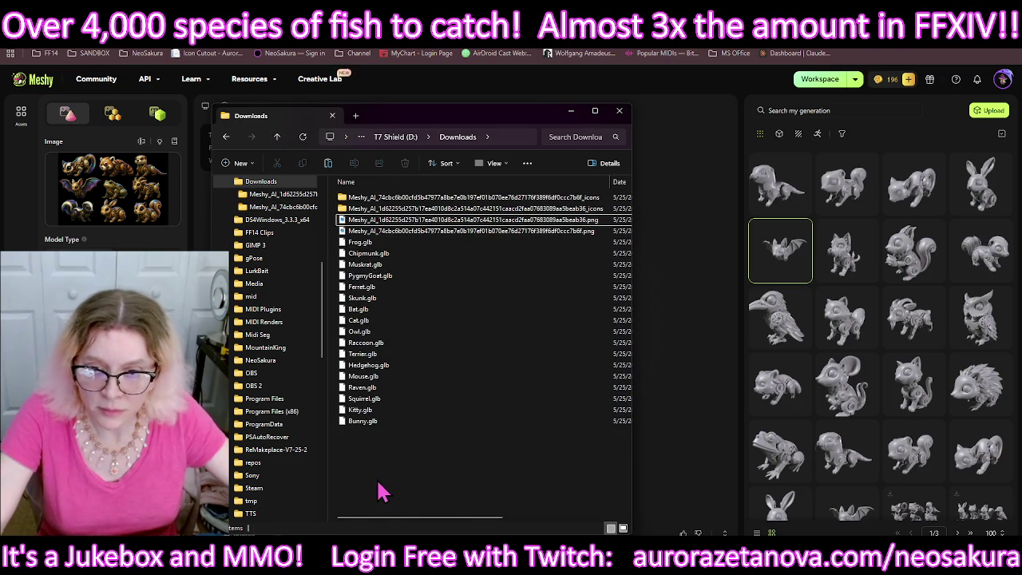
{"action": "key", "text": "ctrl+v"}
{"action": "left_click", "coordinate": [438, 231]}
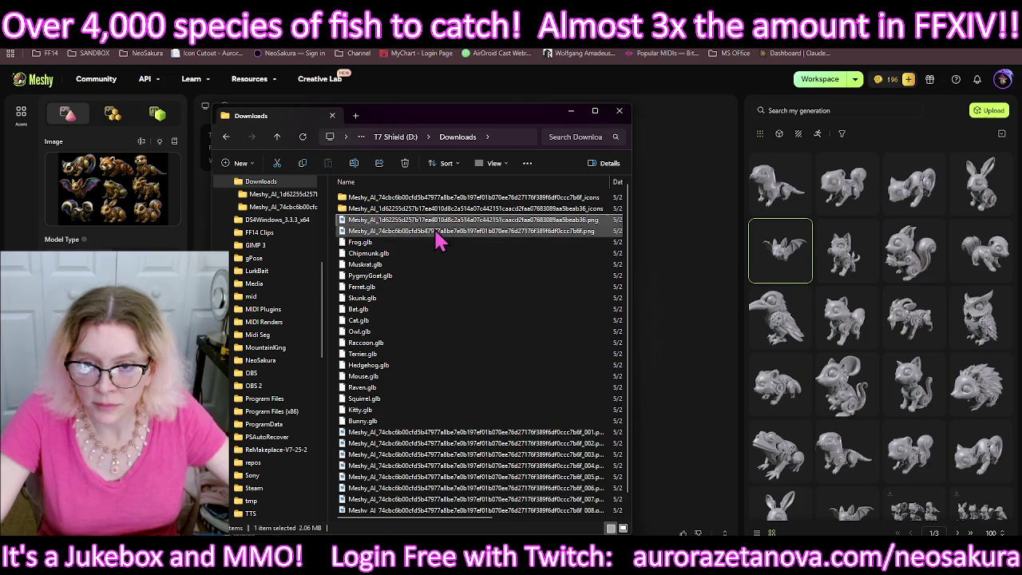
{"action": "key", "text": "Delete"}
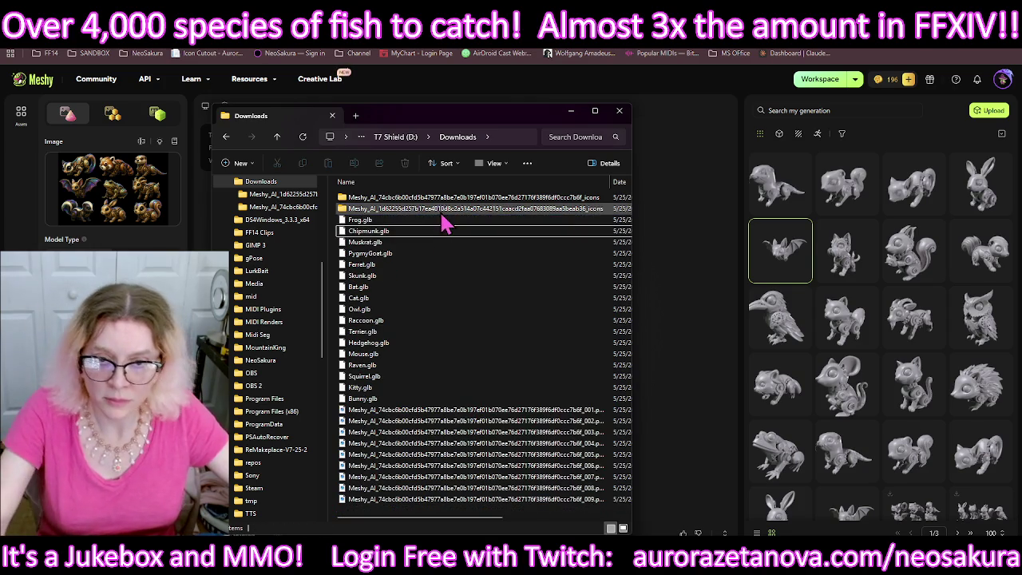
Step: Copy the second folder's icon PNGs into Downloads and close the Explorer window
{"action": "double_click", "coordinate": [443, 209]}
{"action": "mouse_move", "coordinate": [338, 397]}
{"action": "left_mouse_down"}
{"action": "mouse_move", "coordinate": [548, 216]}
{"action": "mouse_move", "coordinate": [621, 209]}
{"action": "left_mouse_up"}
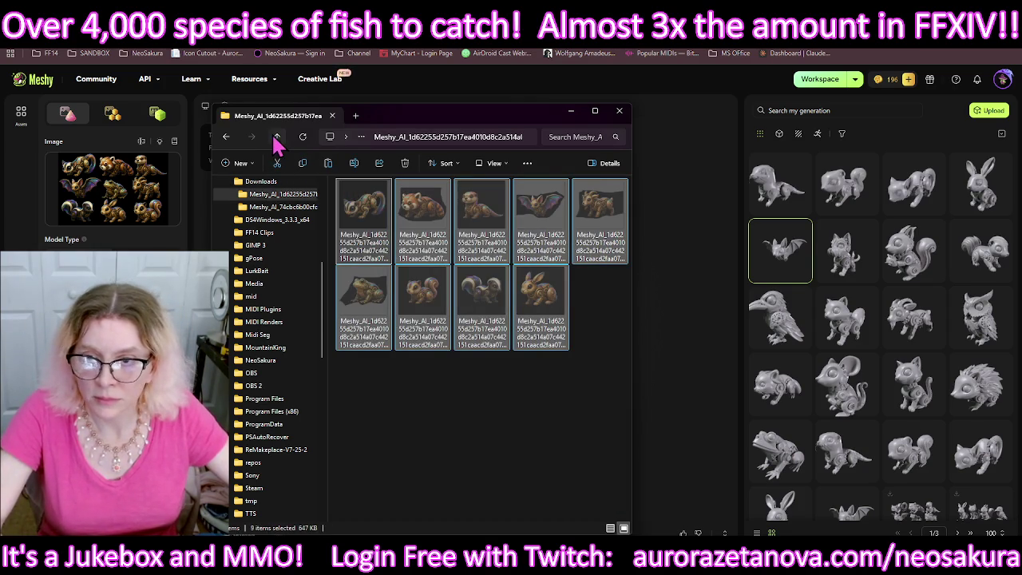
{"action": "left_click", "coordinate": [276, 136]}
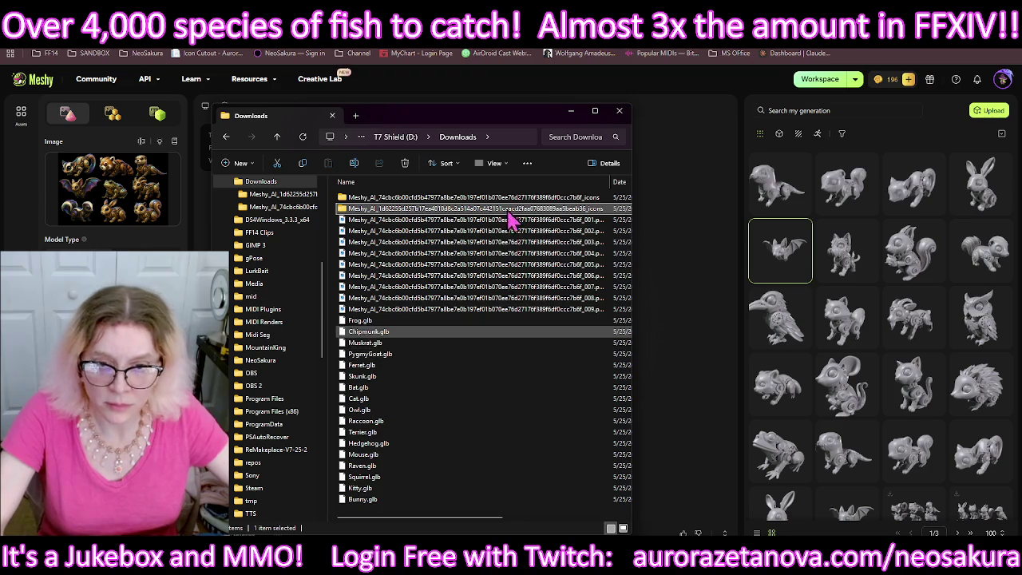
{"action": "key", "text": "ctrl+v"}
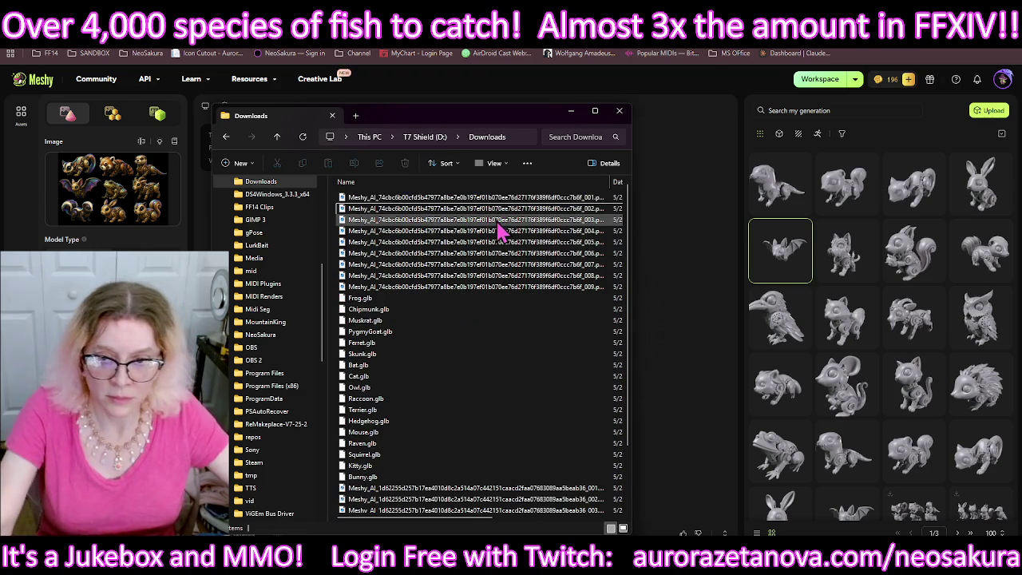
{"action": "scroll", "coordinate": [467, 246], "scroll_direction": "down", "scroll_amount": 2}
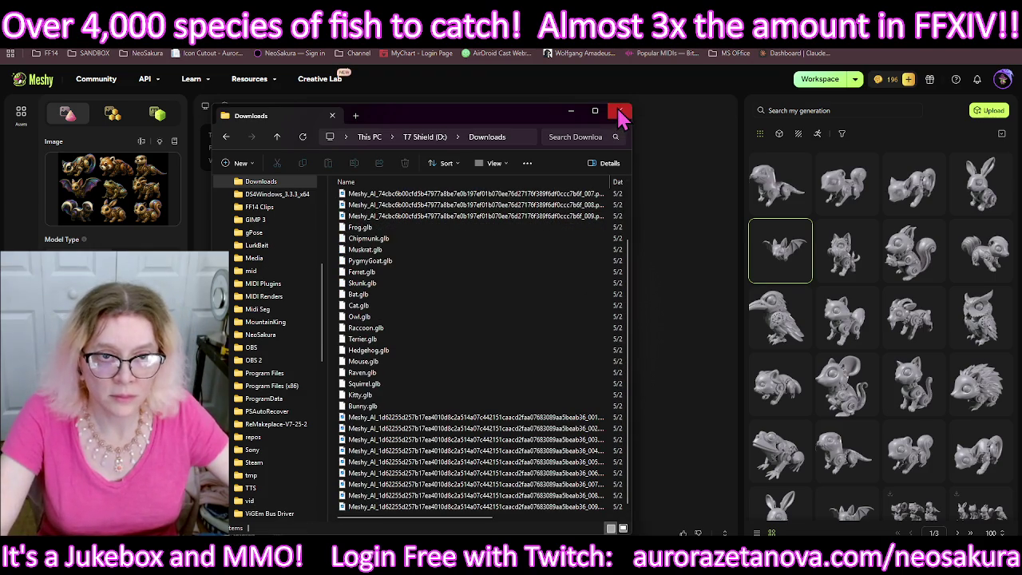
{"action": "left_click", "coordinate": [620, 113]}
{"action": "left_click", "coordinate": [415, 323]}
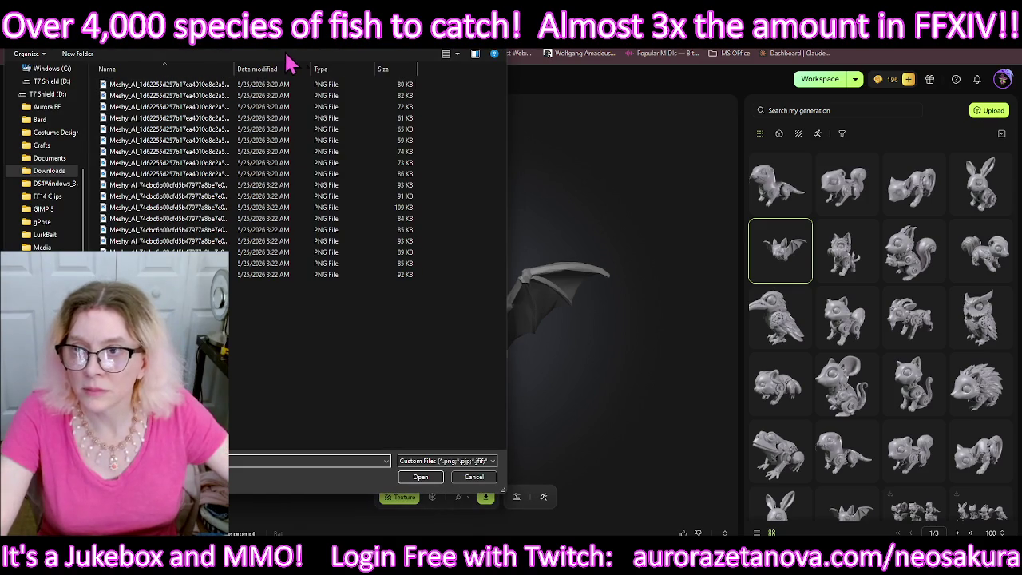
Step: Texture the bat from its bat icon PNG with HD Texture on, browsing in Large icons view
{"action": "left_click", "coordinate": [458, 56]}
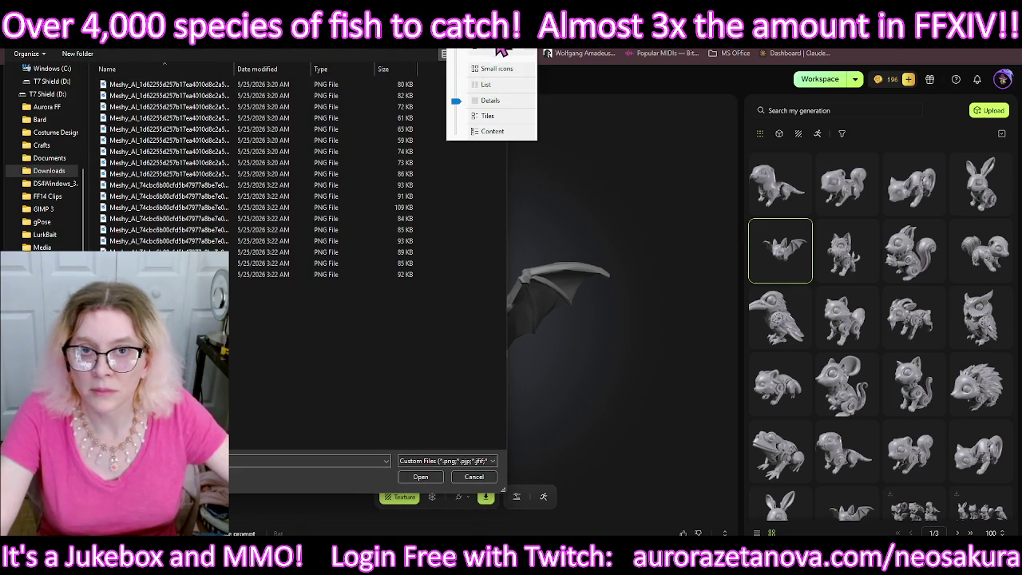
{"action": "left_click", "coordinate": [501, 51]}
{"action": "left_click", "coordinate": [297, 96]}
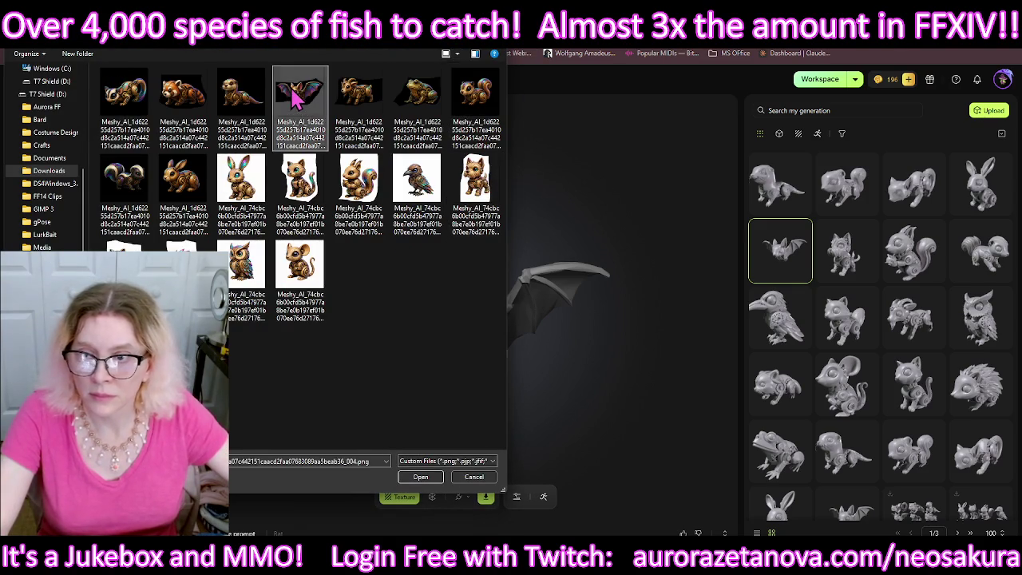
{"action": "double_click", "coordinate": [297, 96]}
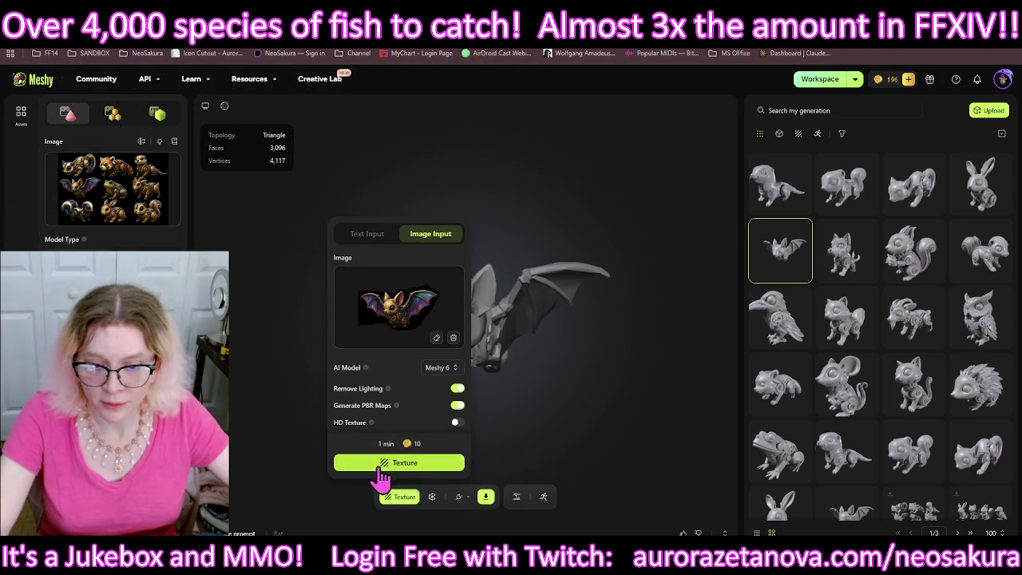
{"action": "left_click", "coordinate": [456, 423]}
{"action": "left_click", "coordinate": [439, 465]}
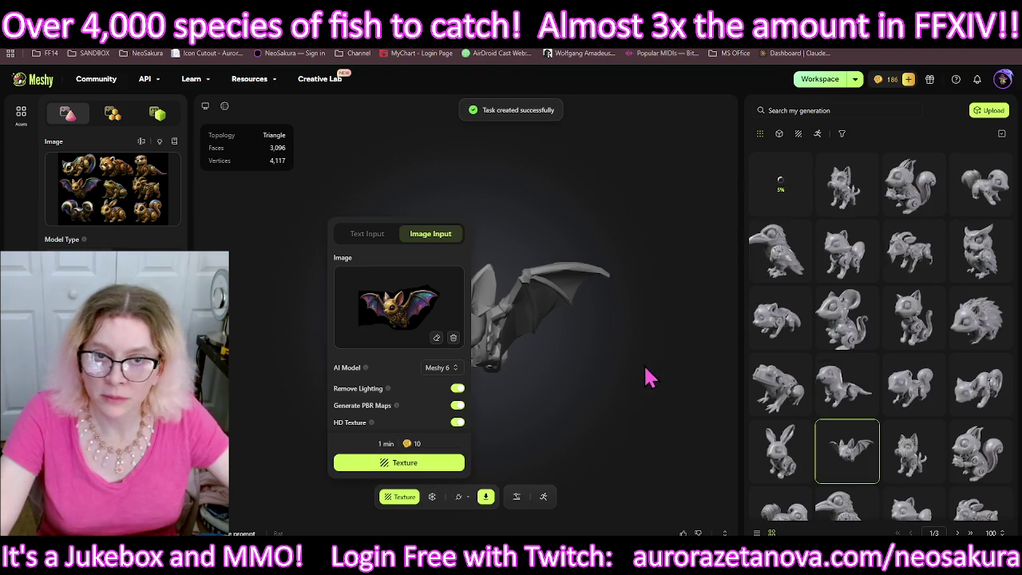
{"action": "left_click", "coordinate": [654, 397]}
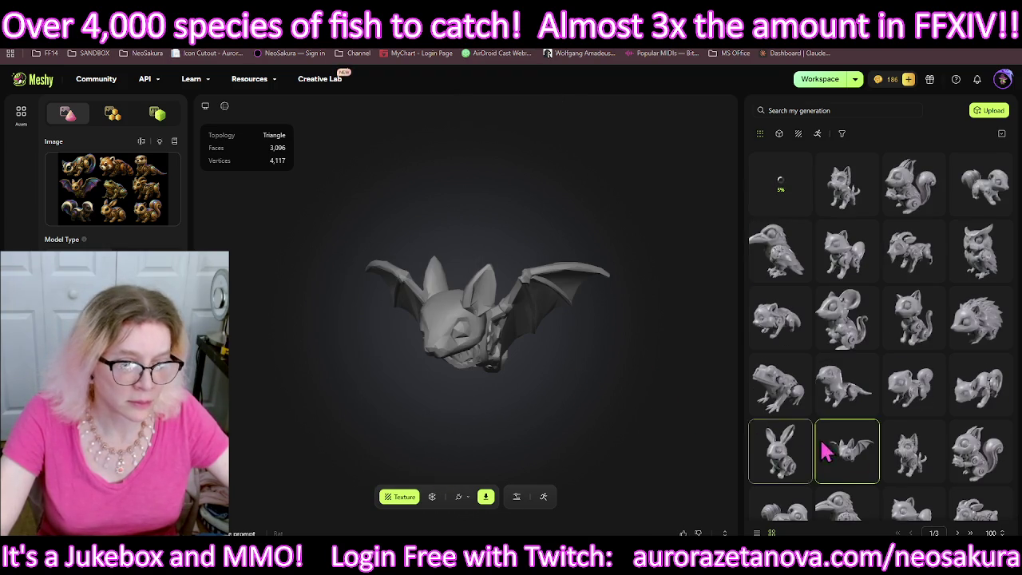
Step: Select the bunny model and load its bunny icon as the Image Input texture
{"action": "left_click", "coordinate": [928, 431]}
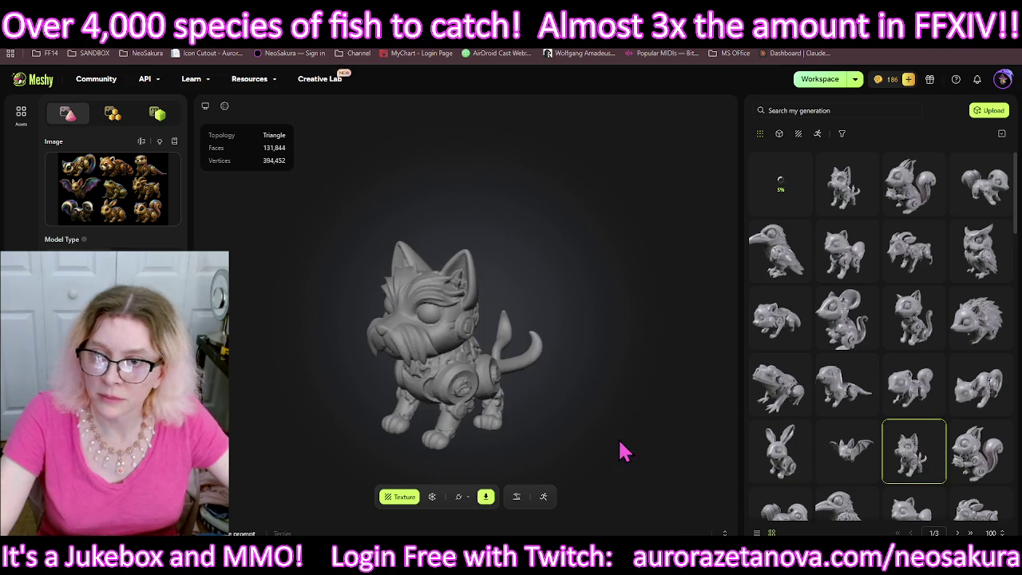
{"action": "left_click", "coordinate": [782, 461]}
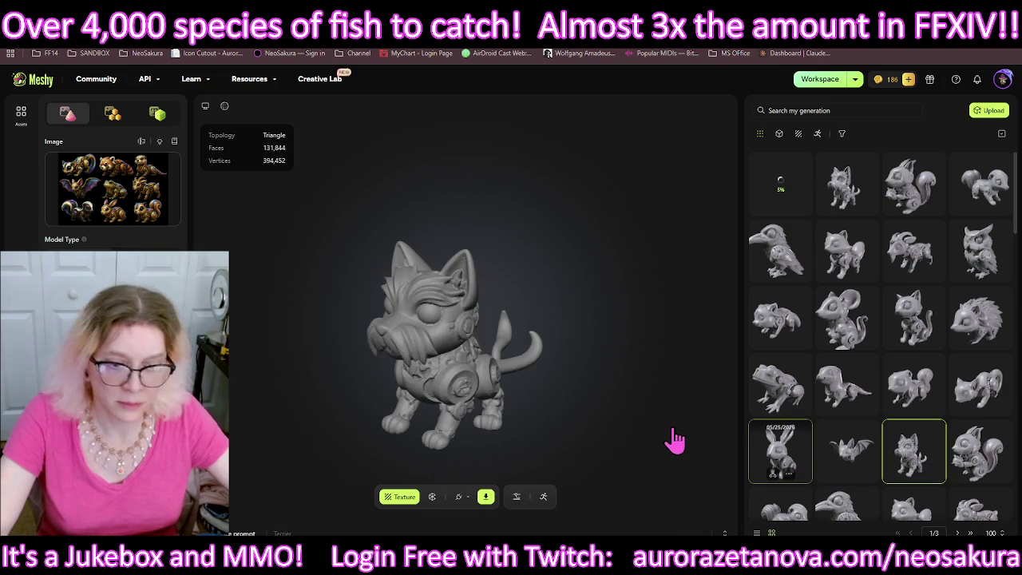
{"action": "left_click", "coordinate": [399, 506]}
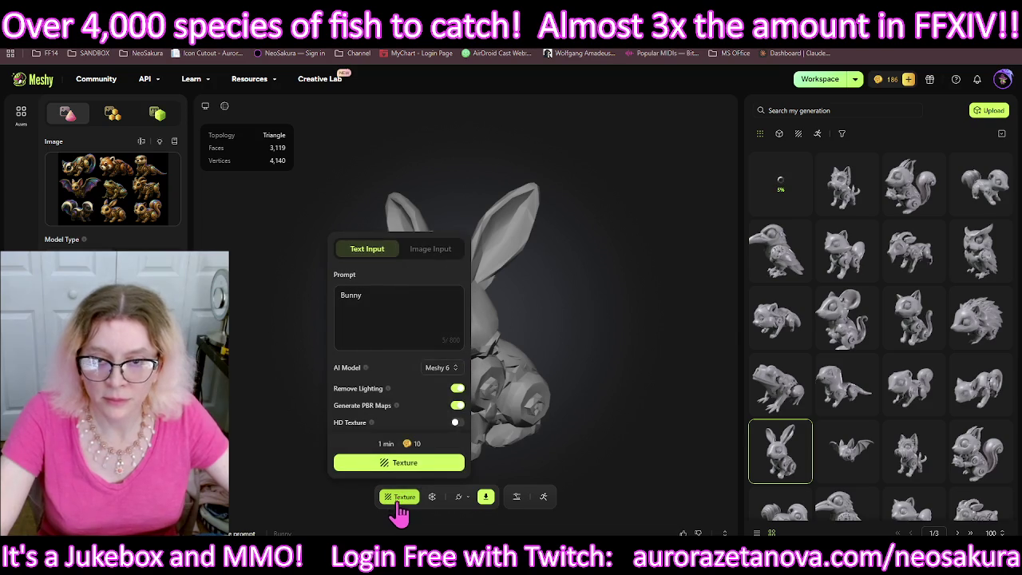
{"action": "left_click", "coordinate": [443, 254]}
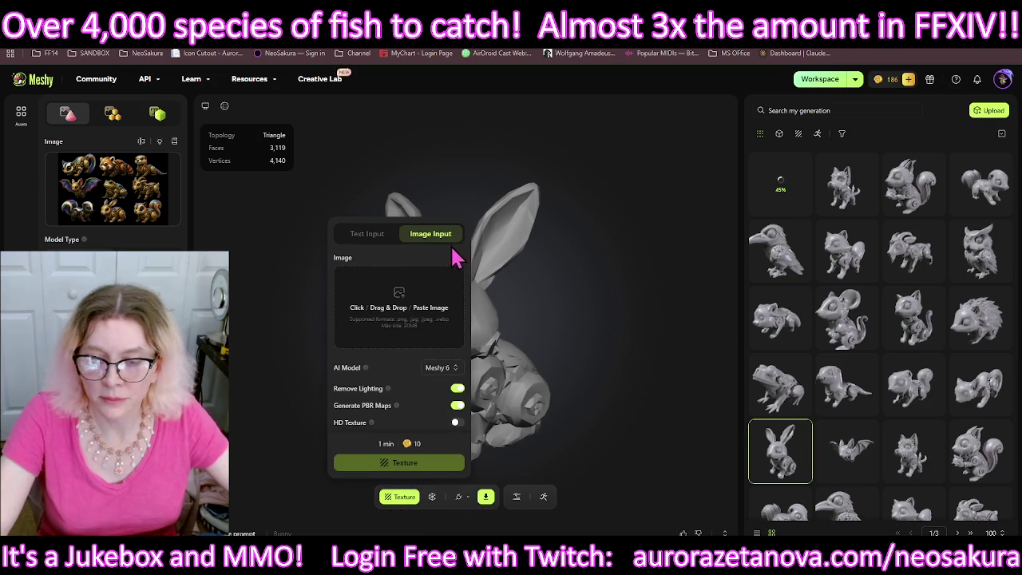
{"action": "left_click", "coordinate": [412, 319]}
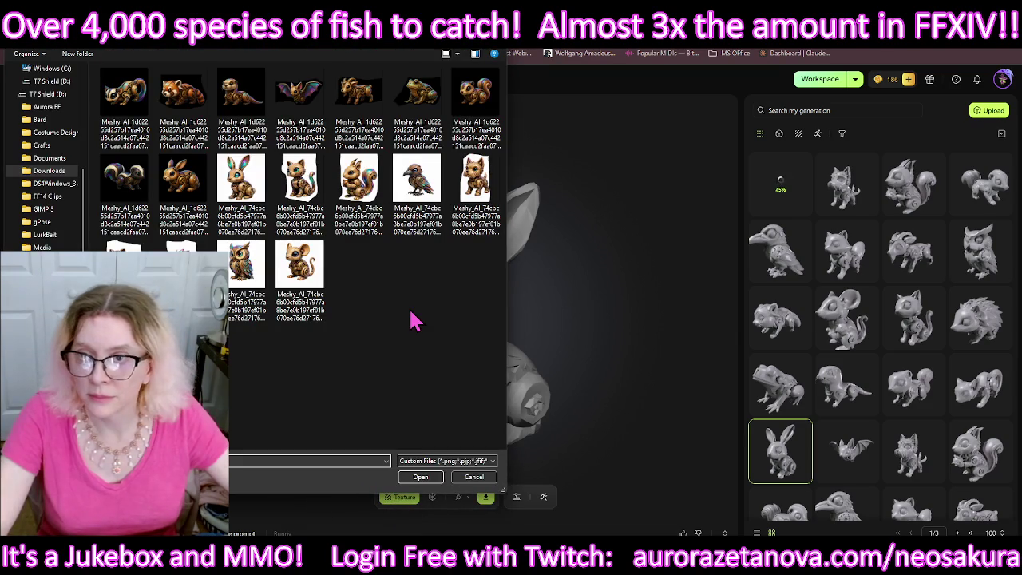
{"action": "double_click", "coordinate": [242, 195]}
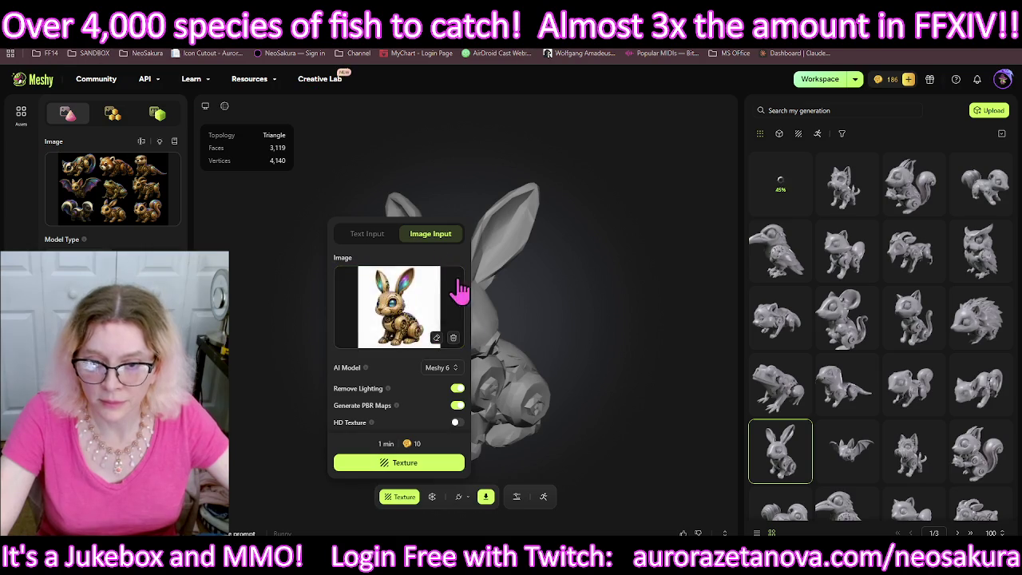
Step: Start the bunny's HD texture job, then move on to the cat model
{"action": "left_click", "coordinate": [456, 421]}
{"action": "left_click", "coordinate": [454, 466]}
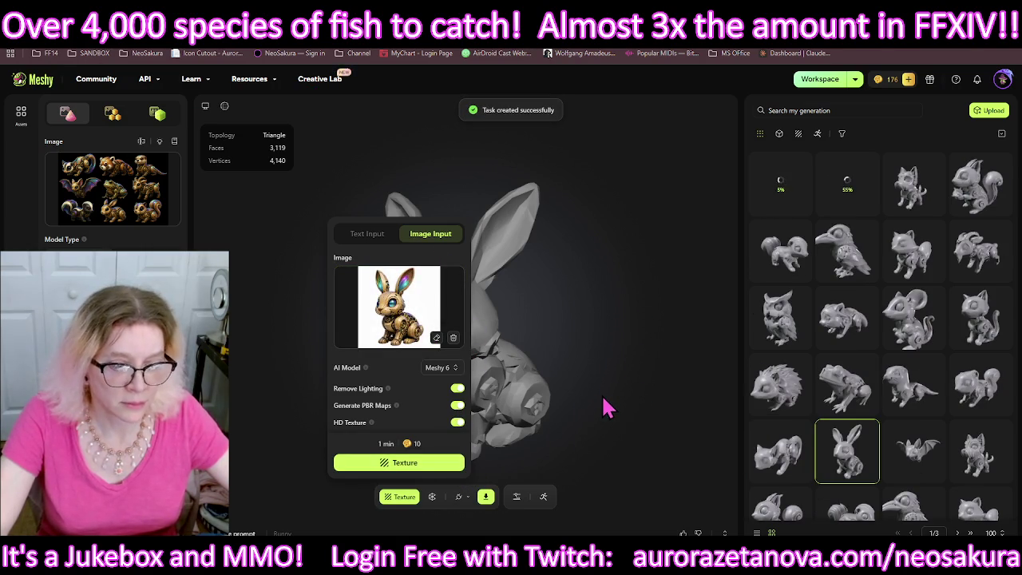
{"action": "left_click", "coordinate": [669, 465]}
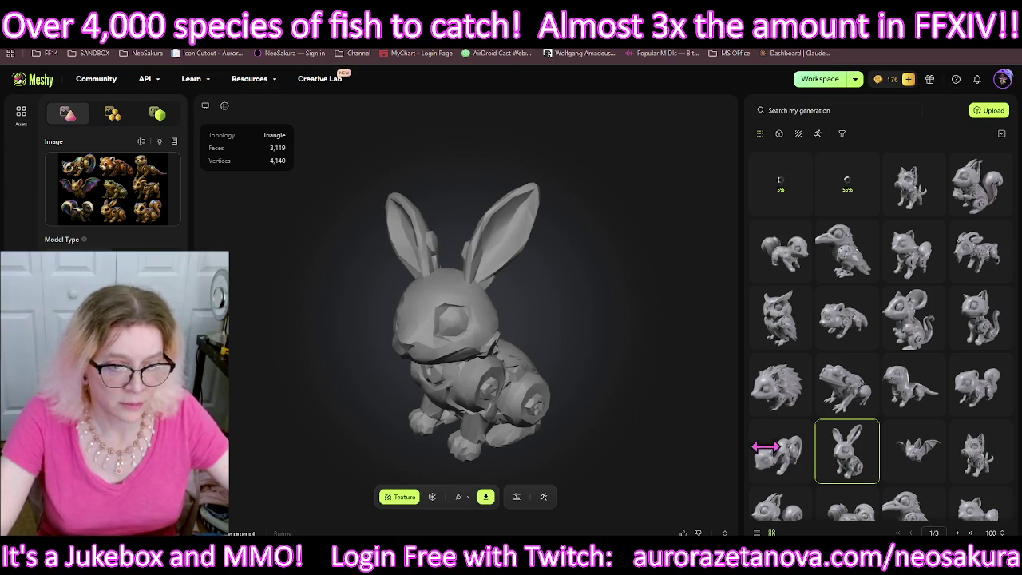
{"action": "mouse_move", "coordinate": [780, 450]}
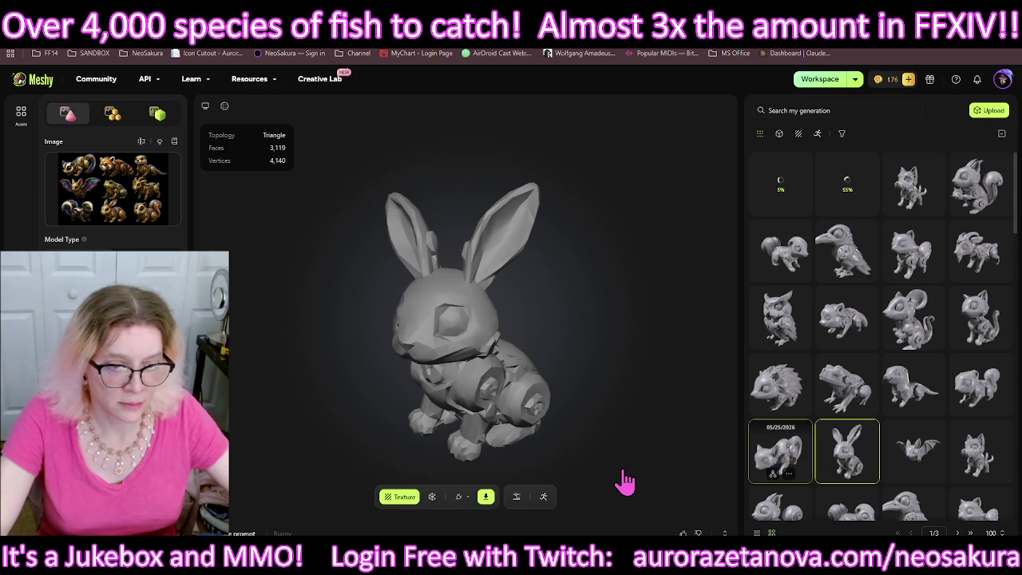
{"action": "key", "text": "Return"}
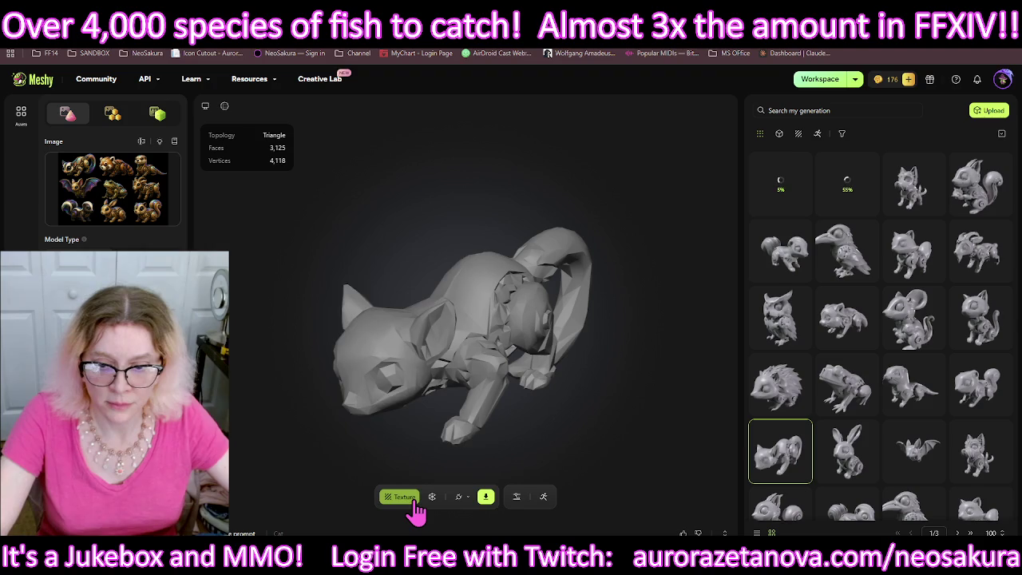
Step: Texture the cat model from the first critter icon PNG with HD Texture enabled
{"action": "left_click", "coordinate": [413, 503]}
{"action": "left_click", "coordinate": [447, 239]}
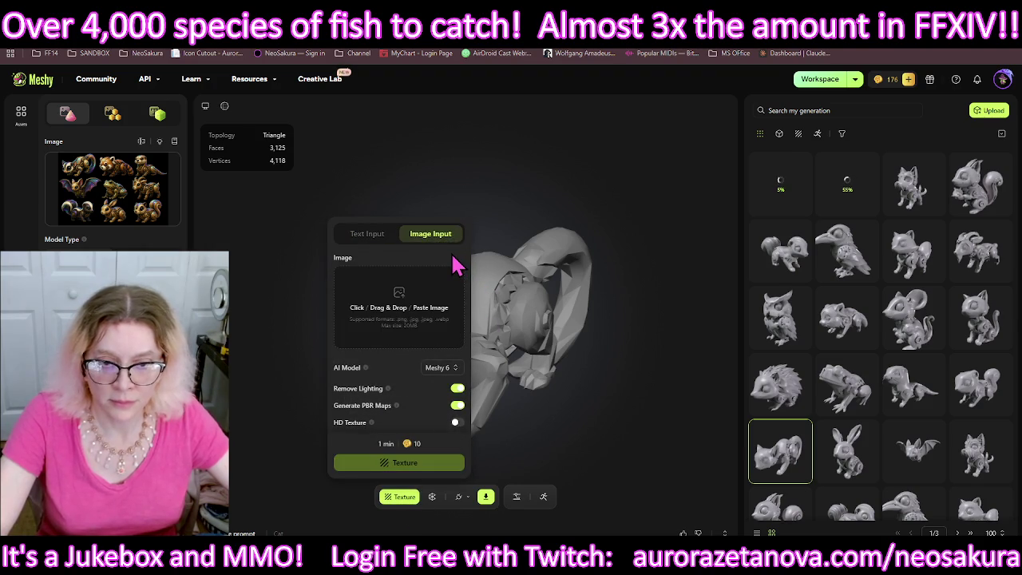
{"action": "left_click", "coordinate": [408, 311]}
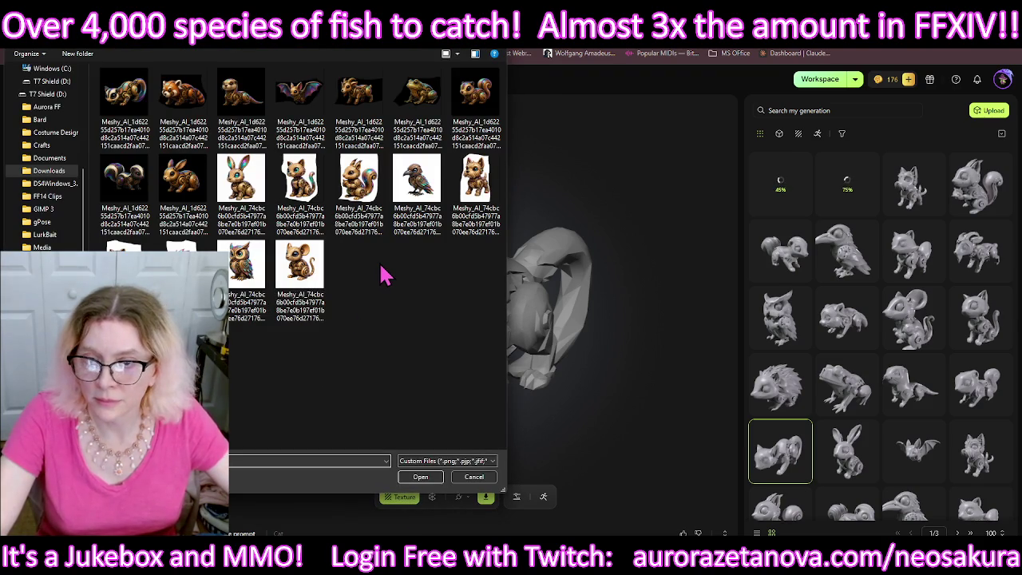
{"action": "left_click", "coordinate": [131, 99], "text": "shift"}
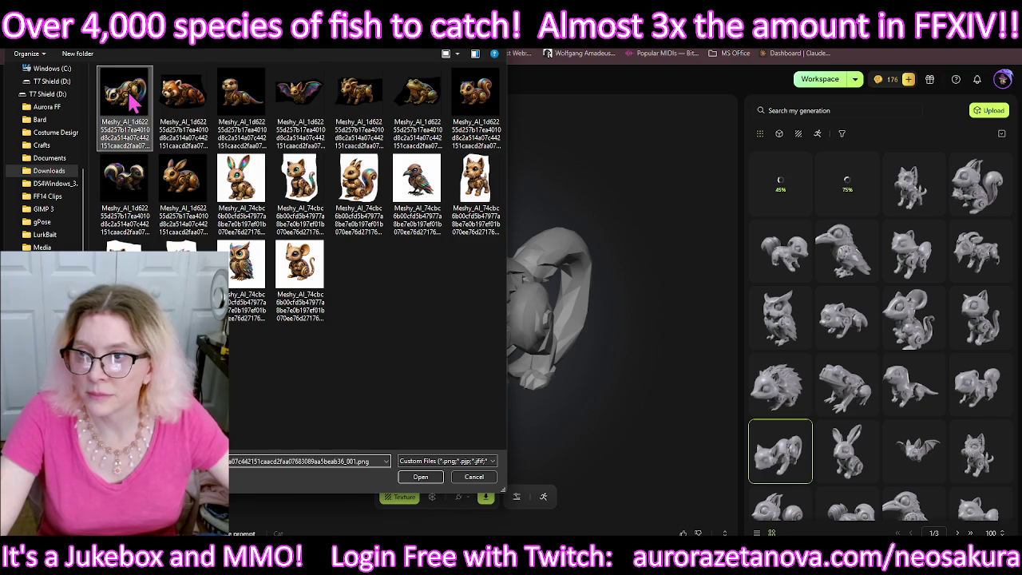
{"action": "key", "text": "Return"}
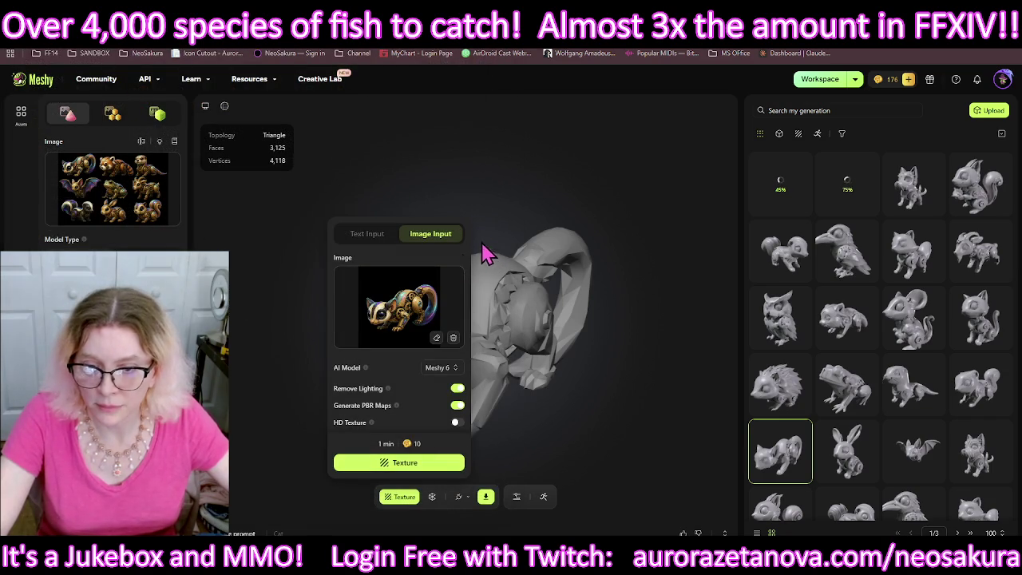
{"action": "left_click", "coordinate": [416, 470]}
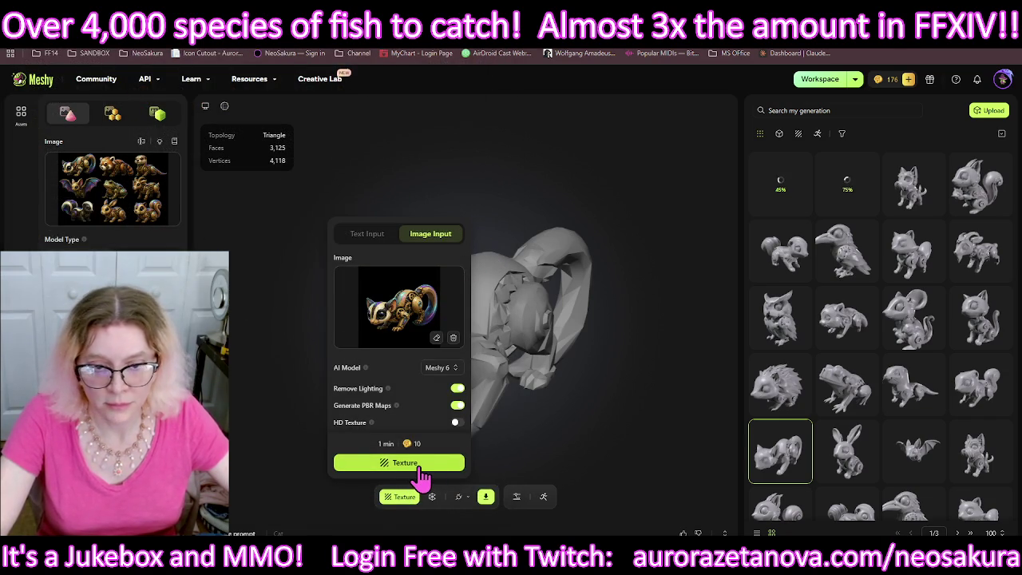
{"action": "left_click", "coordinate": [420, 471]}
{"action": "left_click", "coordinate": [420, 473]}
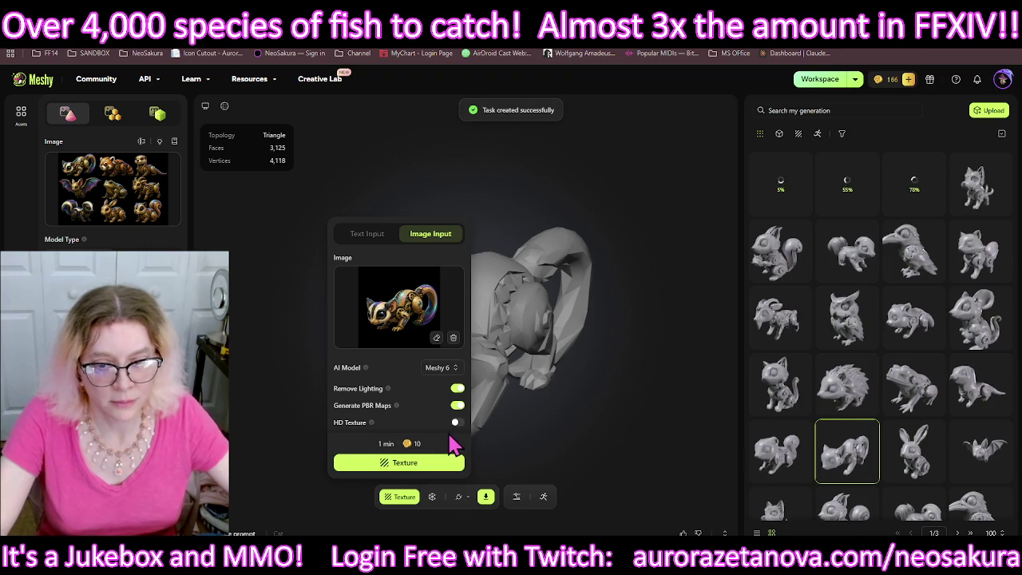
{"action": "left_click", "coordinate": [637, 392]}
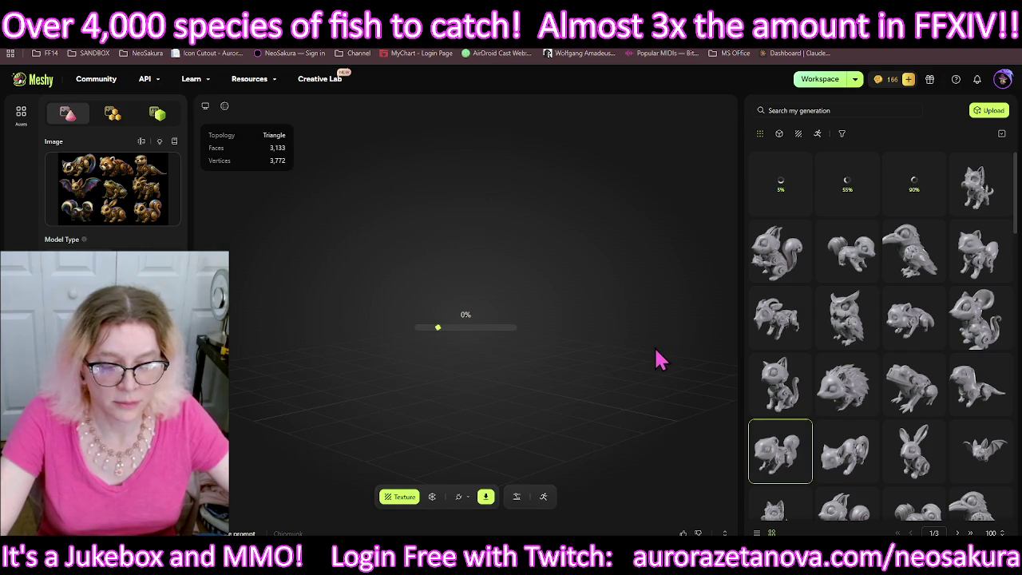
Step: Texture the chipmunk model using the steampunk squirrel PNG as the image input
{"action": "mouse_move", "coordinate": [535, 388]}
{"action": "left_mouse_down"}
{"action": "mouse_move", "coordinate": [397, 383]}
{"action": "mouse_move", "coordinate": [447, 380]}
{"action": "mouse_move", "coordinate": [565, 405]}
{"action": "mouse_move", "coordinate": [402, 497]}
{"action": "left_mouse_up"}
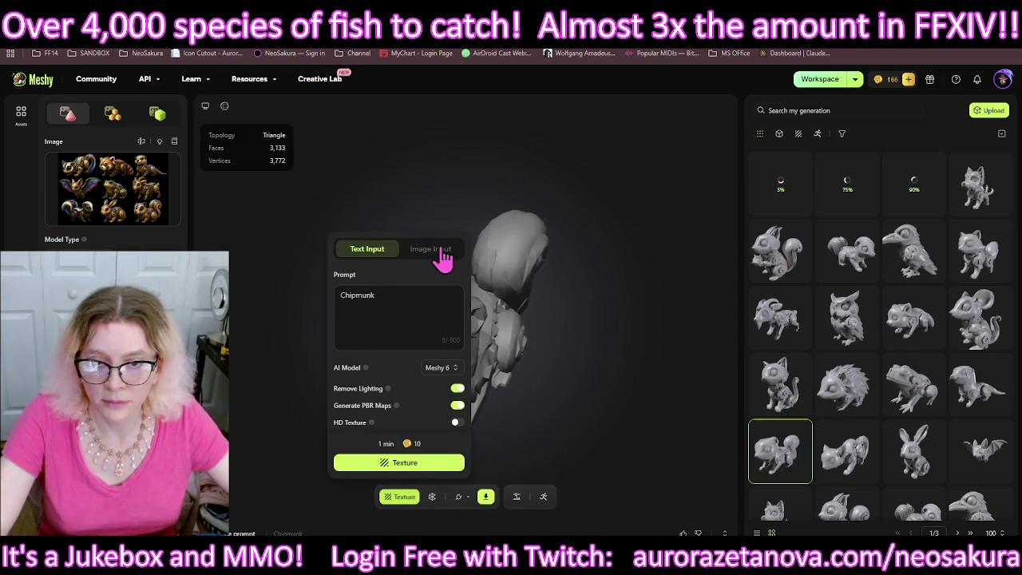
{"action": "left_click", "coordinate": [431, 249]}
{"action": "left_click", "coordinate": [411, 307]}
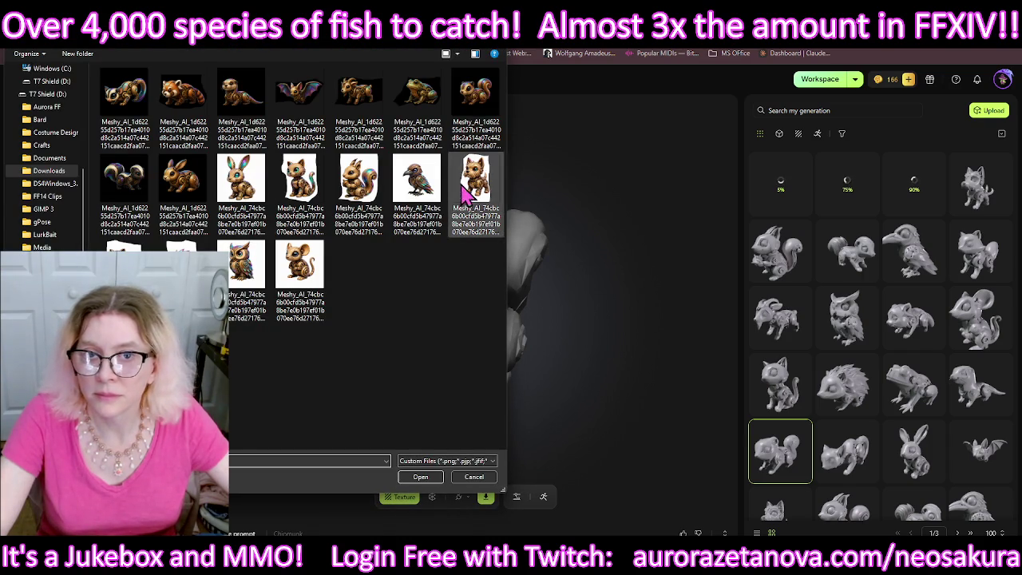
{"action": "double_click", "coordinate": [487, 99]}
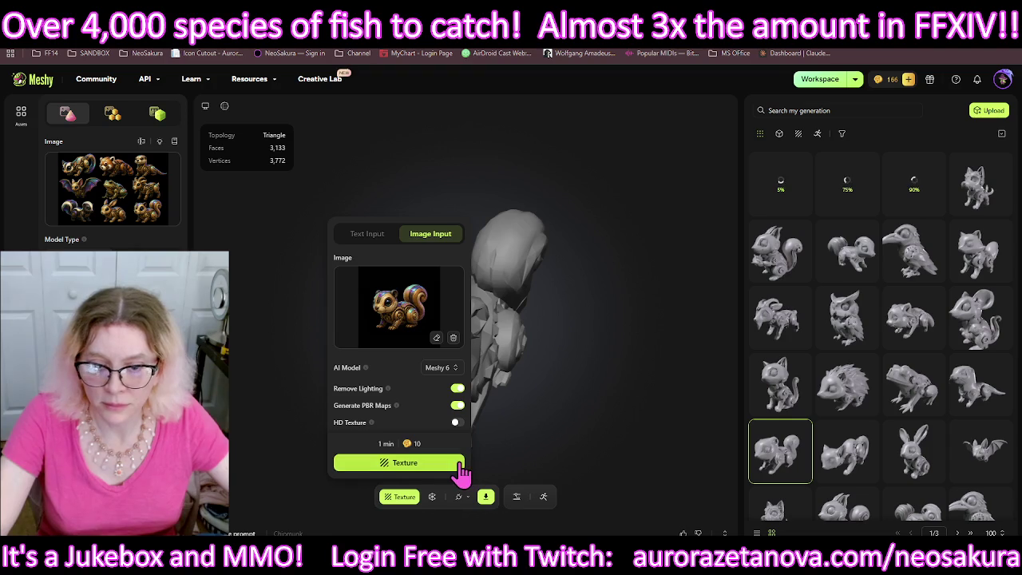
{"action": "left_click", "coordinate": [461, 466]}
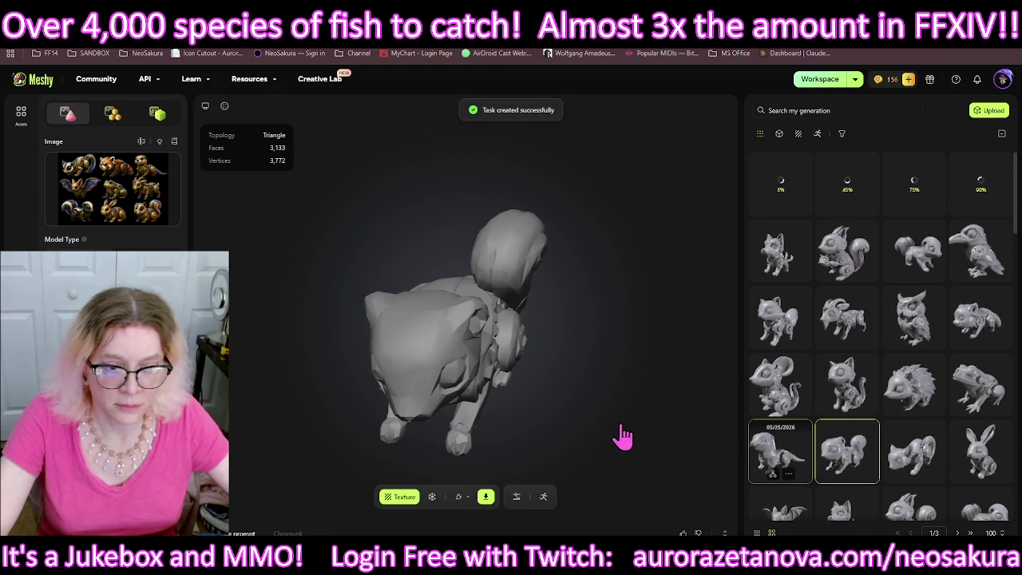
Step: Texture the ferret from its ferret icon PNG with HD Texture switched on
{"action": "left_click", "coordinate": [403, 507]}
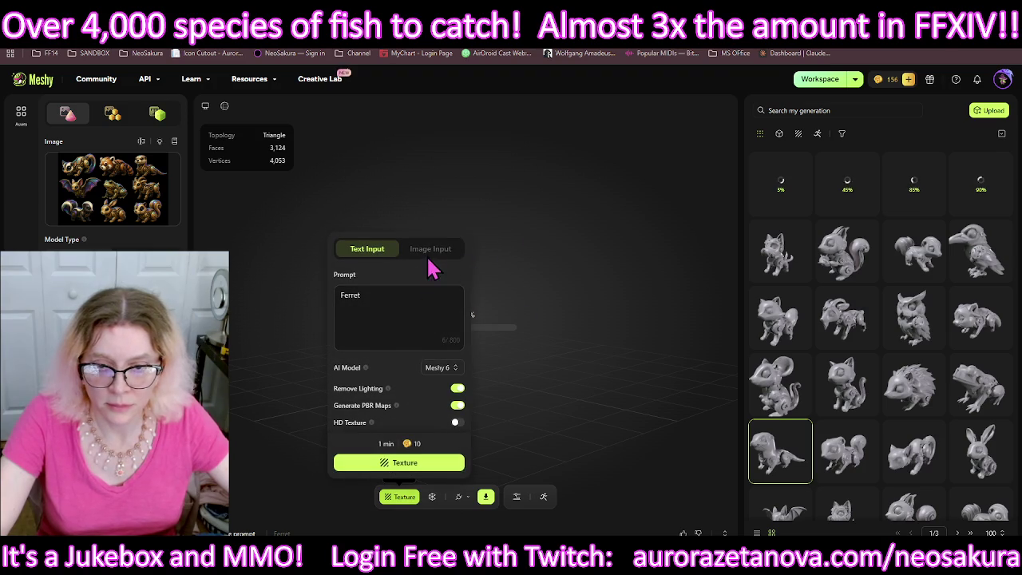
{"action": "left_click", "coordinate": [428, 252]}
{"action": "left_click", "coordinate": [401, 322]}
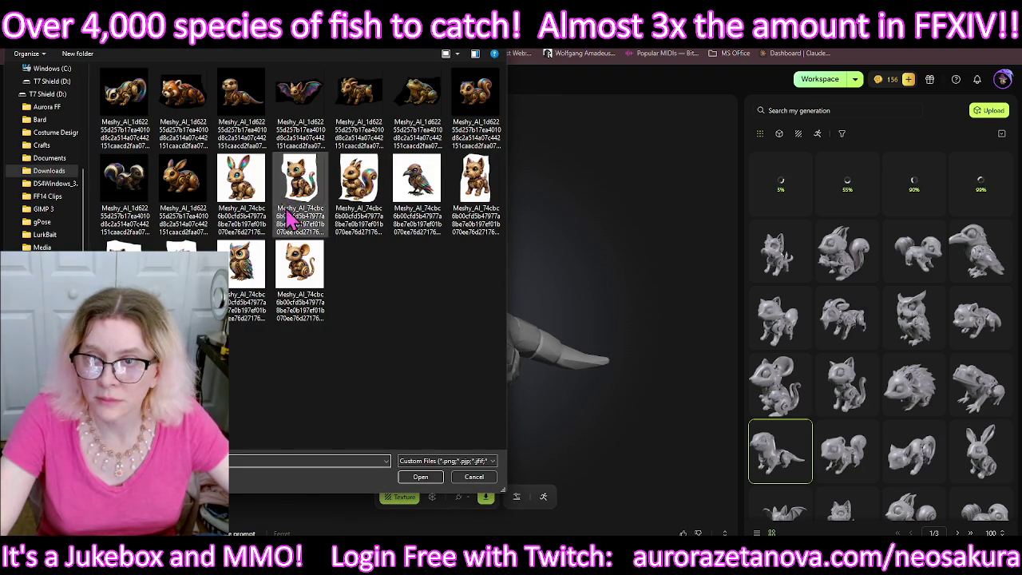
{"action": "double_click", "coordinate": [252, 98]}
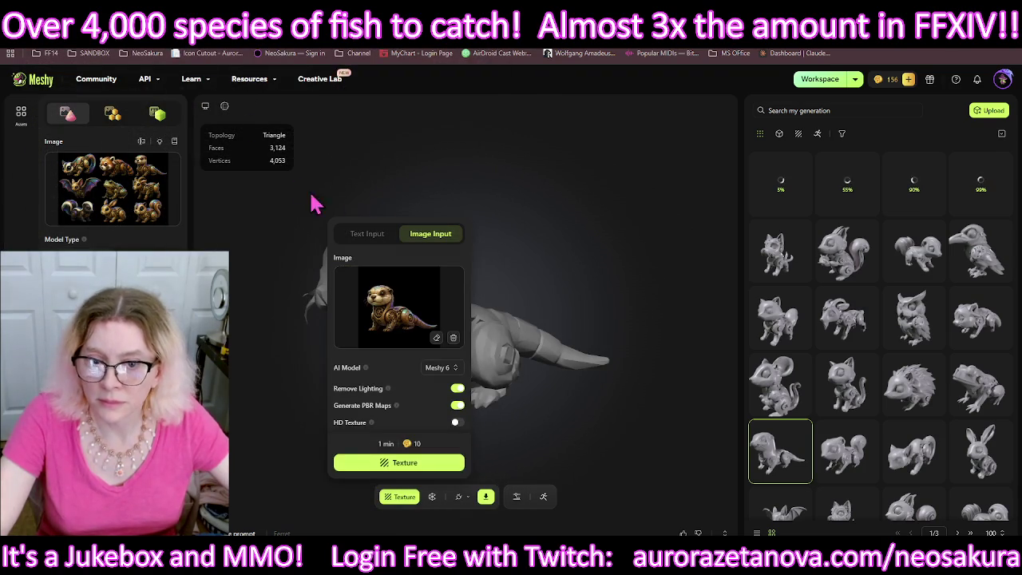
{"action": "left_click", "coordinate": [456, 422]}
{"action": "left_click", "coordinate": [438, 467]}
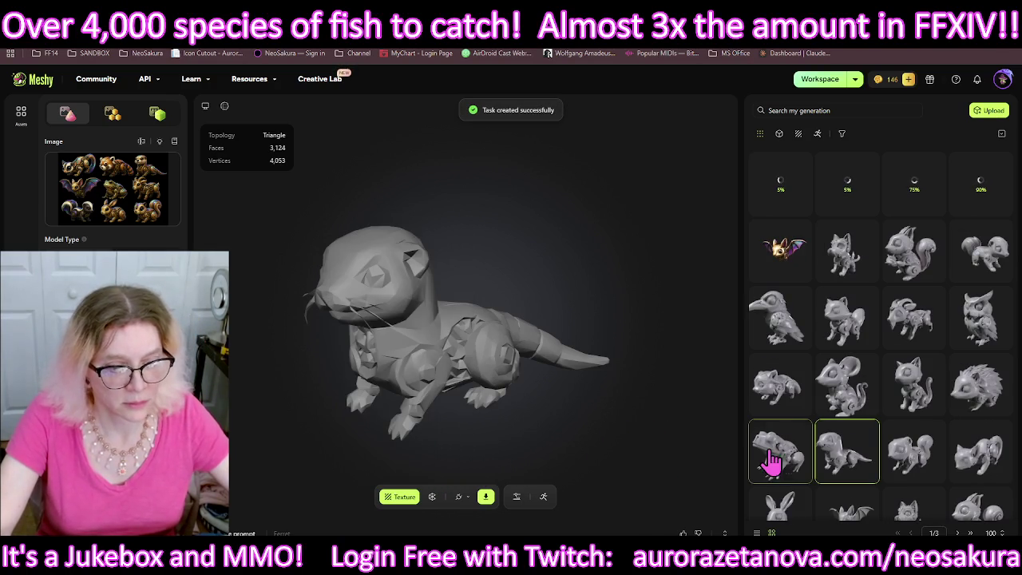
Step: Load the frog, texture it from the steampunk frog PNG, then bring up the hedgehog
{"action": "left_click", "coordinate": [784, 452]}
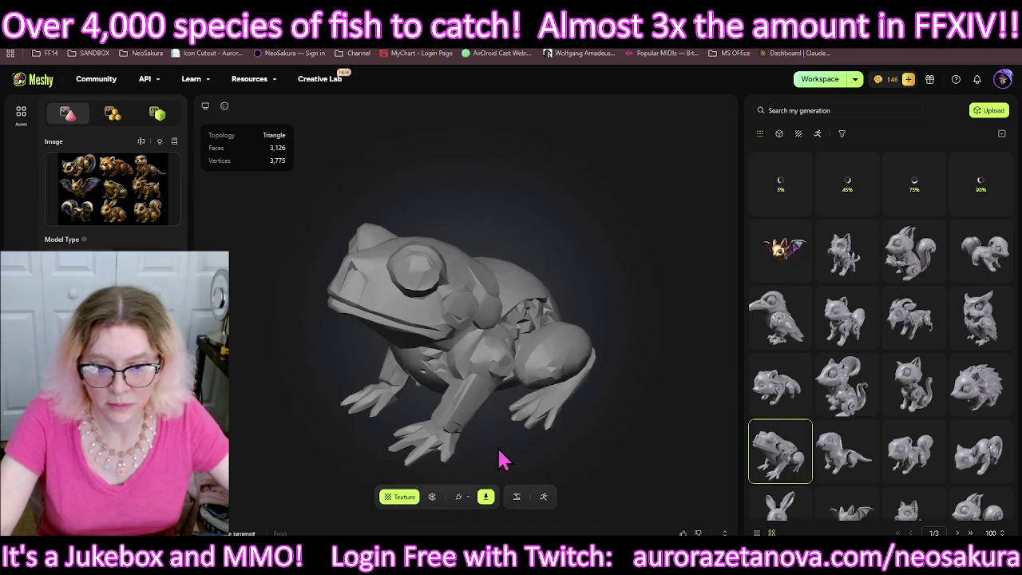
{"action": "left_click", "coordinate": [397, 496]}
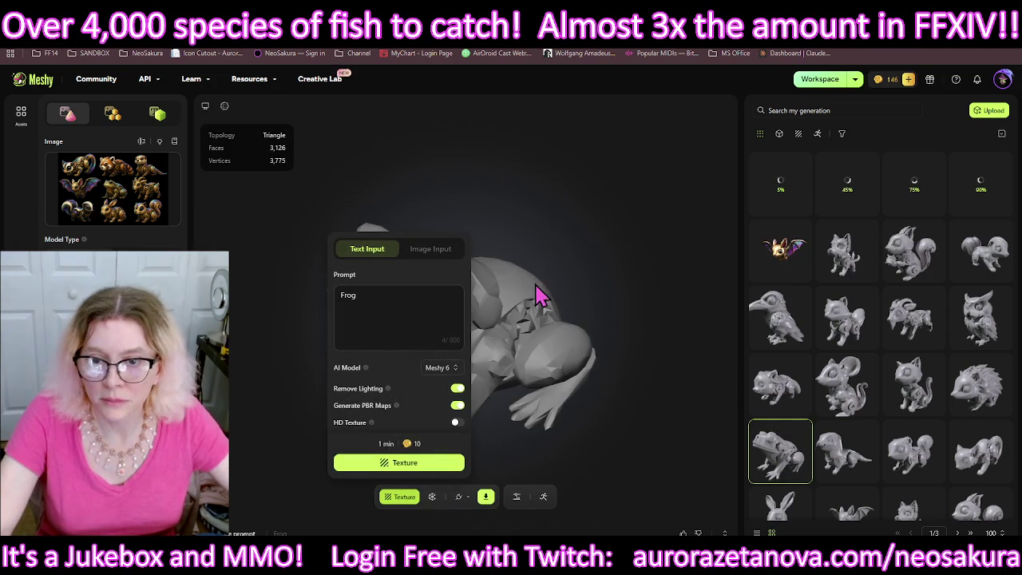
{"action": "left_click", "coordinate": [430, 248]}
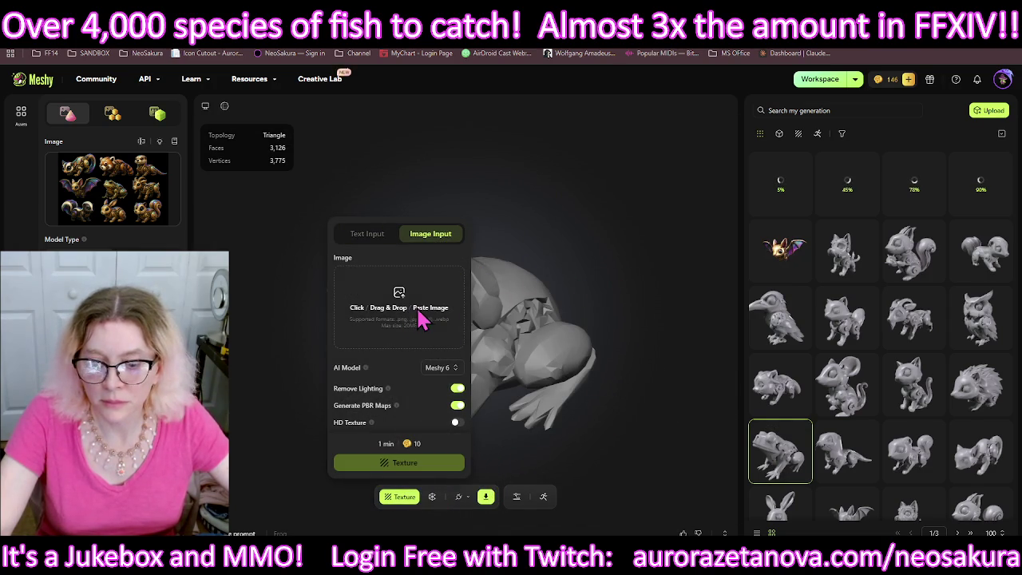
{"action": "left_click", "coordinate": [423, 313]}
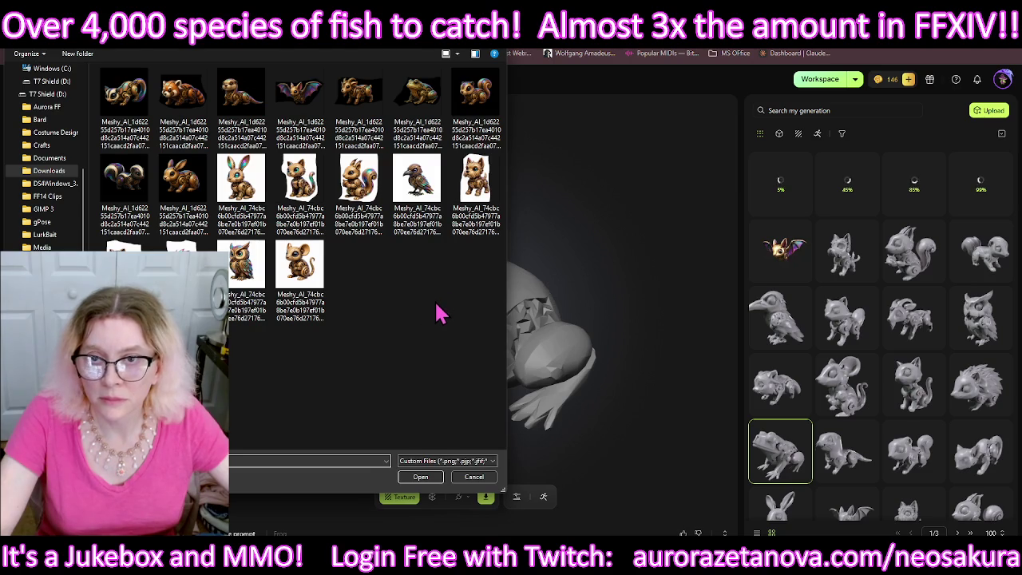
{"action": "double_click", "coordinate": [425, 111]}
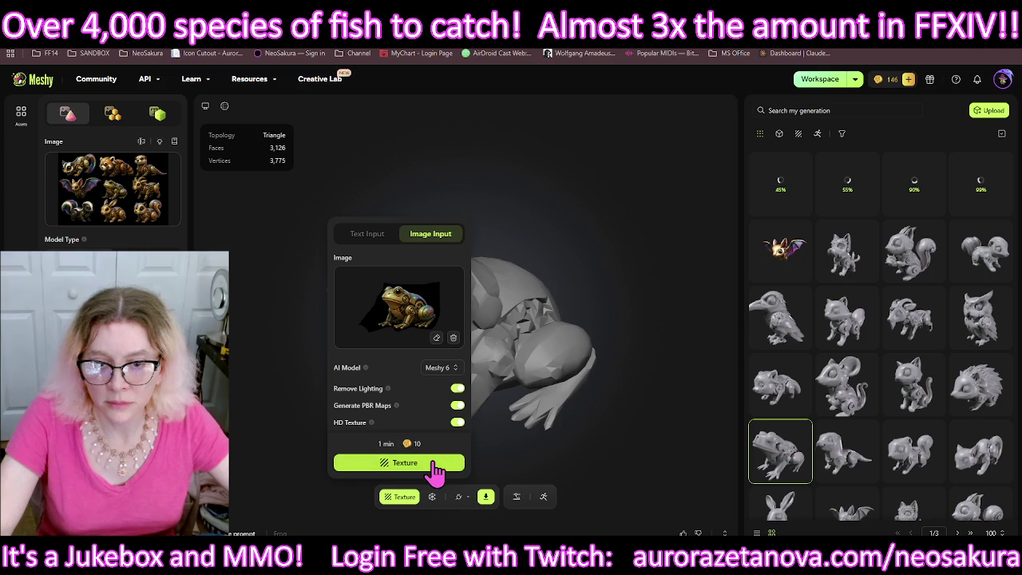
{"action": "left_click", "coordinate": [436, 470]}
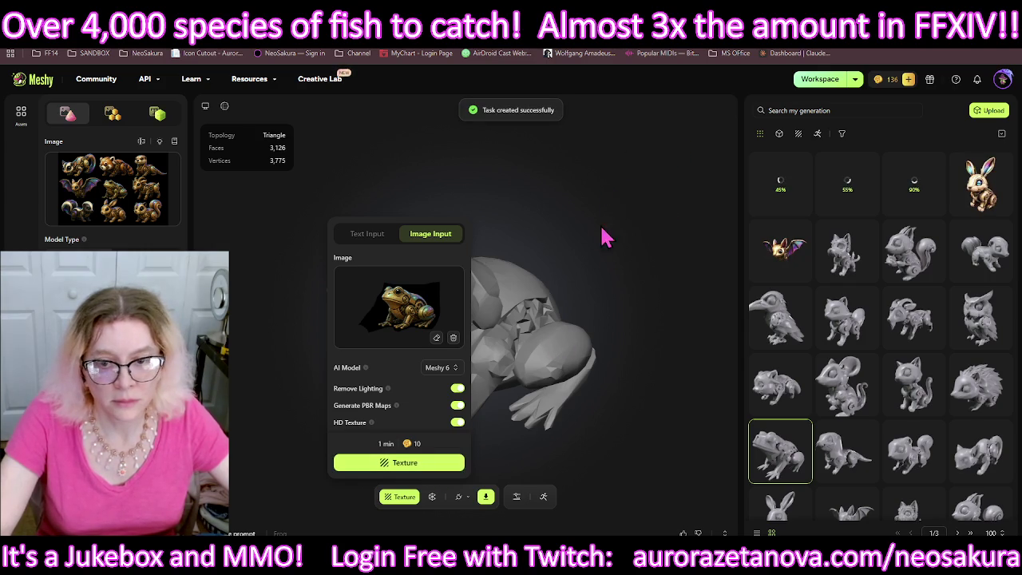
{"action": "left_click", "coordinate": [633, 355]}
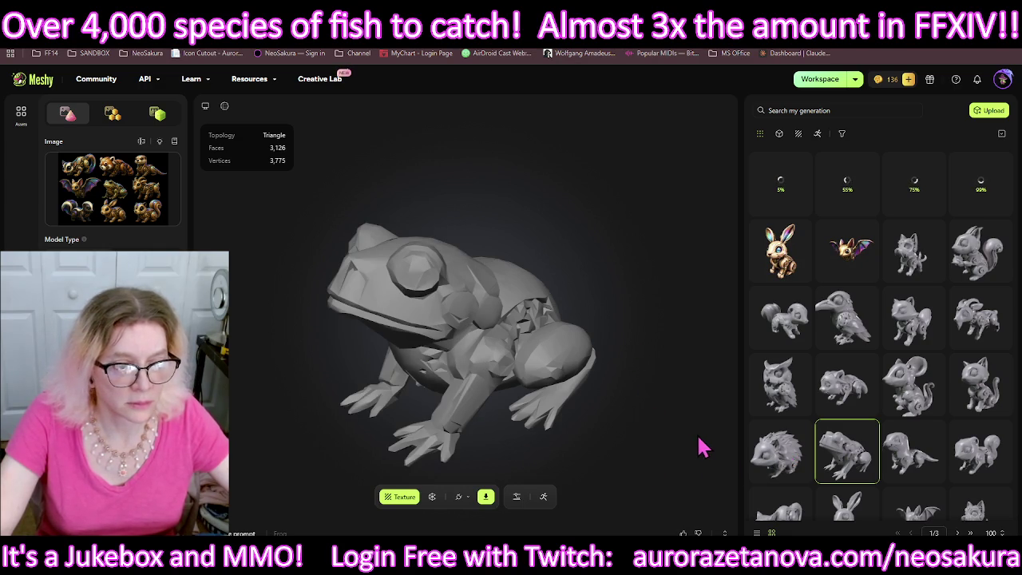
{"action": "key", "text": "Left"}
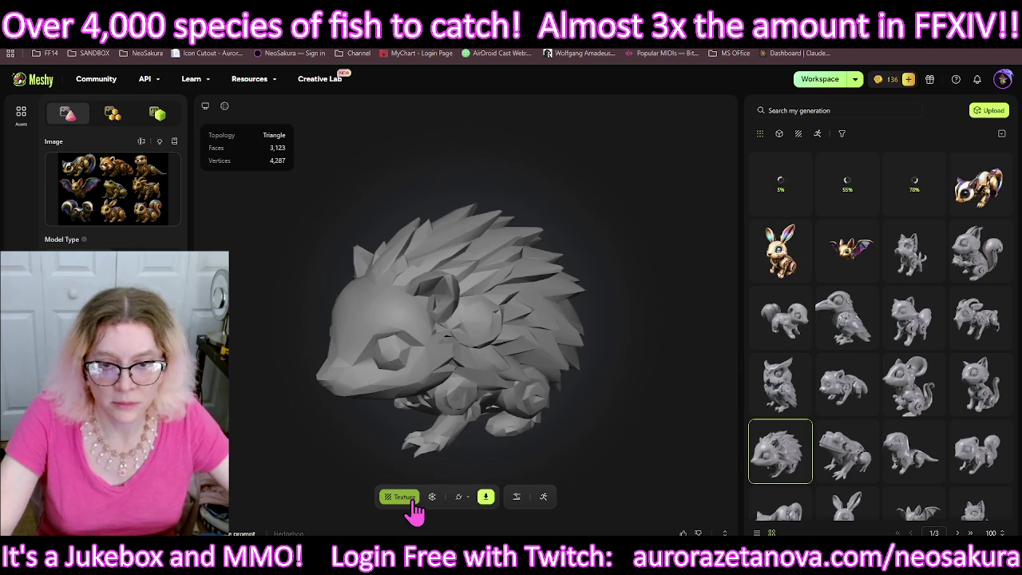
Step: HD-texture the hedgehog from its hedgehog cut-out PNG, then open the cat model
{"action": "left_click", "coordinate": [414, 511]}
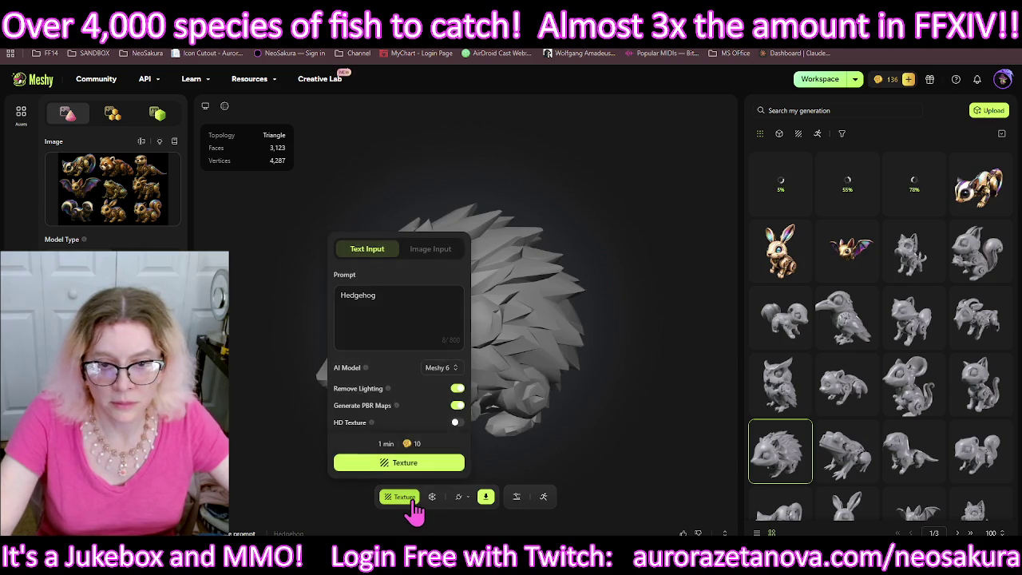
{"action": "left_click", "coordinate": [438, 249]}
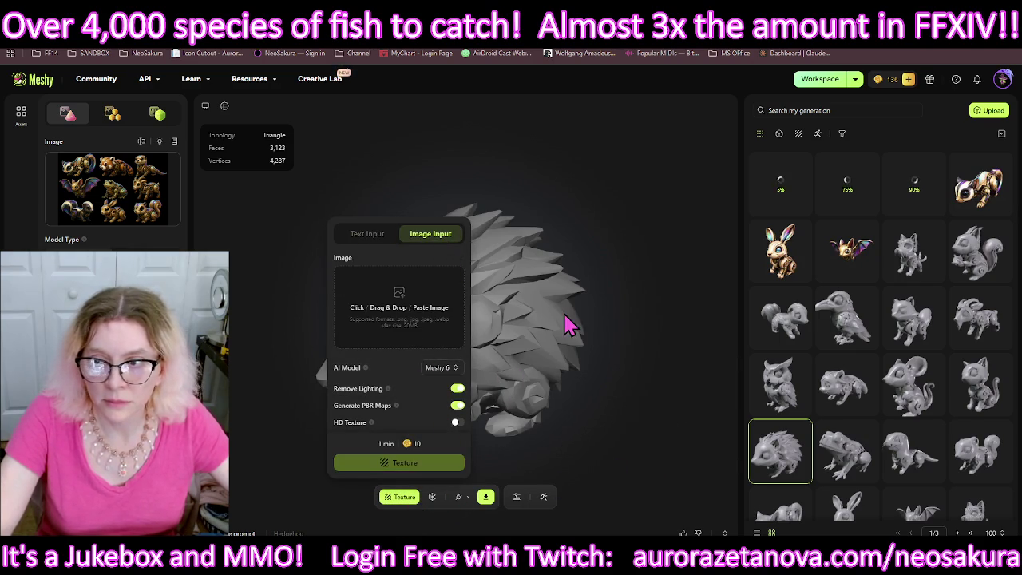
{"action": "left_click", "coordinate": [399, 307]}
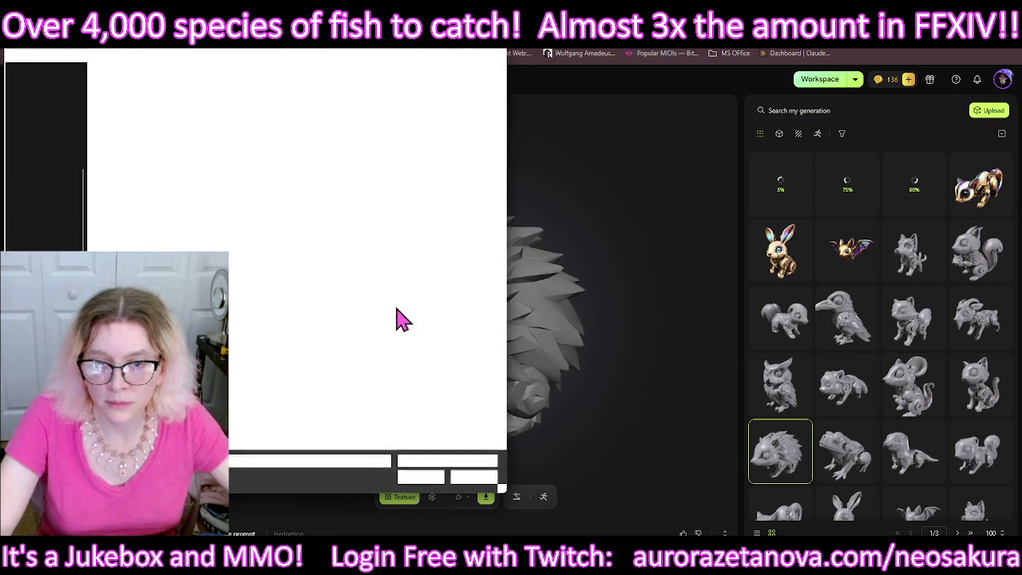
{"action": "left_click", "coordinate": [182, 263]}
{"action": "left_click", "coordinate": [421, 476]}
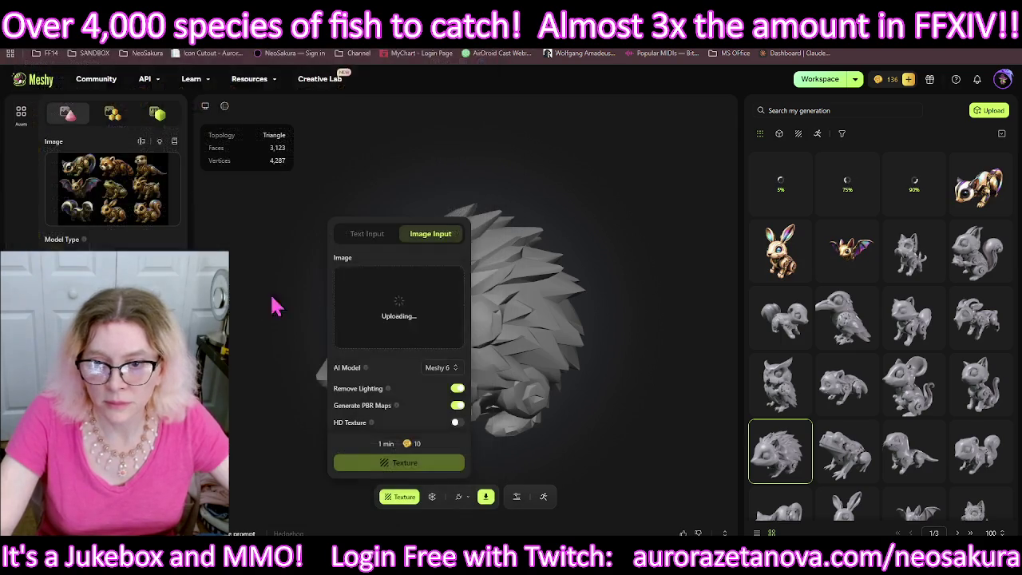
{"action": "left_click", "coordinate": [457, 421]}
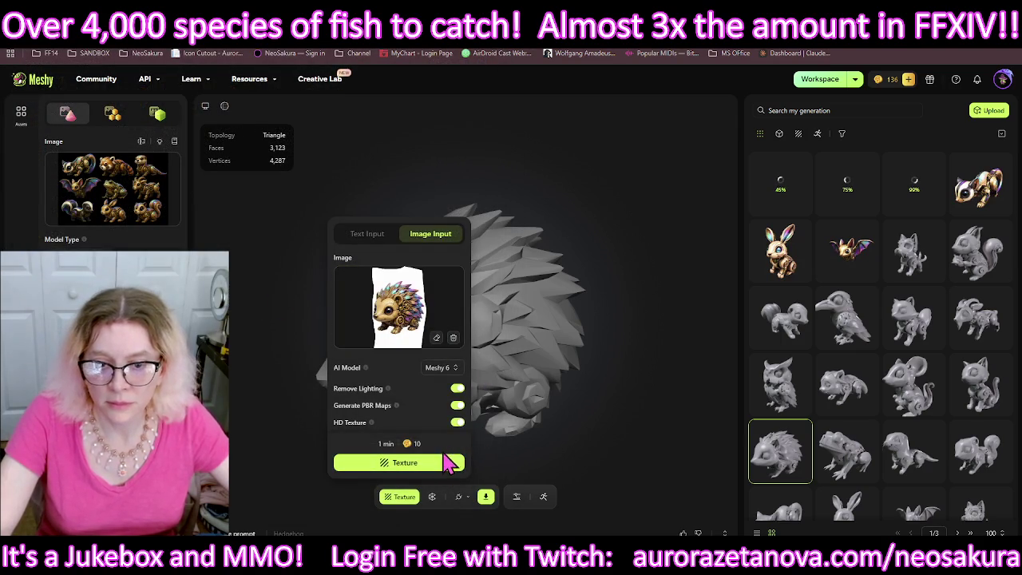
{"action": "left_click", "coordinate": [445, 469]}
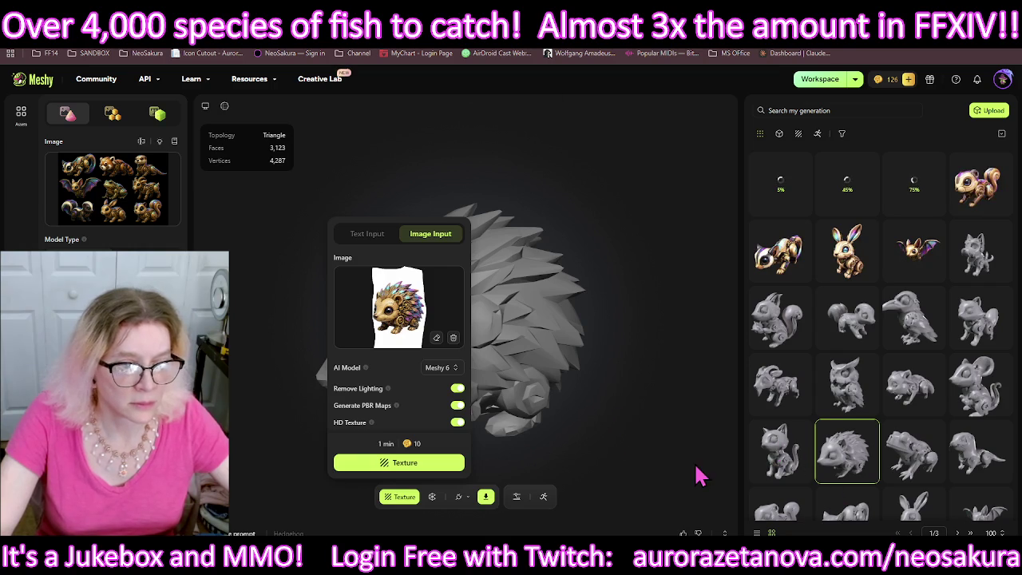
{"action": "left_click", "coordinate": [790, 454]}
{"action": "left_click", "coordinate": [786, 447]}
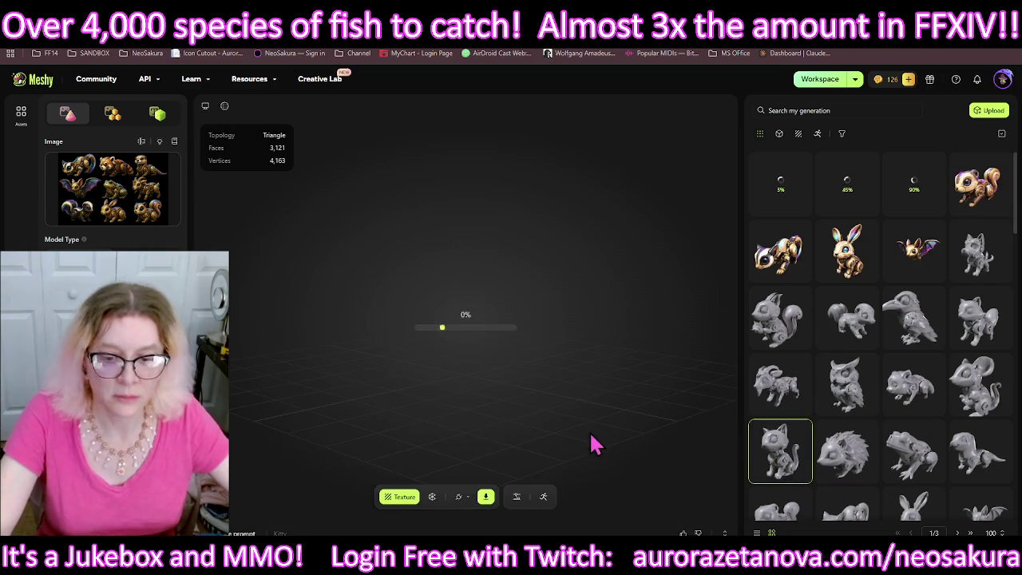
Step: HD-texture the cat from its cat cut-out PNG, then open the mouse model
{"action": "left_click", "coordinate": [395, 496]}
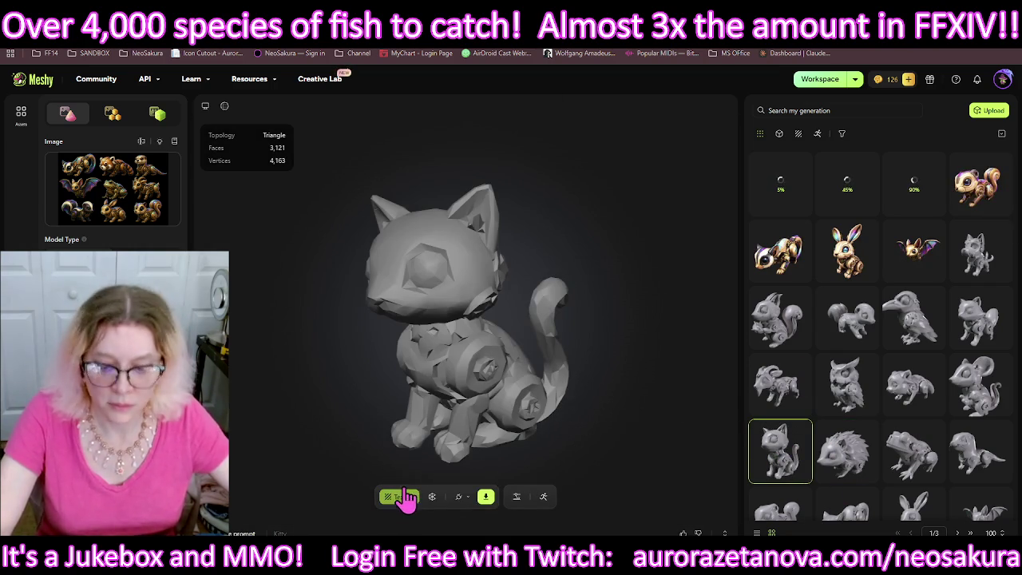
{"action": "left_click", "coordinate": [399, 496]}
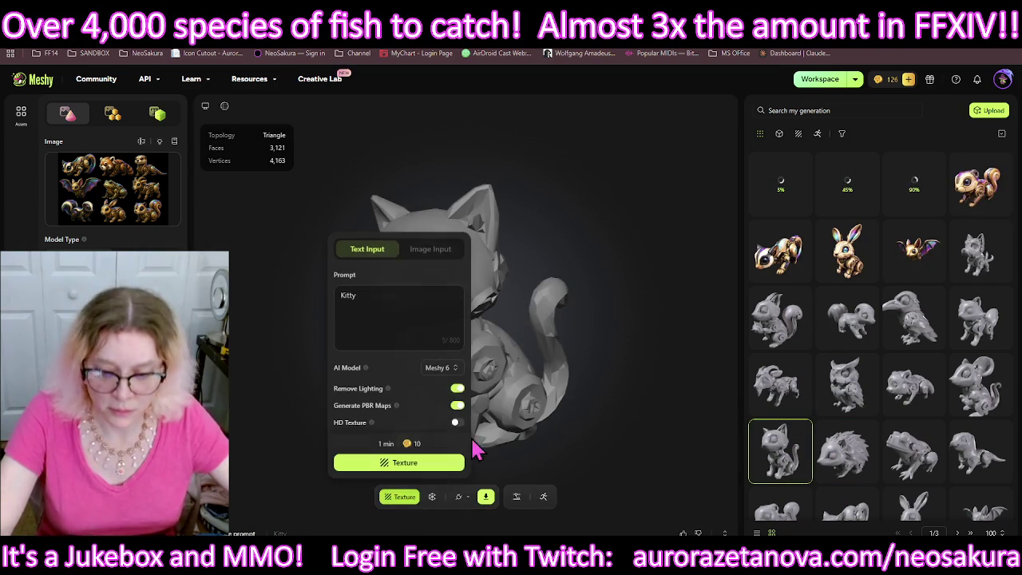
{"action": "left_click", "coordinate": [430, 252]}
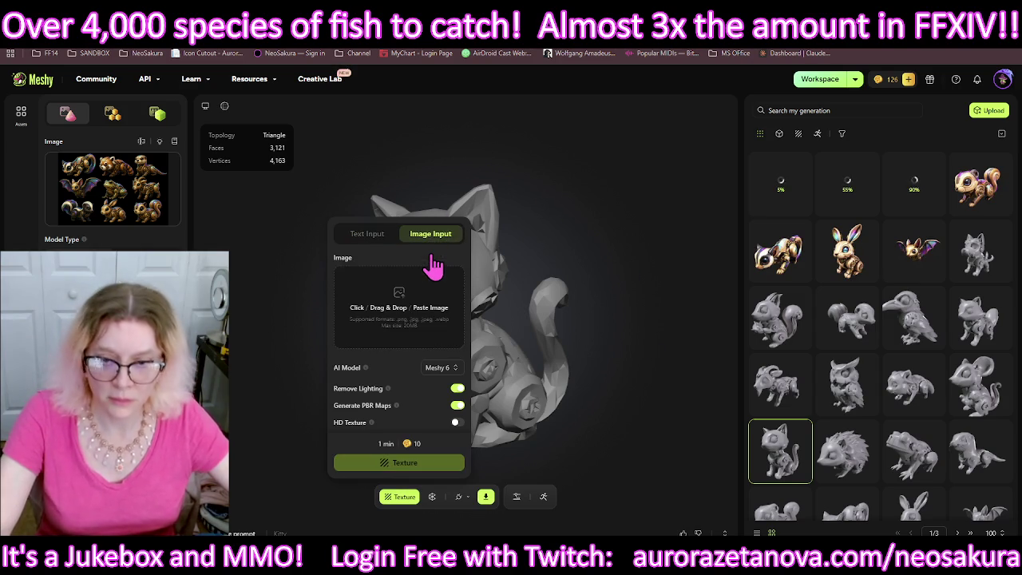
{"action": "left_click", "coordinate": [426, 324]}
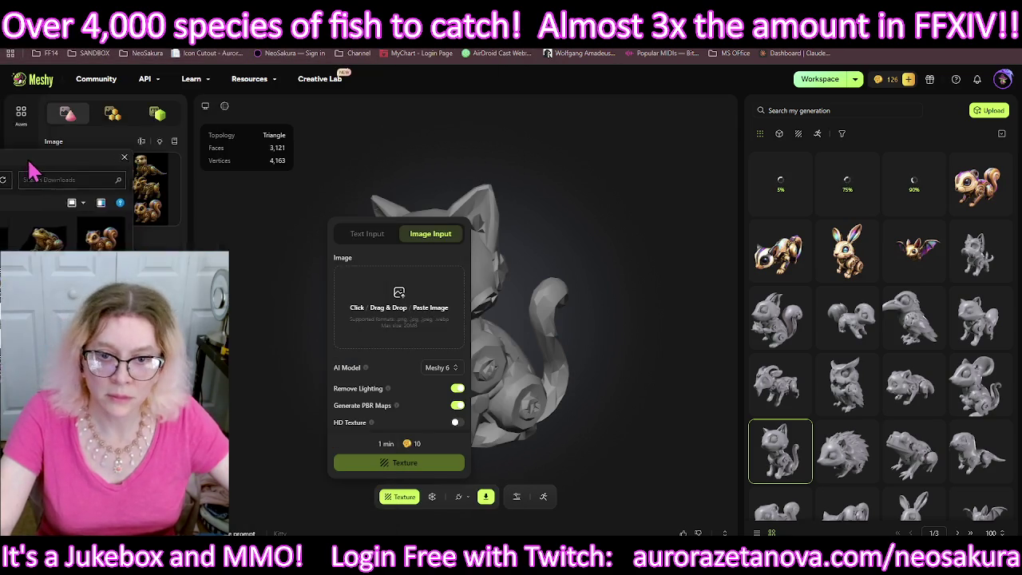
{"action": "left_click_drag", "start_coordinate": [240, 10], "coordinate": [388, 69]}
{"action": "left_click", "coordinate": [297, 227]}
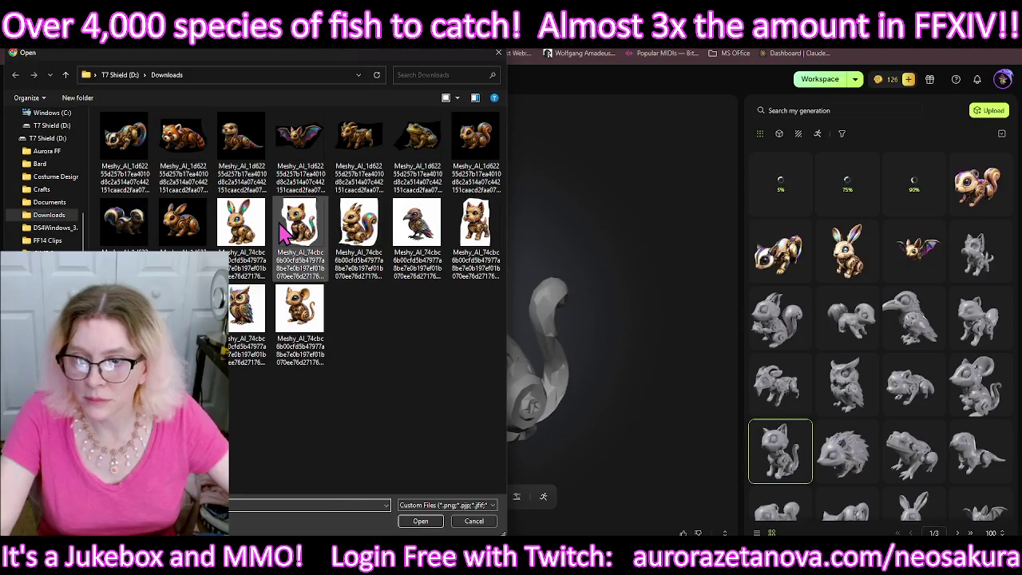
{"action": "double_click", "coordinate": [289, 232]}
{"action": "left_click", "coordinate": [456, 422]}
{"action": "left_click", "coordinate": [441, 463]}
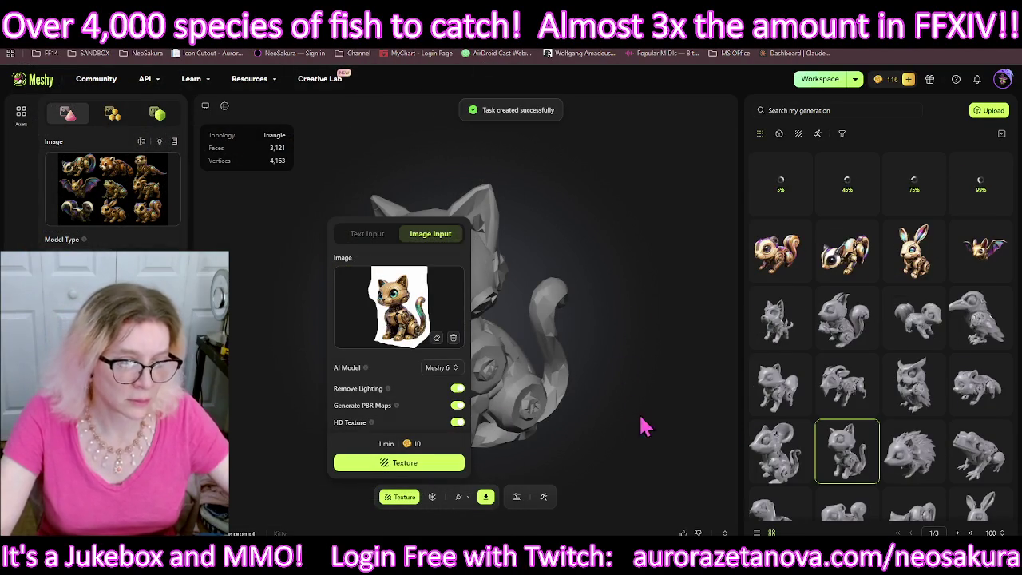
{"action": "left_click", "coordinate": [775, 451]}
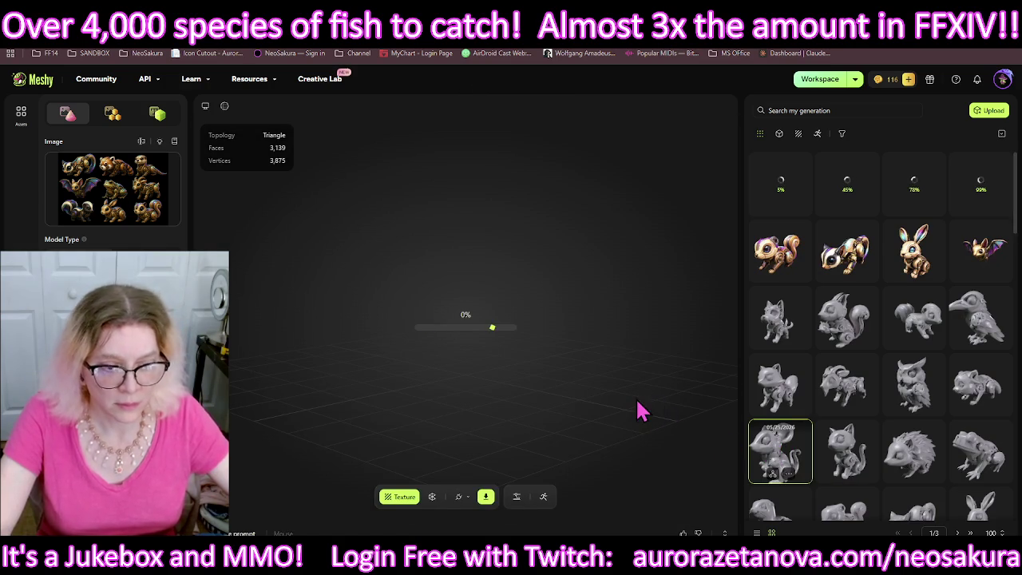
Step: Texture the mouse model using its mouse cut-out PNG as the image input
{"action": "left_click", "coordinate": [406, 502]}
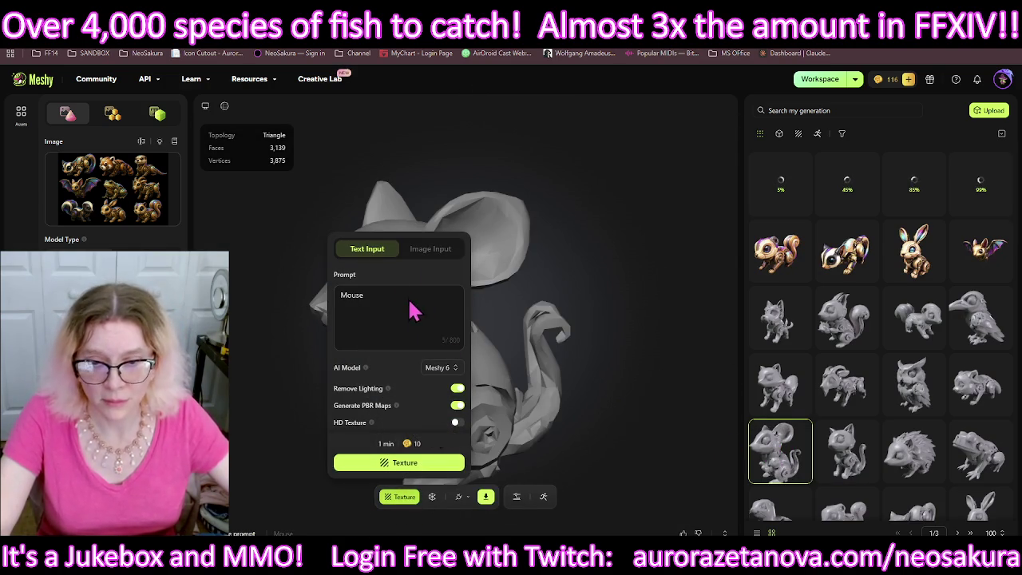
{"action": "left_click", "coordinate": [435, 250]}
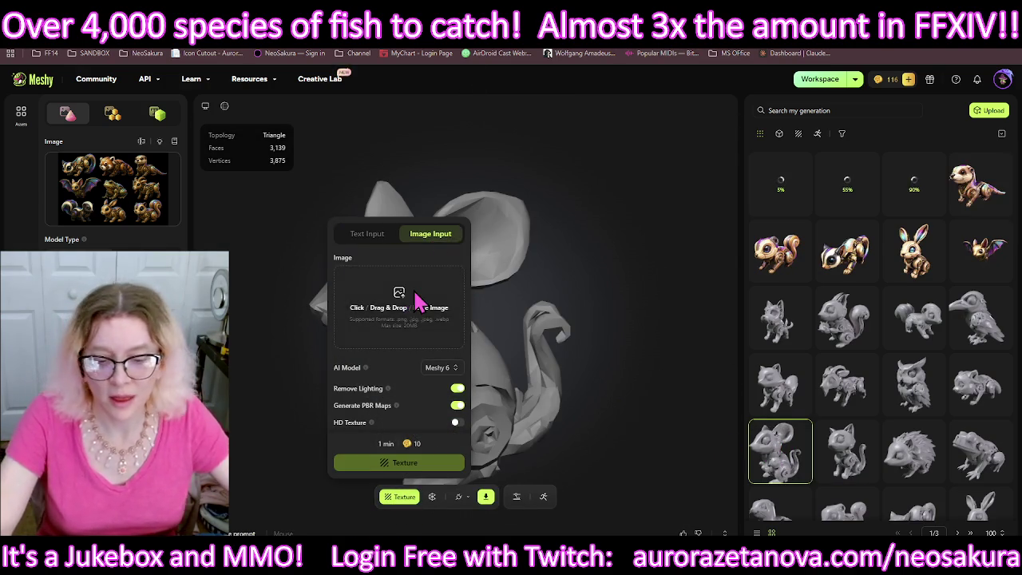
{"action": "left_click", "coordinate": [417, 300]}
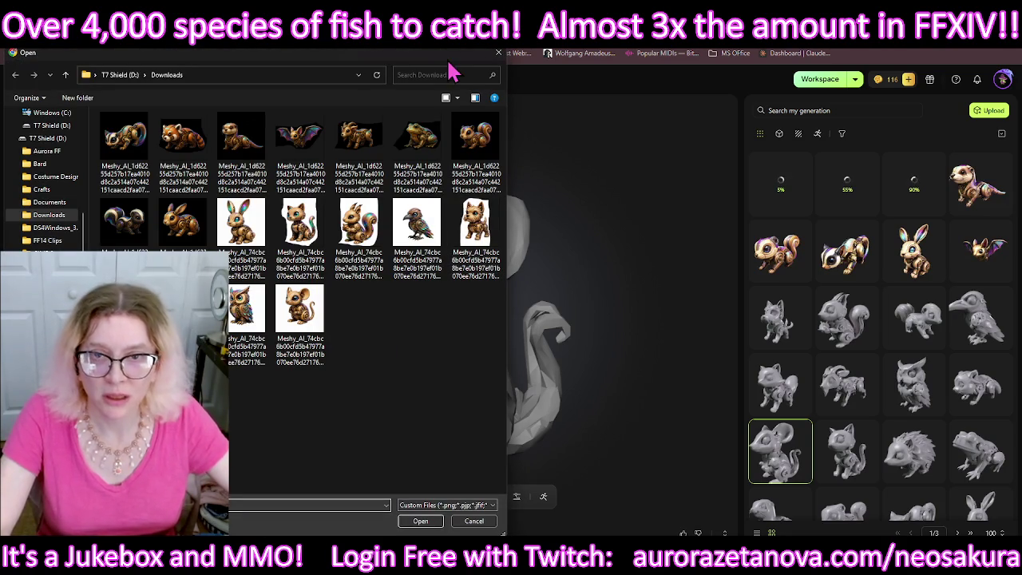
{"action": "left_click_drag", "start_coordinate": [451, 72], "coordinate": [415, 114]}
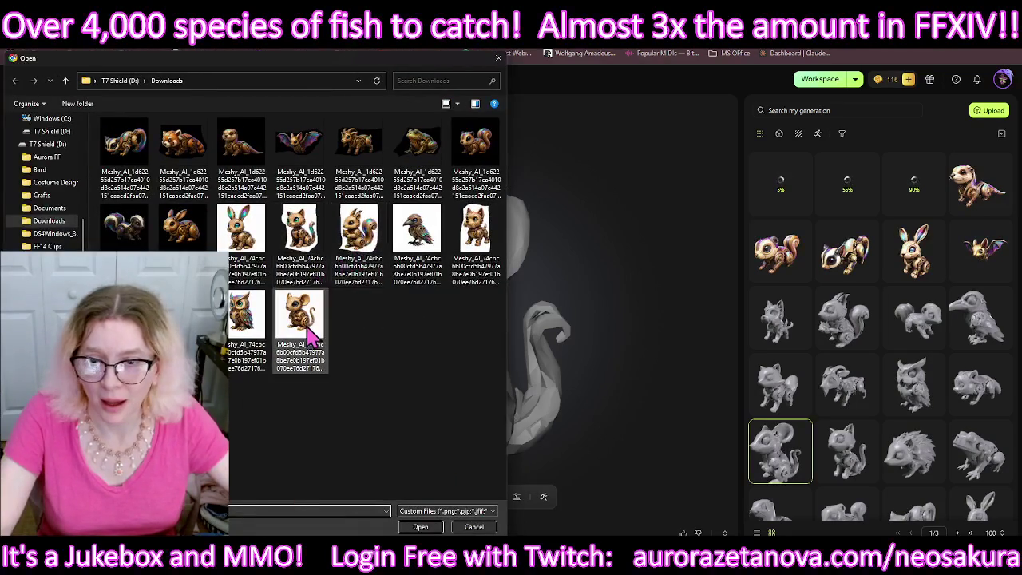
{"action": "double_click", "coordinate": [311, 326]}
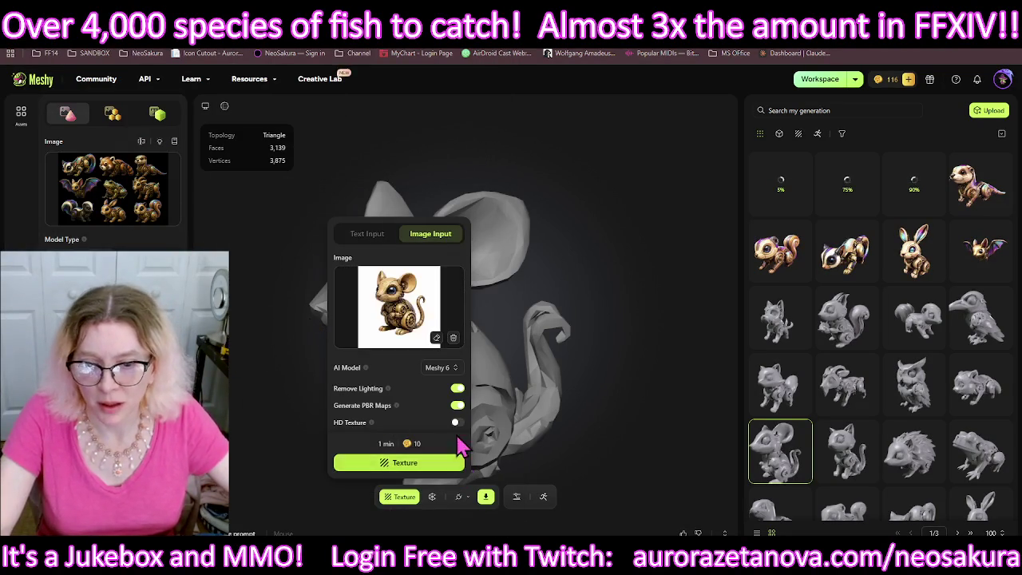
{"action": "left_click", "coordinate": [429, 474]}
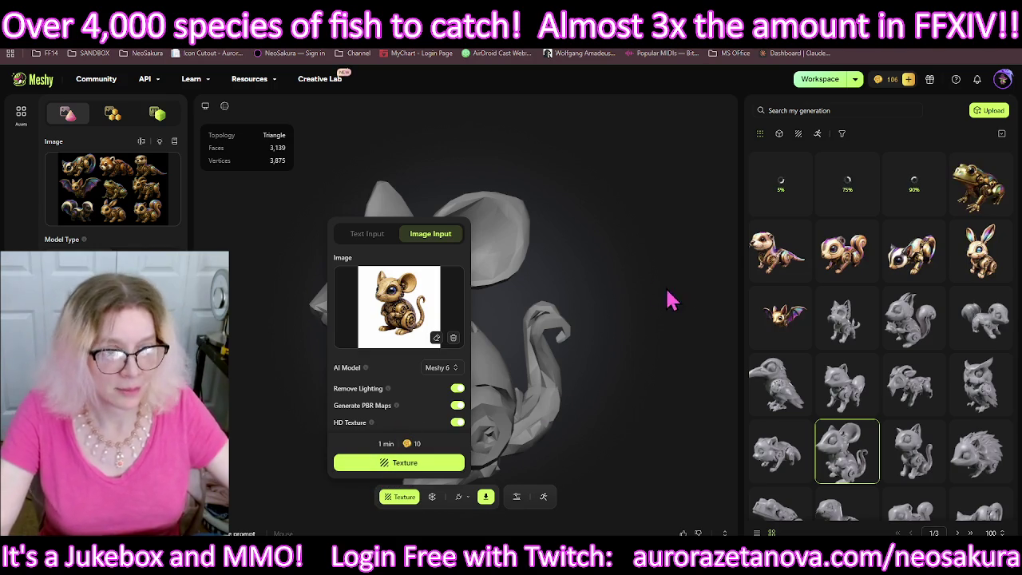
{"action": "left_click", "coordinate": [830, 454]}
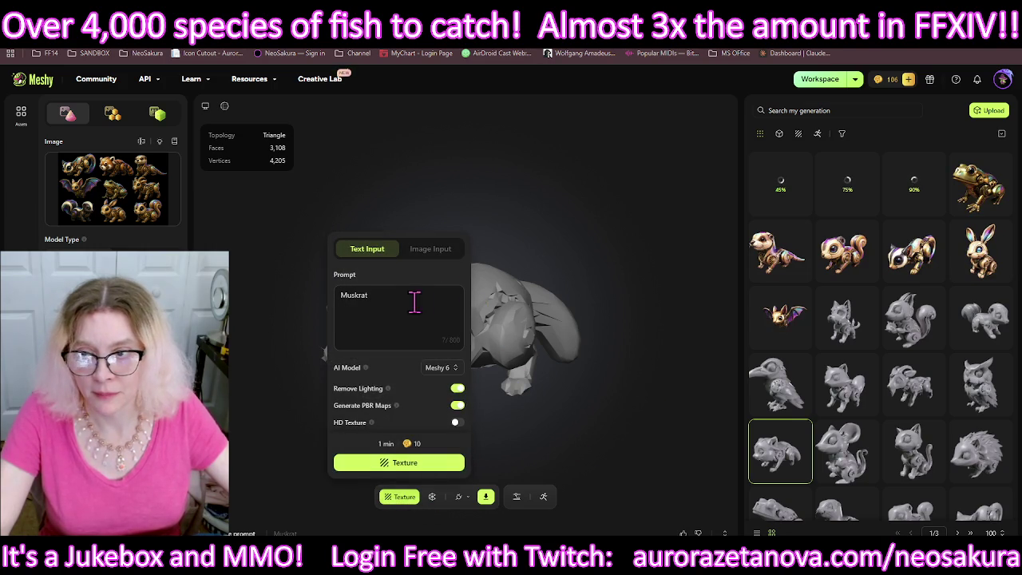
Step: HD-texture the muskrat from the red panda cut-out PNG, then open the owl model
{"action": "left_click", "coordinate": [430, 248]}
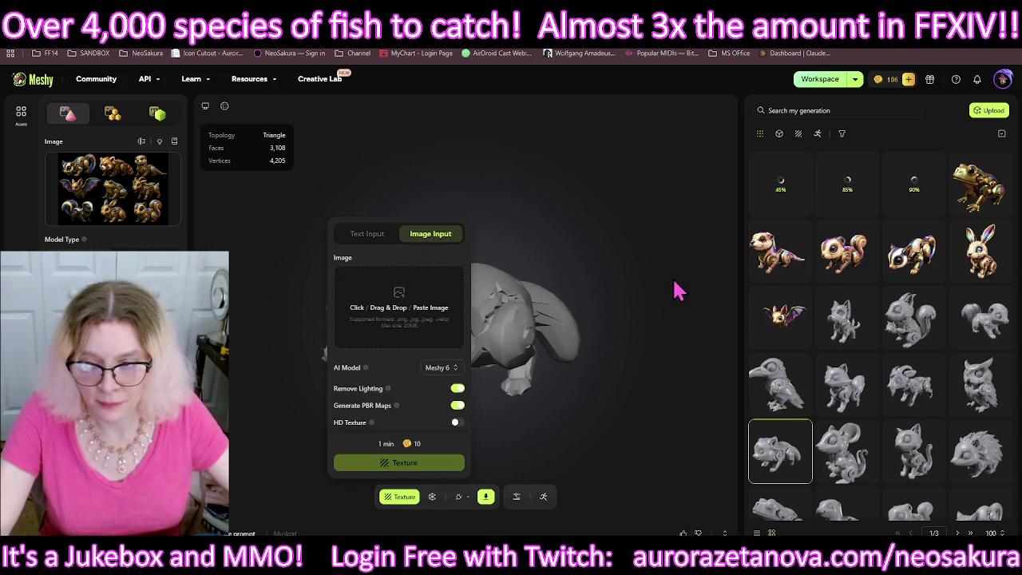
{"action": "left_click", "coordinate": [399, 299]}
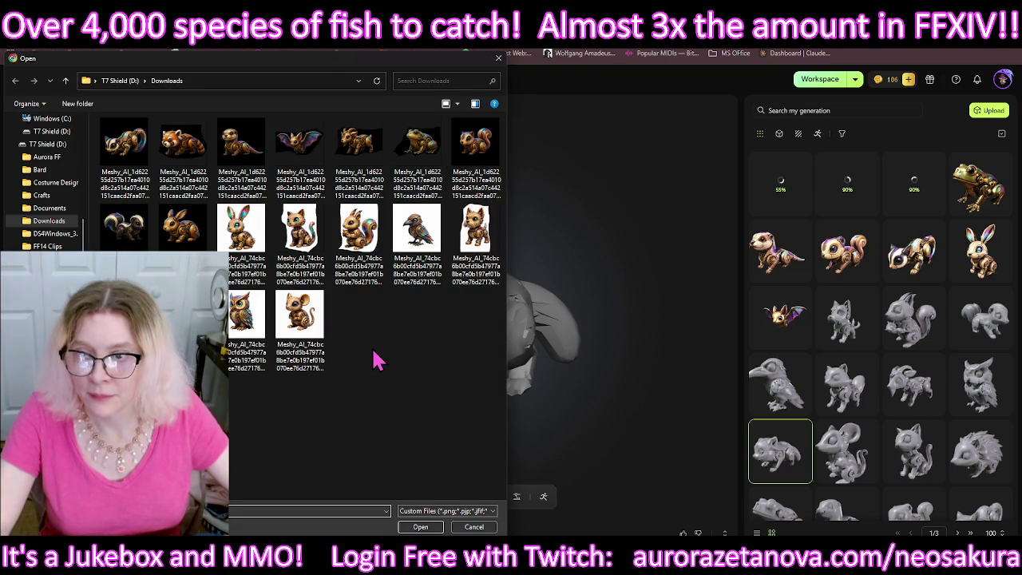
{"action": "mouse_move", "coordinate": [183, 147]}
{"action": "double_click", "coordinate": [193, 163]}
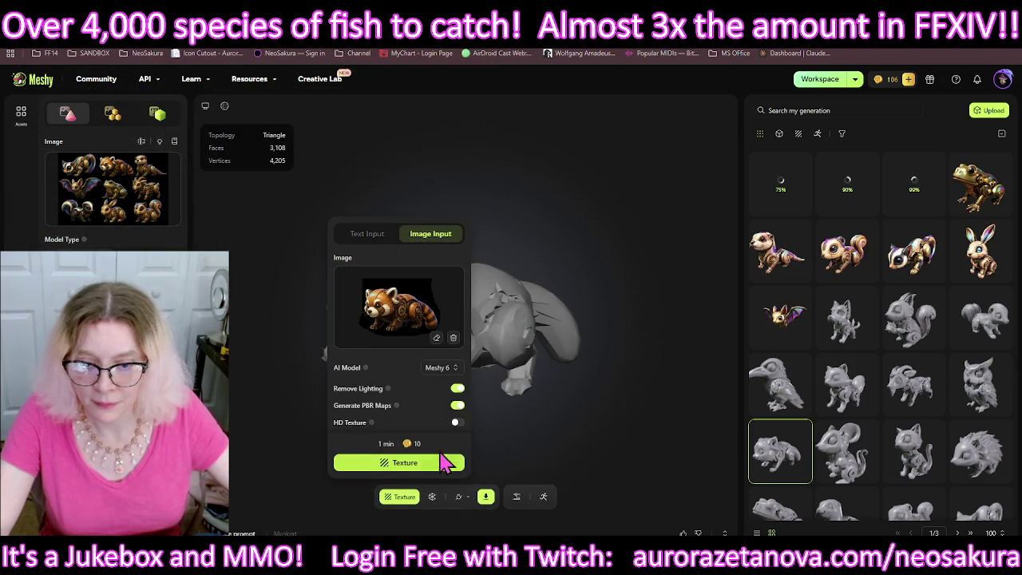
{"action": "left_click", "coordinate": [457, 422]}
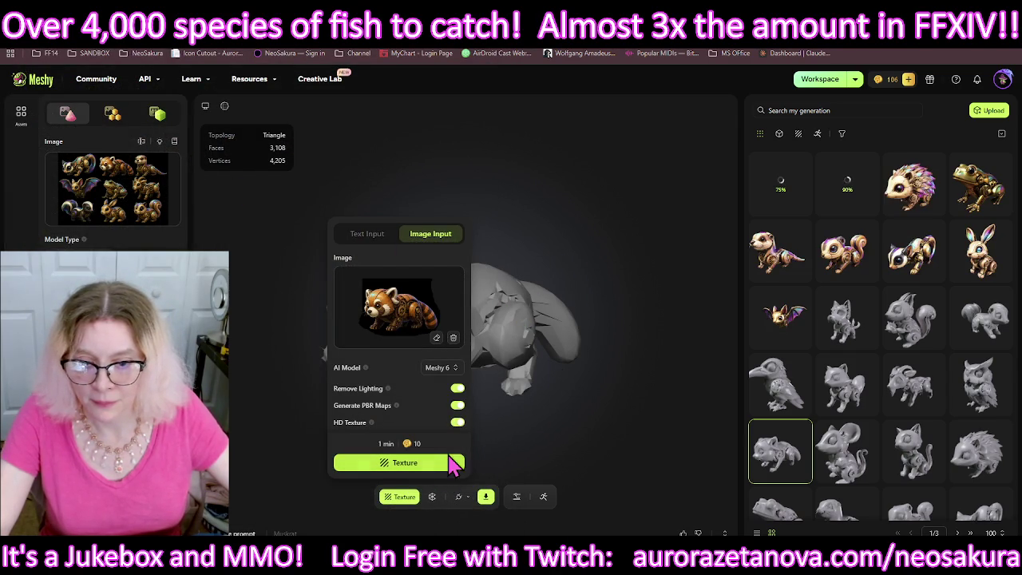
{"action": "left_click", "coordinate": [451, 465]}
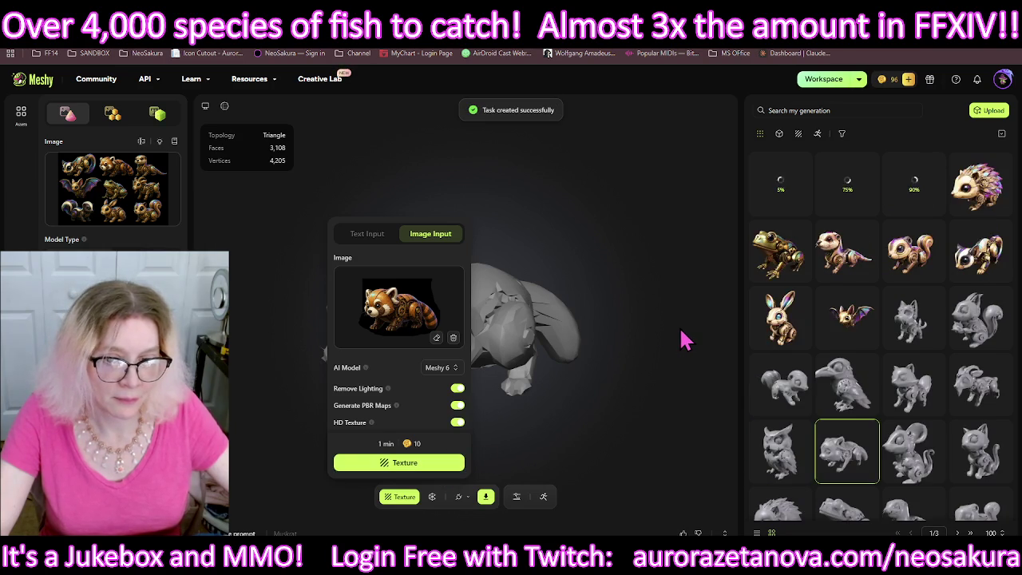
{"action": "left_click", "coordinate": [677, 469]}
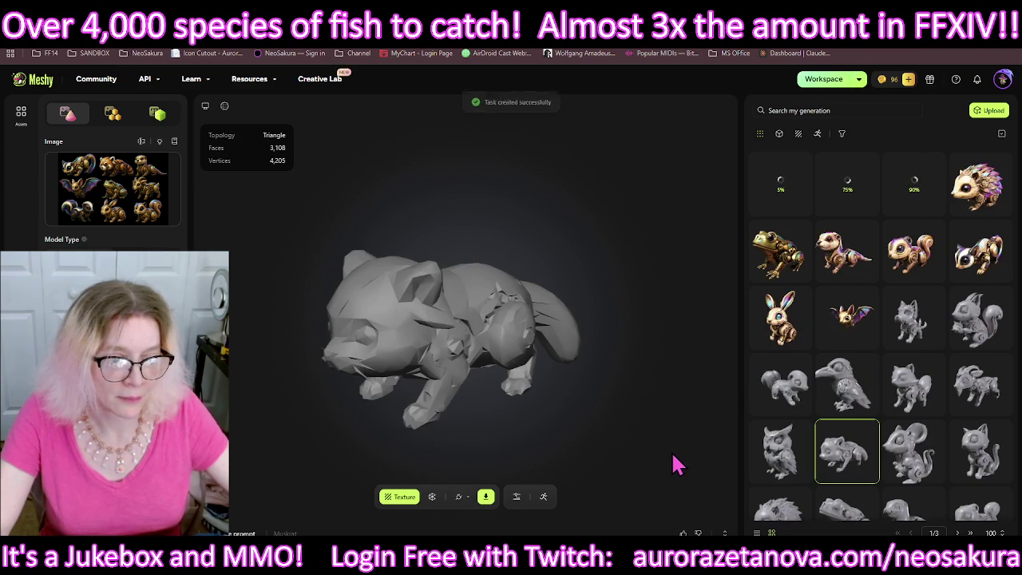
{"action": "left_click", "coordinate": [771, 452]}
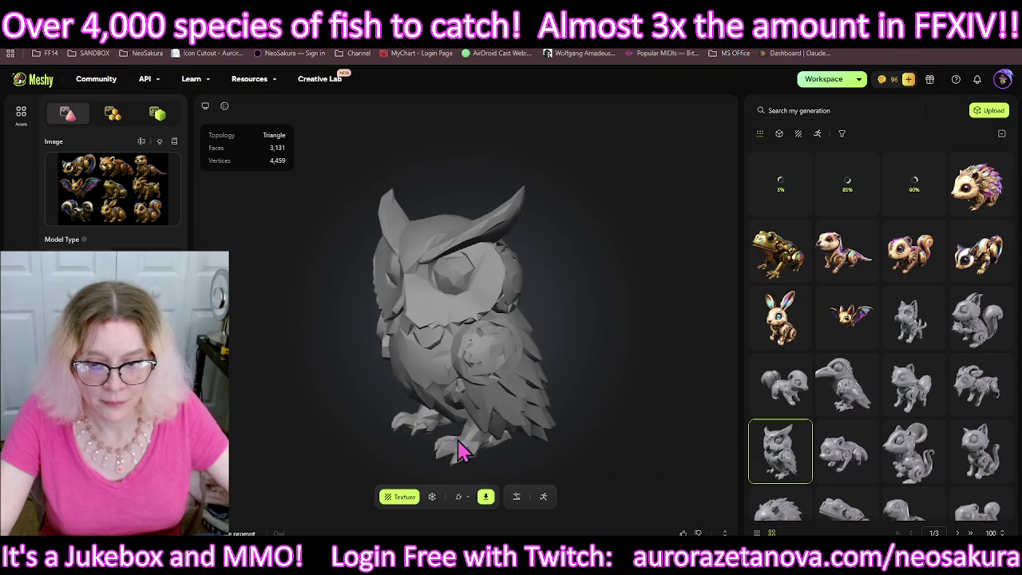
Step: Texture the owl model from its owl cut-out PNG with HD Texture on
{"action": "left_click", "coordinate": [391, 499]}
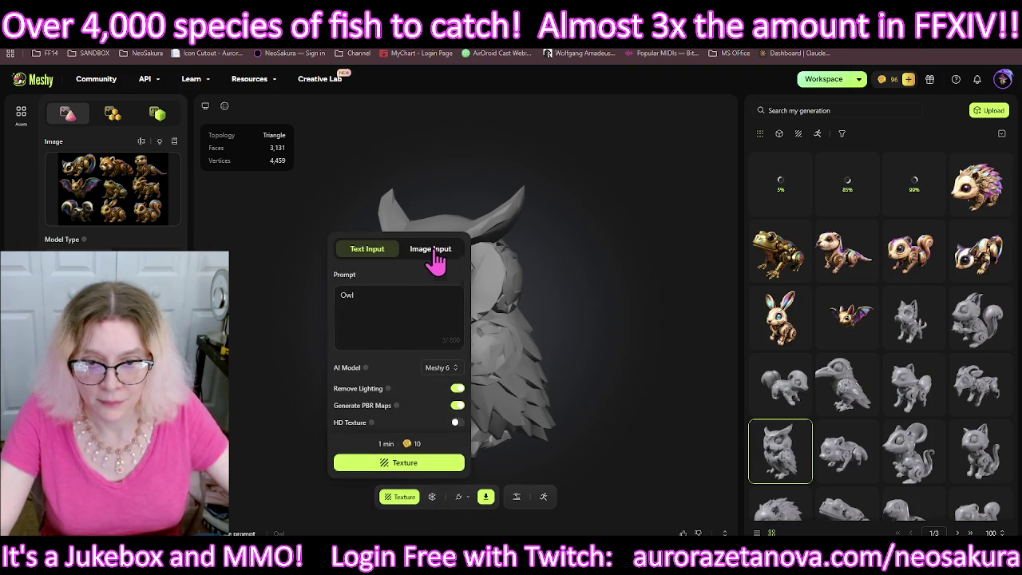
{"action": "left_click", "coordinate": [432, 249]}
{"action": "left_click", "coordinate": [437, 333]}
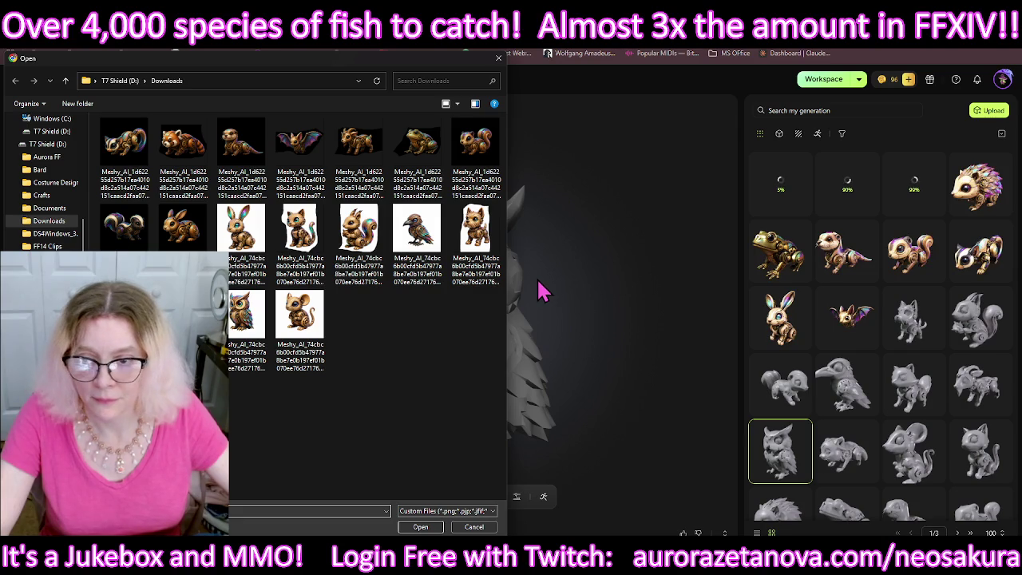
{"action": "double_click", "coordinate": [253, 324]}
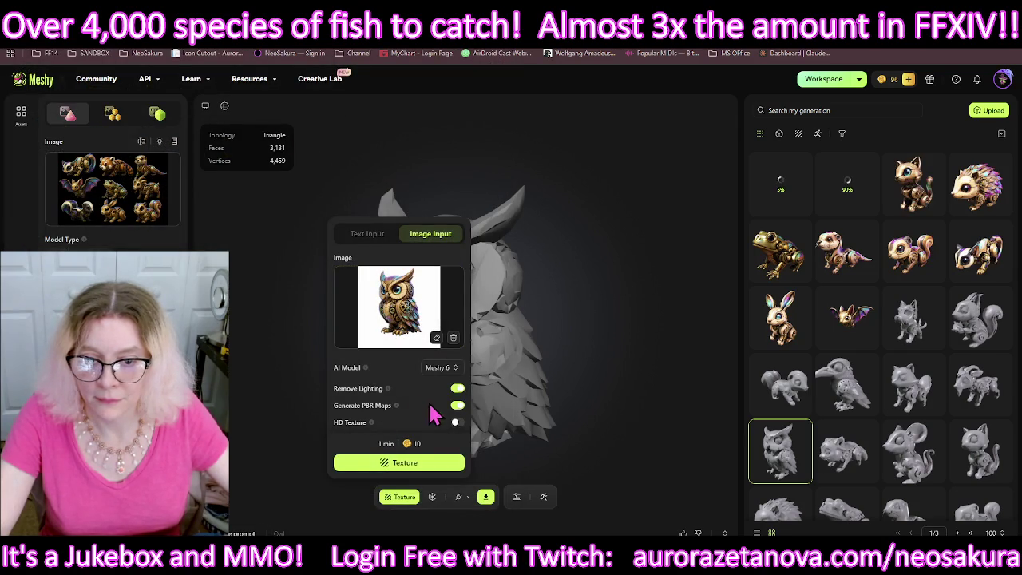
{"action": "left_click", "coordinate": [456, 422]}
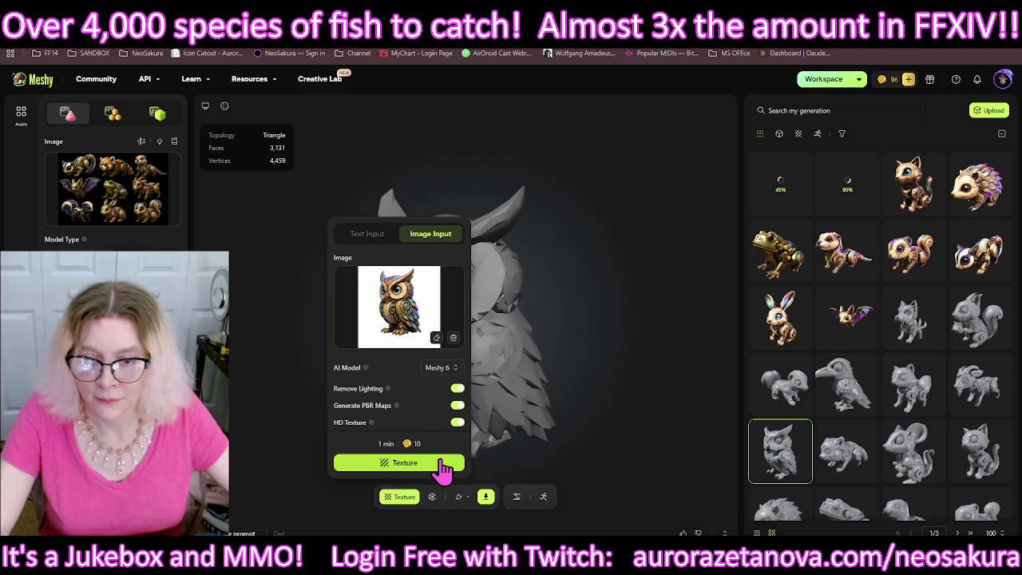
{"action": "left_click", "coordinate": [443, 467]}
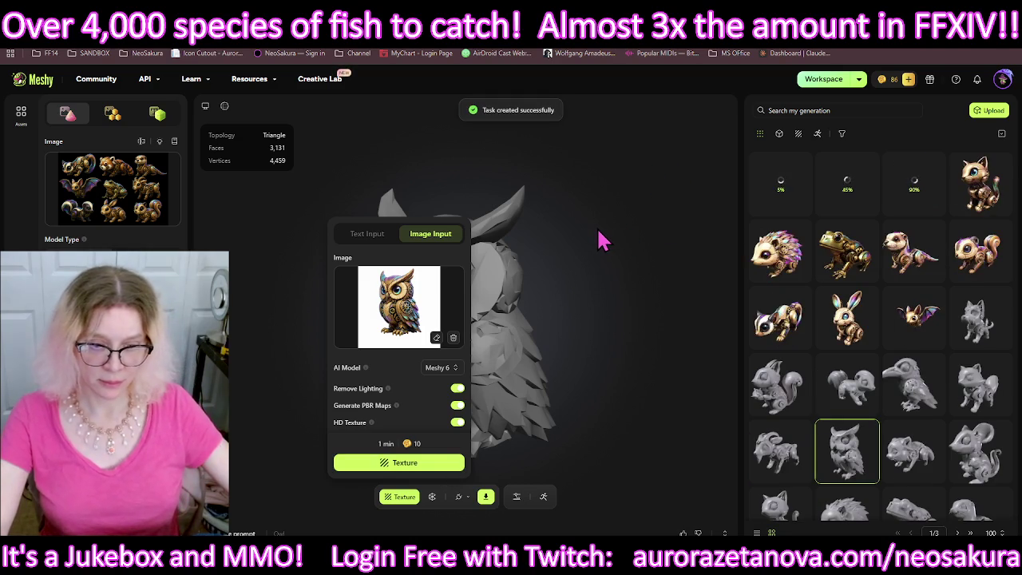
Step: Open the PygmyGoat model and HD-texture it from the steampunk goat cut-out PNG
{"action": "left_click", "coordinate": [780, 453]}
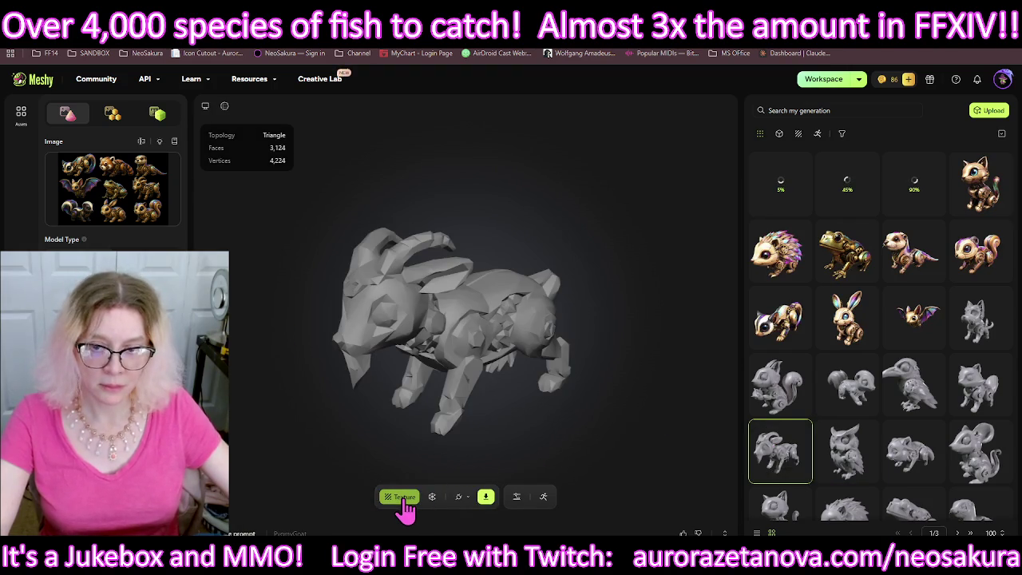
{"action": "left_click", "coordinate": [403, 498]}
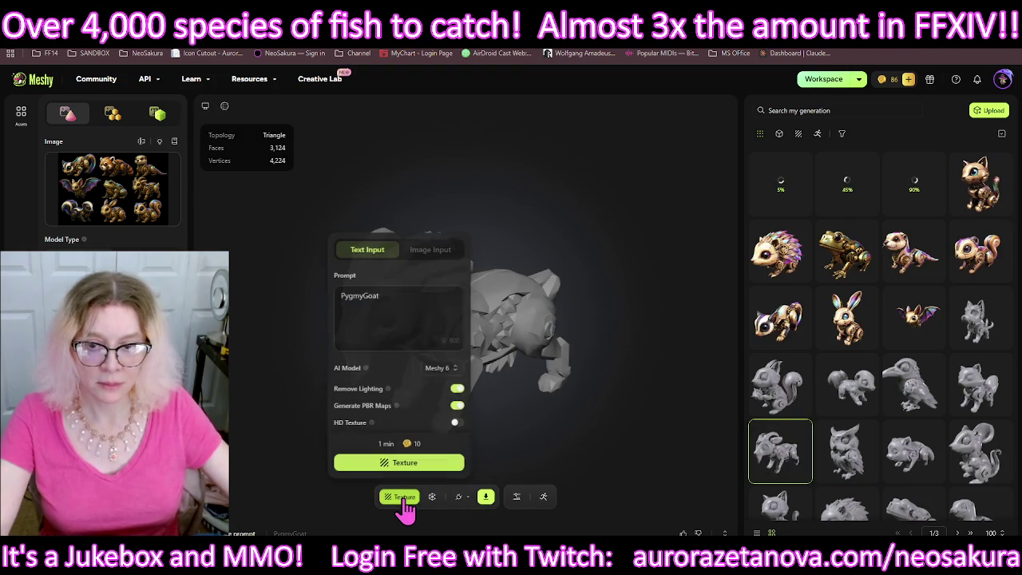
{"action": "left_click", "coordinate": [432, 240]}
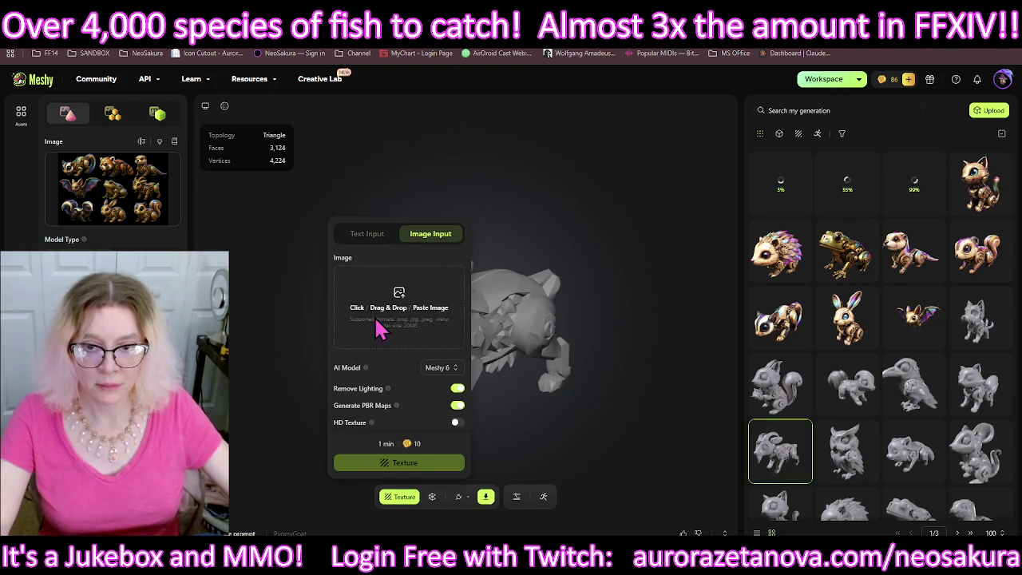
{"action": "left_click", "coordinate": [383, 326]}
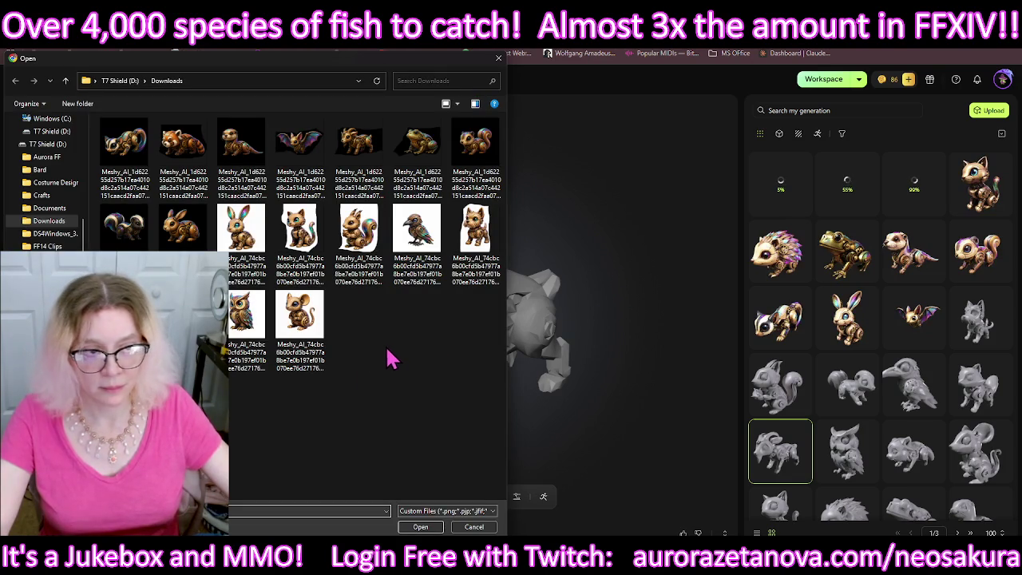
{"action": "left_click", "coordinate": [380, 166]}
{"action": "double_click", "coordinate": [380, 166]}
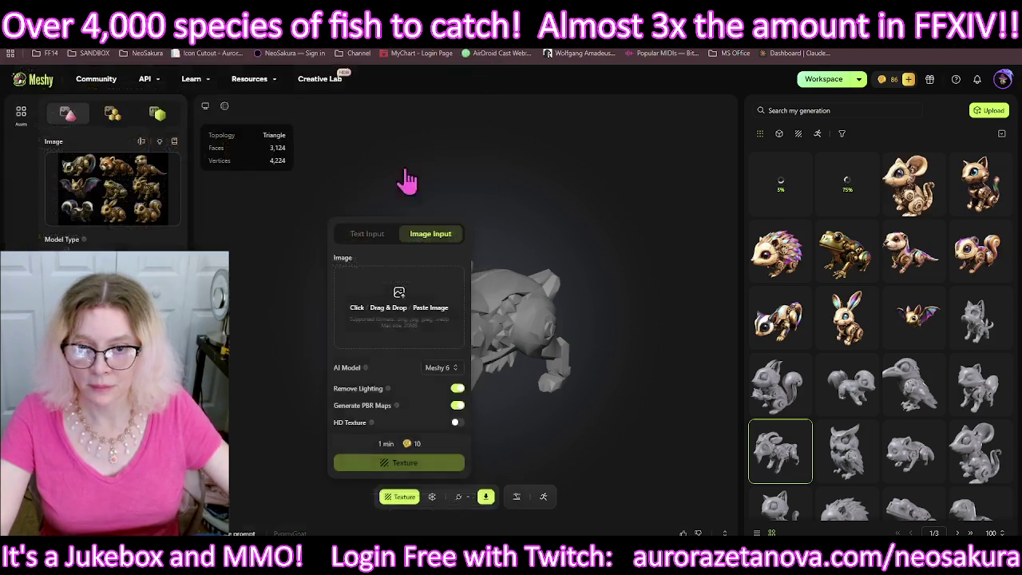
{"action": "left_click", "coordinate": [461, 423]}
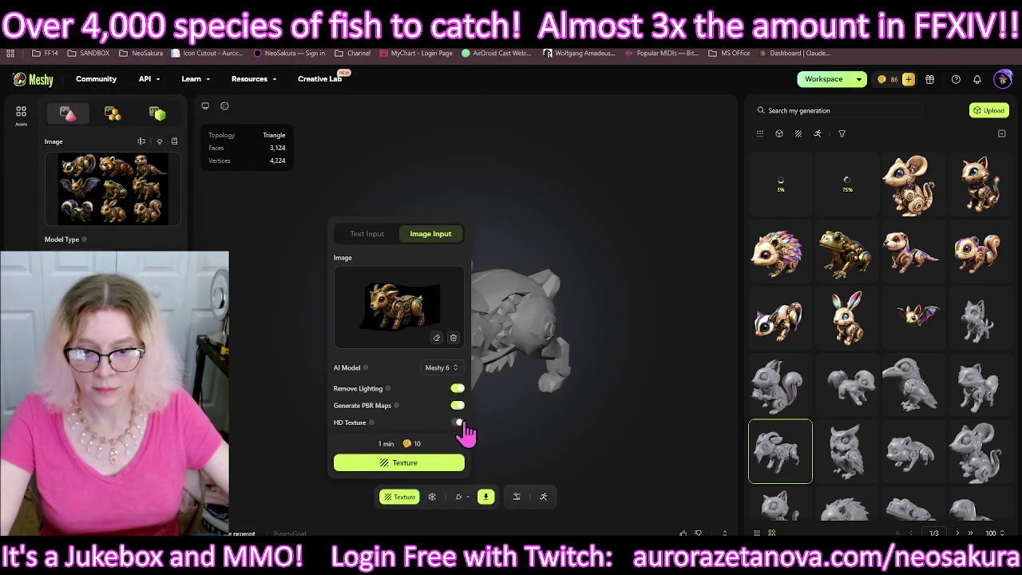
{"action": "left_click", "coordinate": [457, 468]}
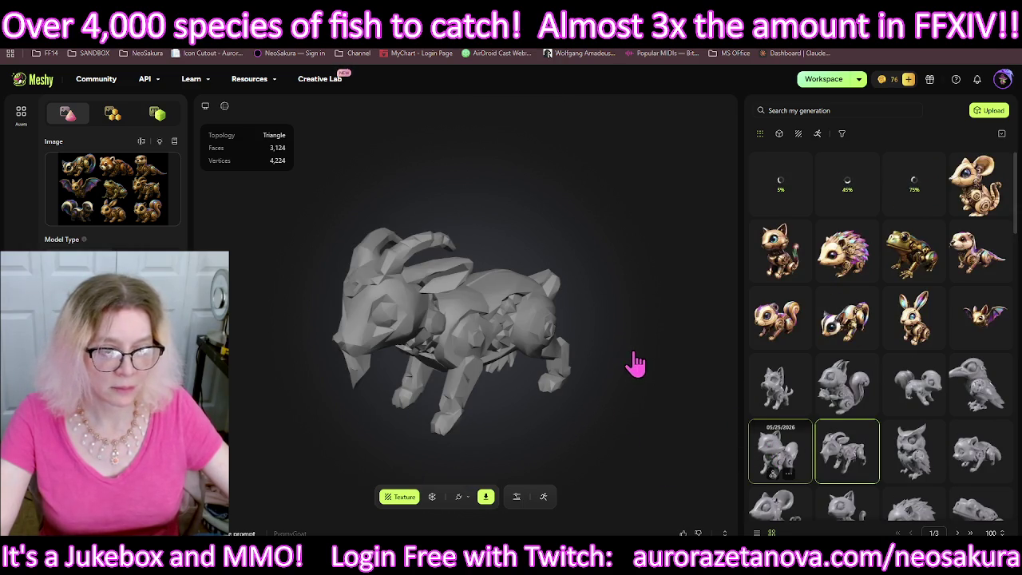
Step: Start an HD texture of the raccoon model from the raccoon cut-out PNG via Image Input
{"action": "left_click", "coordinate": [429, 249]}
{"action": "left_click", "coordinate": [387, 329]}
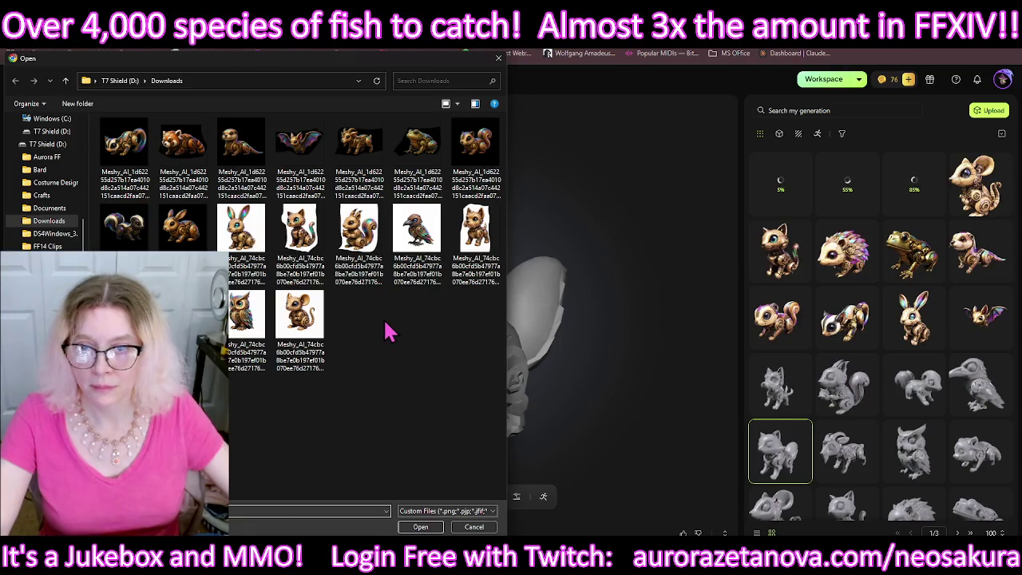
{"action": "left_click", "coordinate": [182, 311]}
{"action": "left_click", "coordinate": [421, 526]}
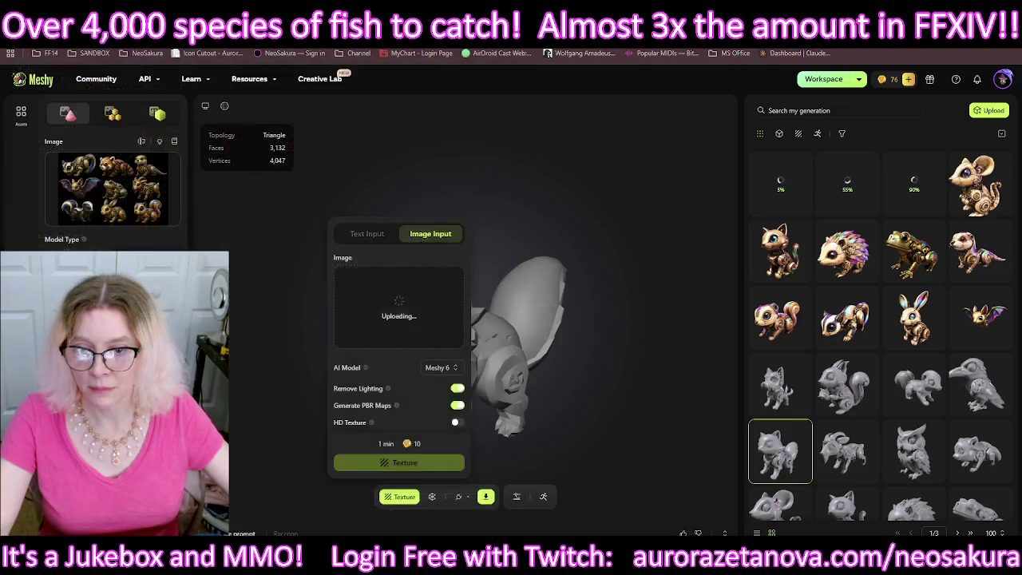
{"action": "left_click", "coordinate": [454, 422]}
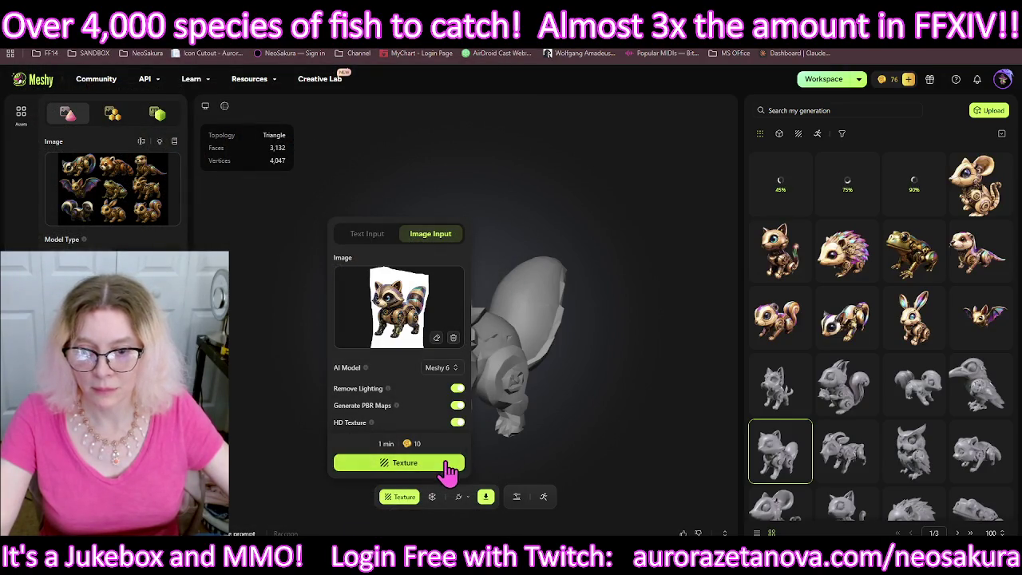
{"action": "left_click", "coordinate": [449, 464]}
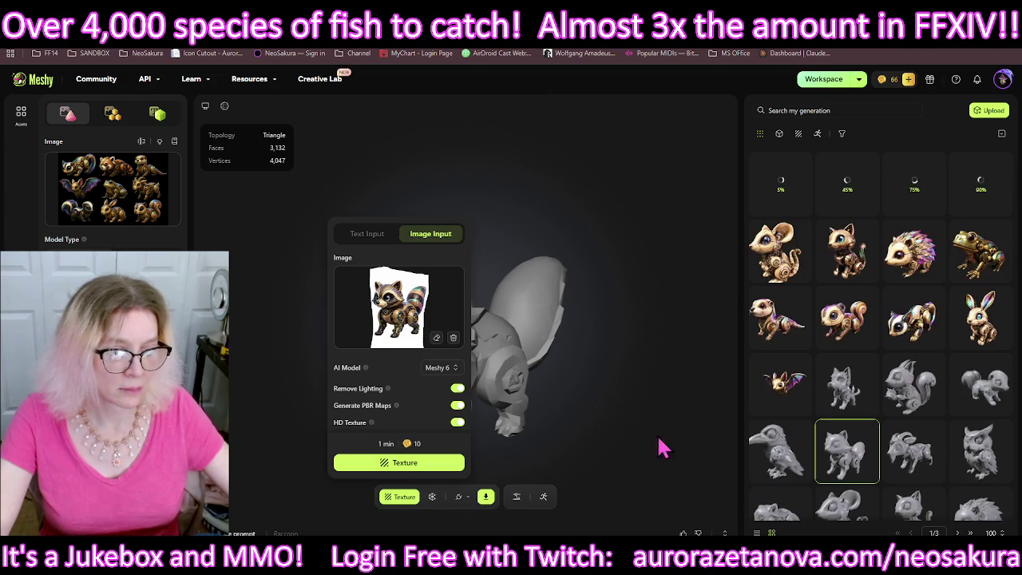
Step: Start an HD texture of the raven model from the raven cut-out PNG
{"action": "left_click", "coordinate": [698, 475]}
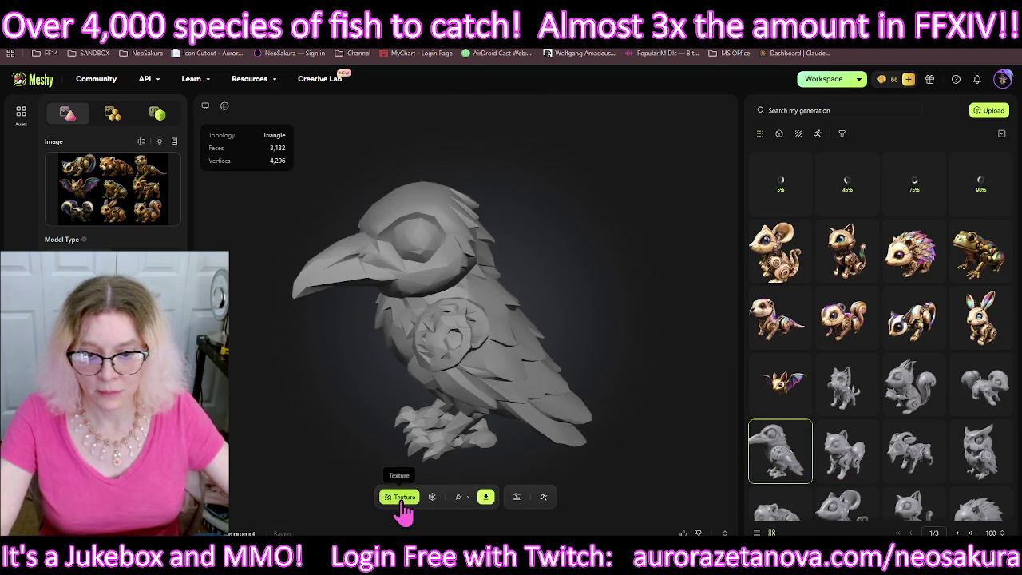
{"action": "left_click", "coordinate": [402, 500]}
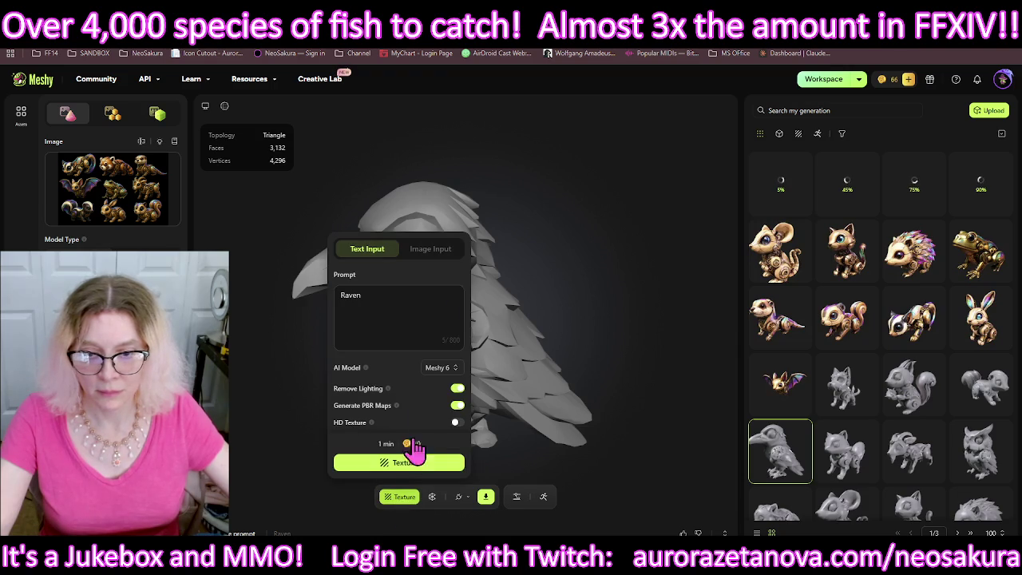
{"action": "left_click", "coordinate": [437, 254]}
{"action": "left_click", "coordinate": [413, 300]}
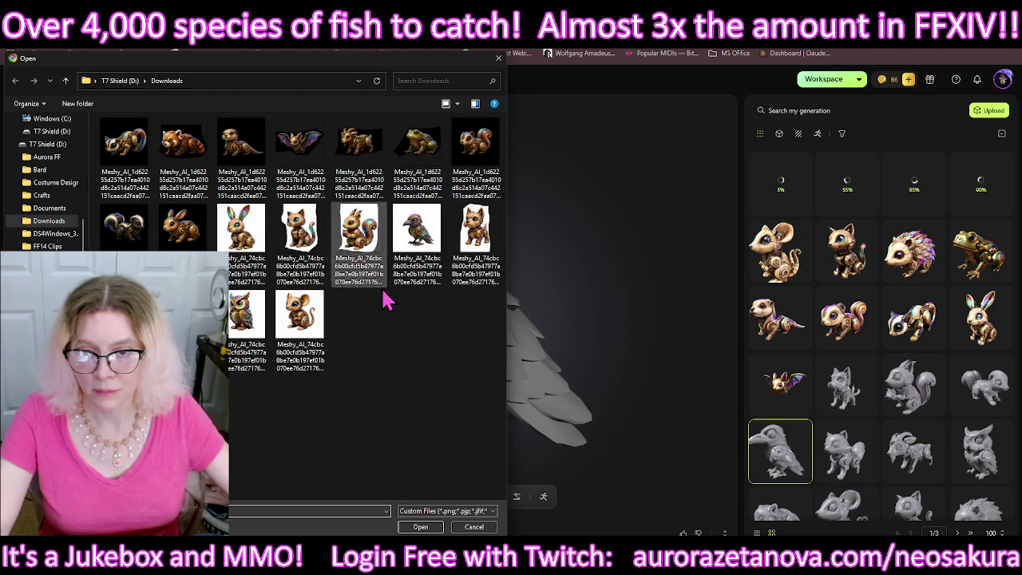
{"action": "double_click", "coordinate": [416, 243]}
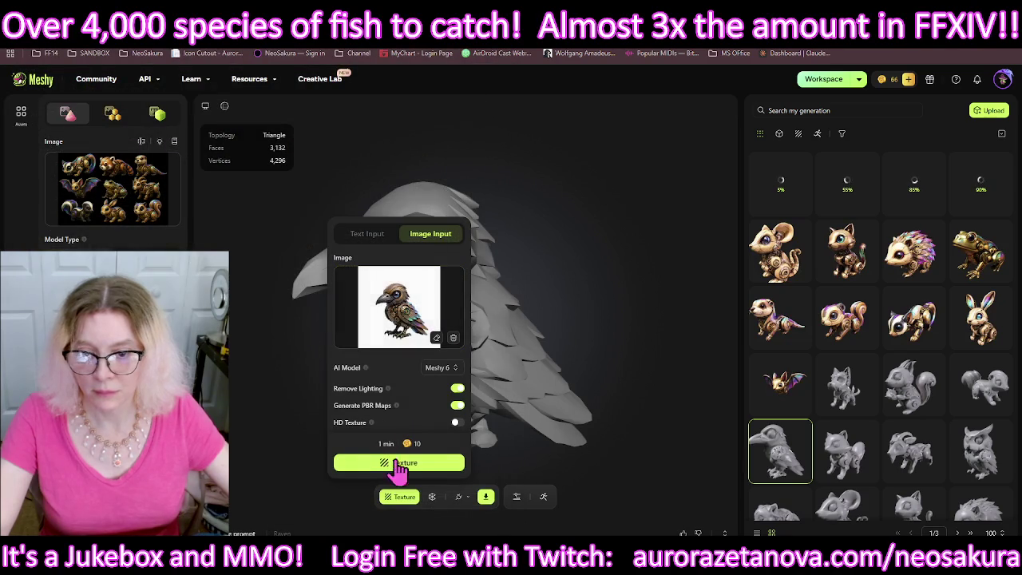
{"action": "left_click", "coordinate": [457, 422]}
{"action": "left_click", "coordinate": [454, 465]}
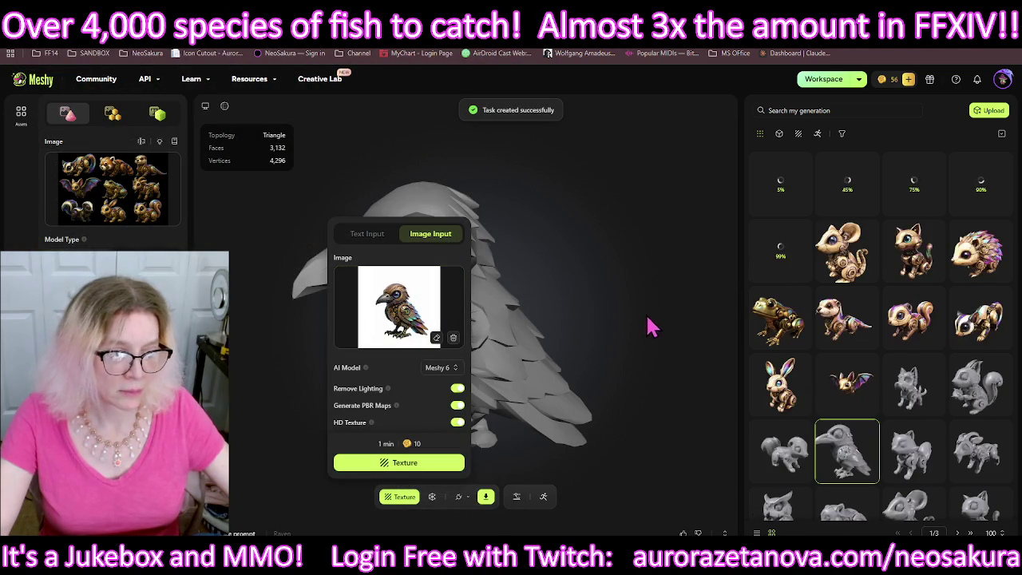
{"action": "left_click", "coordinate": [771, 451]}
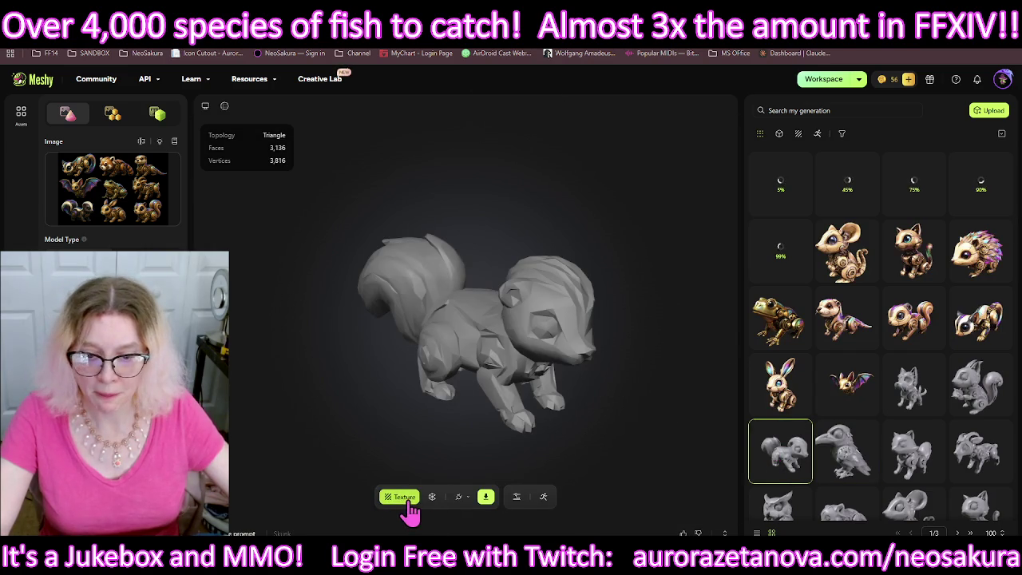
Step: Texture the skunk model in HD using the skunk cut-out PNG as Image Input
{"action": "left_click", "coordinate": [408, 499]}
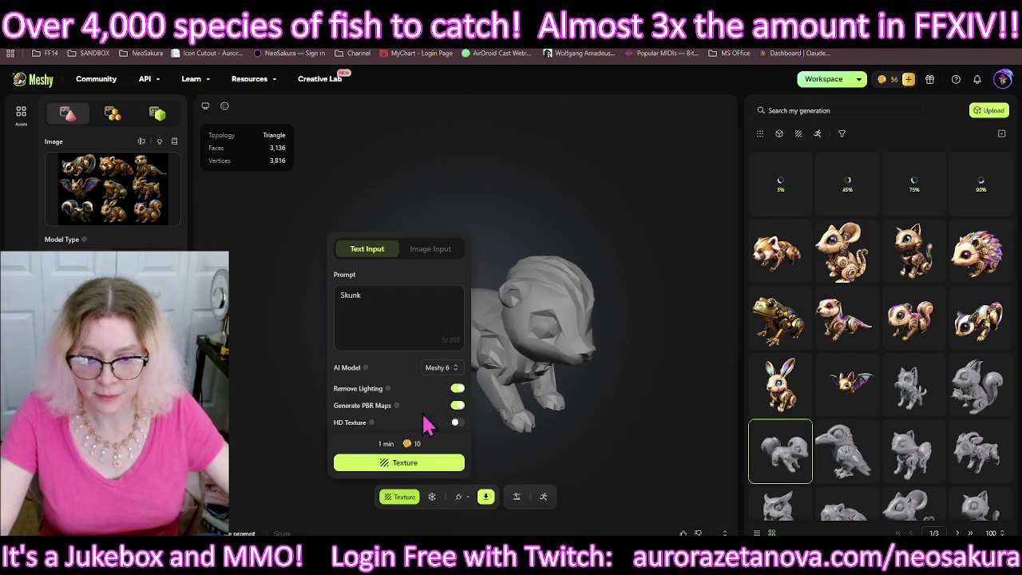
{"action": "left_click", "coordinate": [435, 251]}
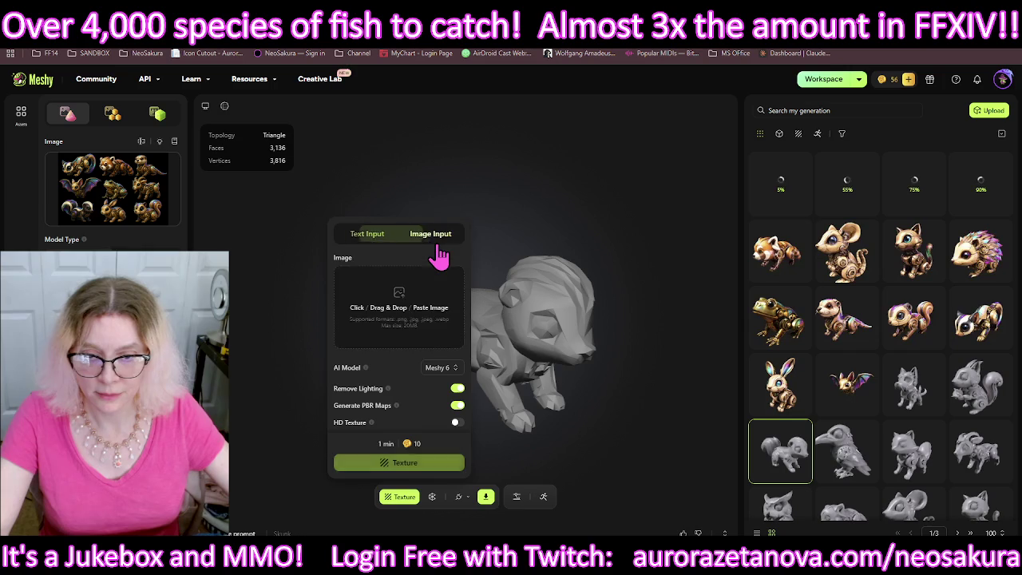
{"action": "left_click", "coordinate": [419, 312]}
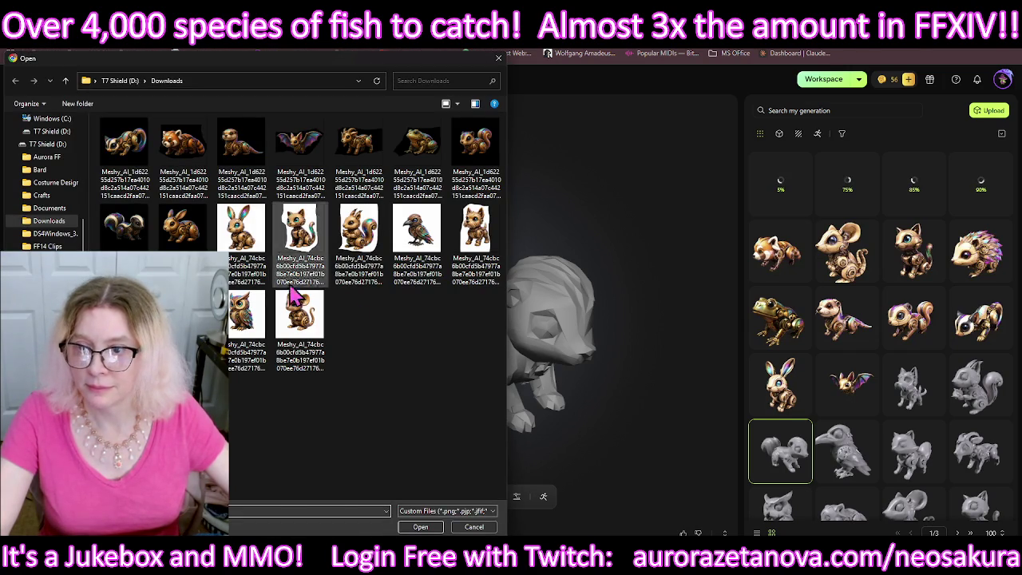
{"action": "double_click", "coordinate": [133, 230]}
{"action": "left_click", "coordinate": [457, 422]}
{"action": "left_click", "coordinate": [459, 463]}
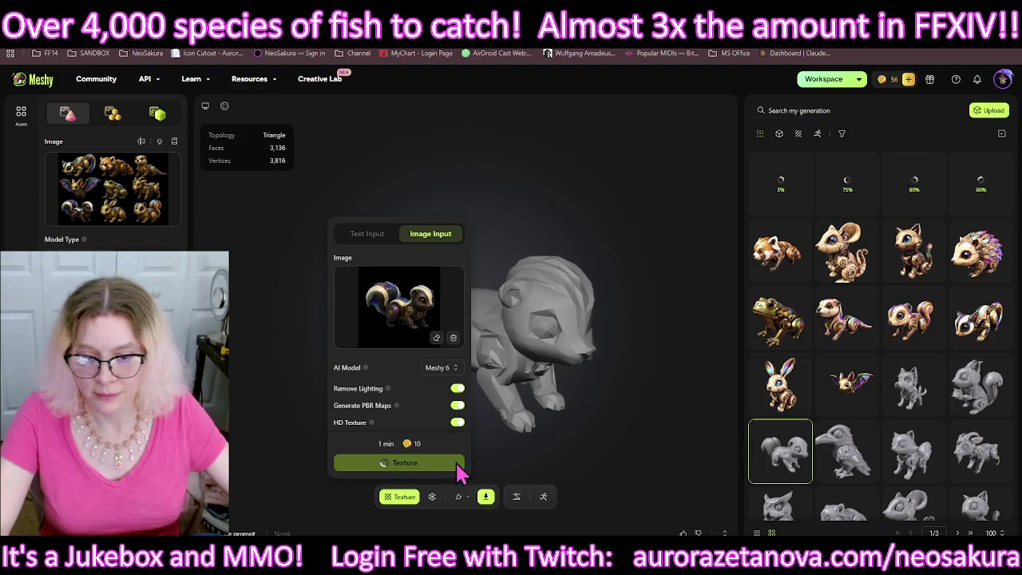
{"action": "left_click", "coordinate": [648, 415]}
Step: Start an HD texture of the squirrel model from the squirrel cut-out PNG
{"action": "left_click", "coordinate": [776, 451]}
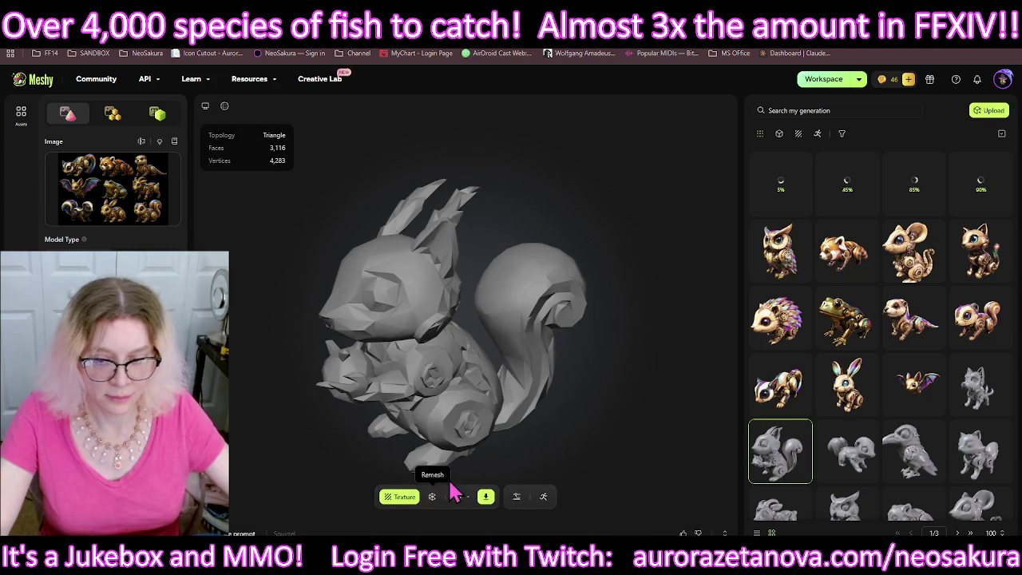
{"action": "left_click", "coordinate": [404, 498]}
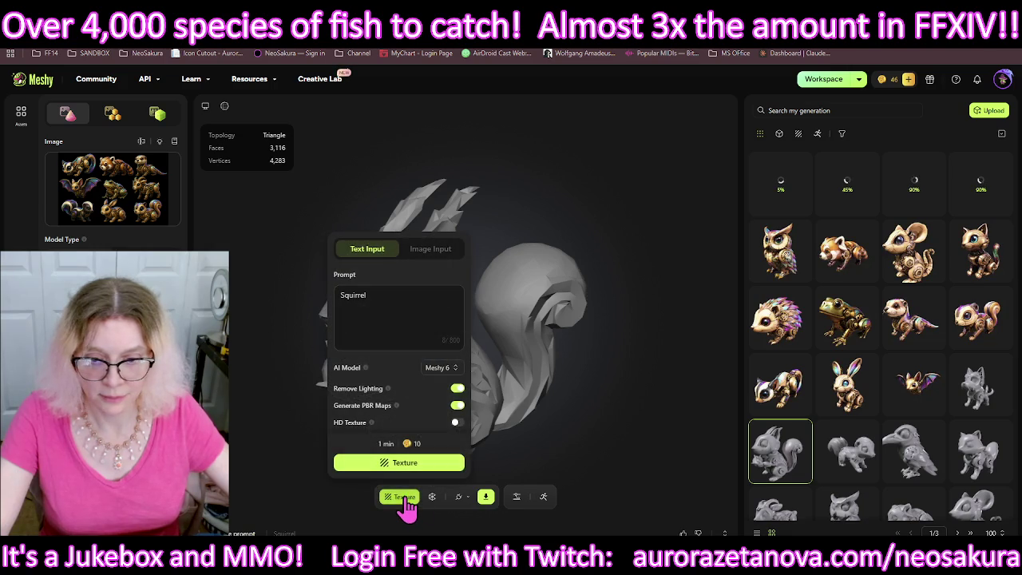
{"action": "left_click", "coordinate": [459, 423]}
{"action": "left_click", "coordinate": [431, 249]}
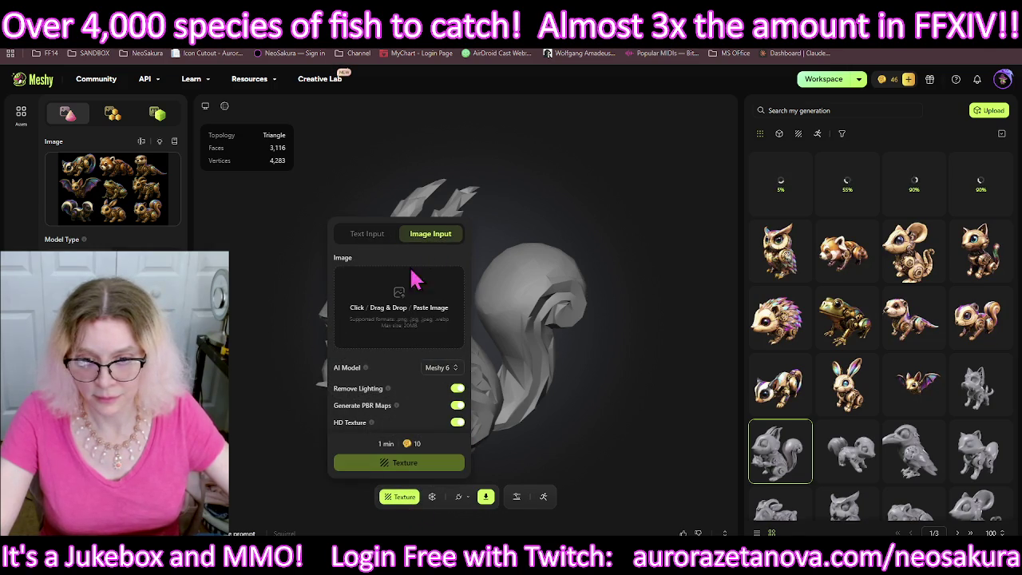
{"action": "left_click", "coordinate": [403, 316]}
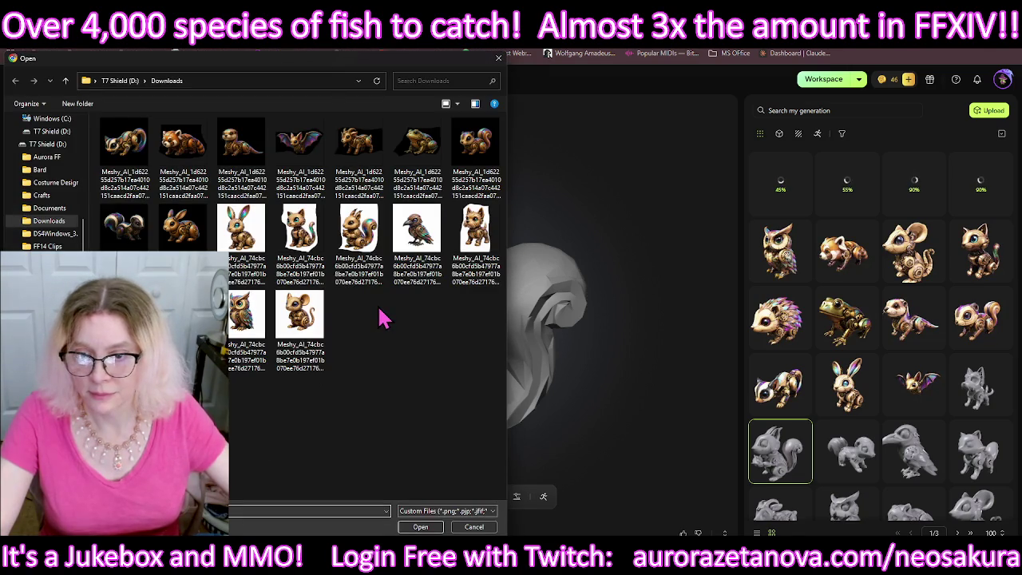
{"action": "double_click", "coordinate": [361, 240]}
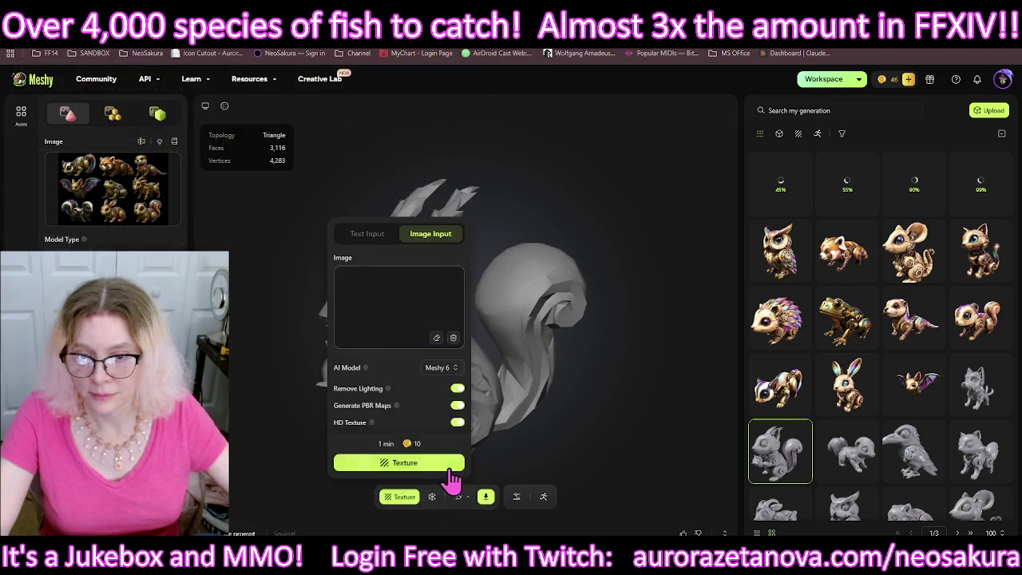
{"action": "left_click", "coordinate": [427, 471]}
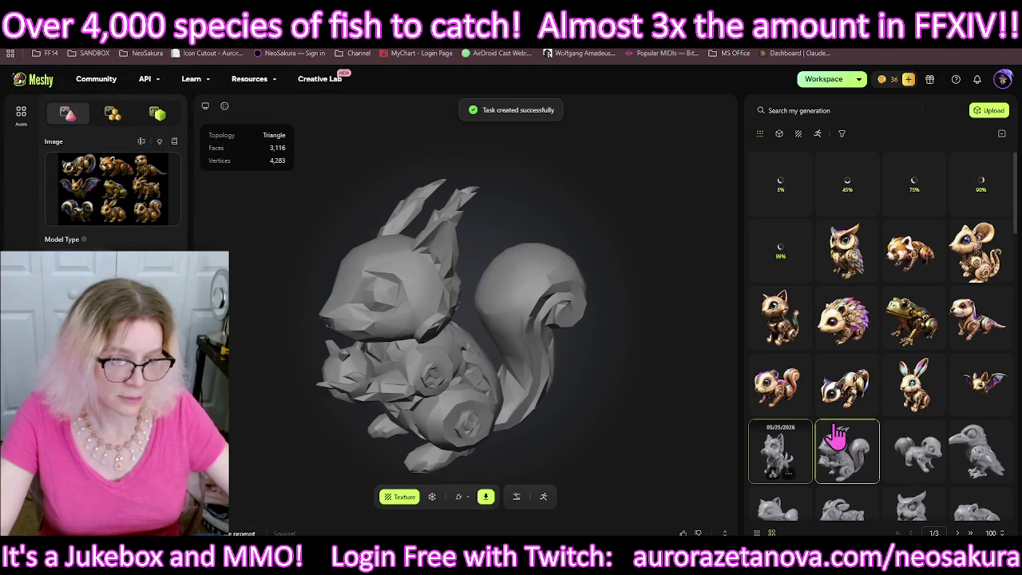
Step: Start an HD texture of the terrier model from the terrier cut-out PNG
{"action": "left_click", "coordinate": [770, 453]}
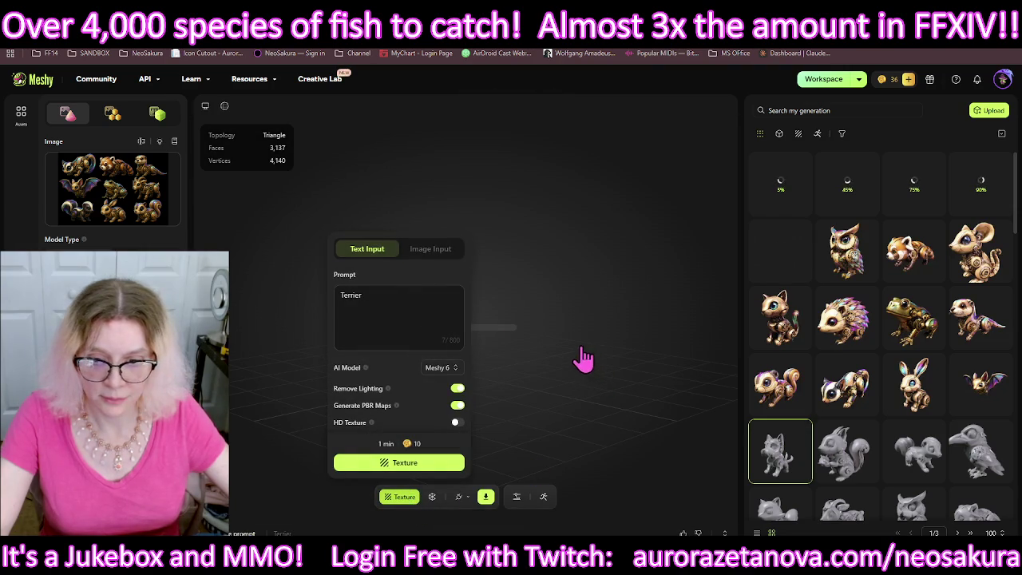
{"action": "left_click", "coordinate": [430, 240]}
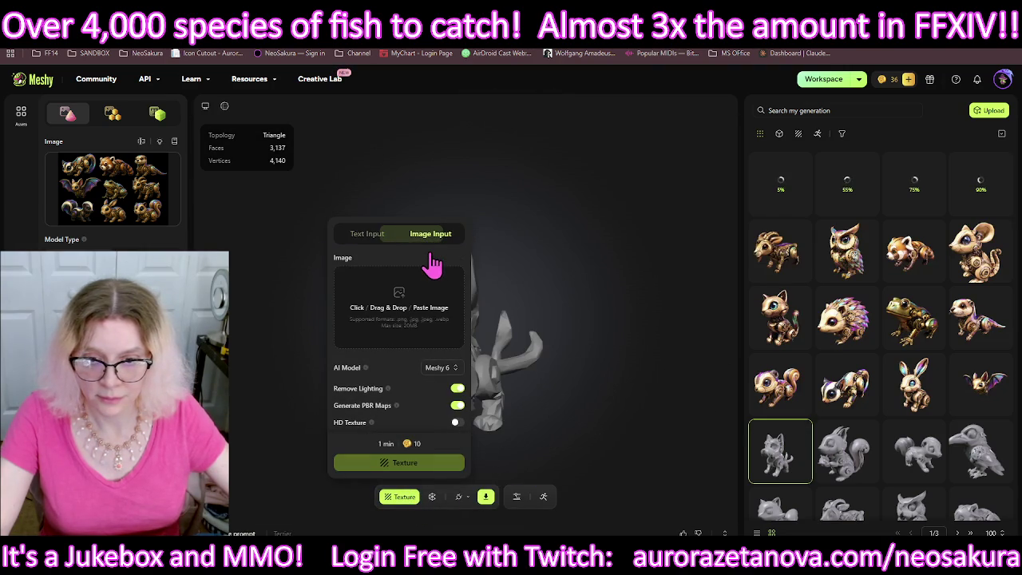
{"action": "left_click", "coordinate": [416, 315]}
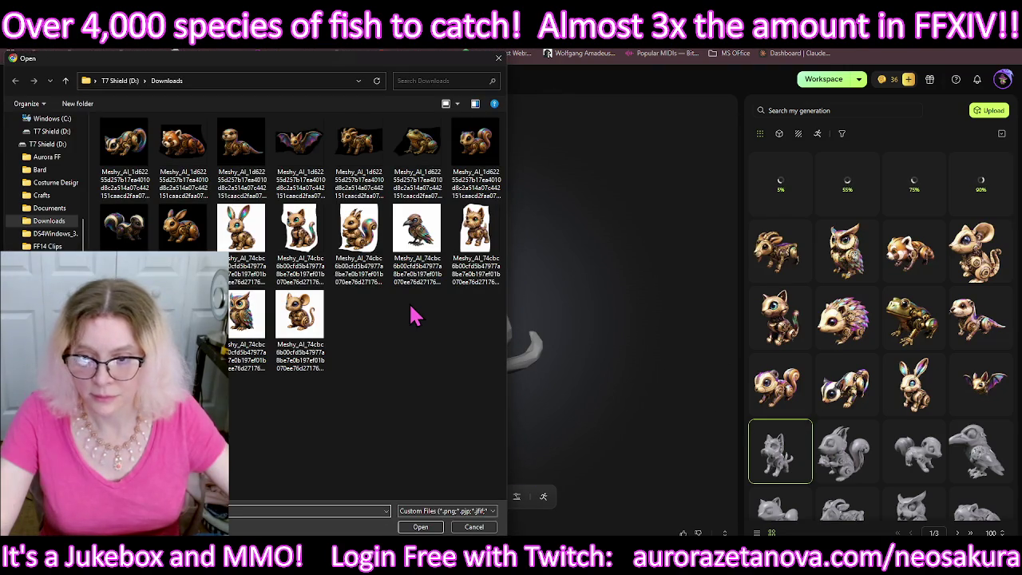
{"action": "double_click", "coordinate": [477, 239]}
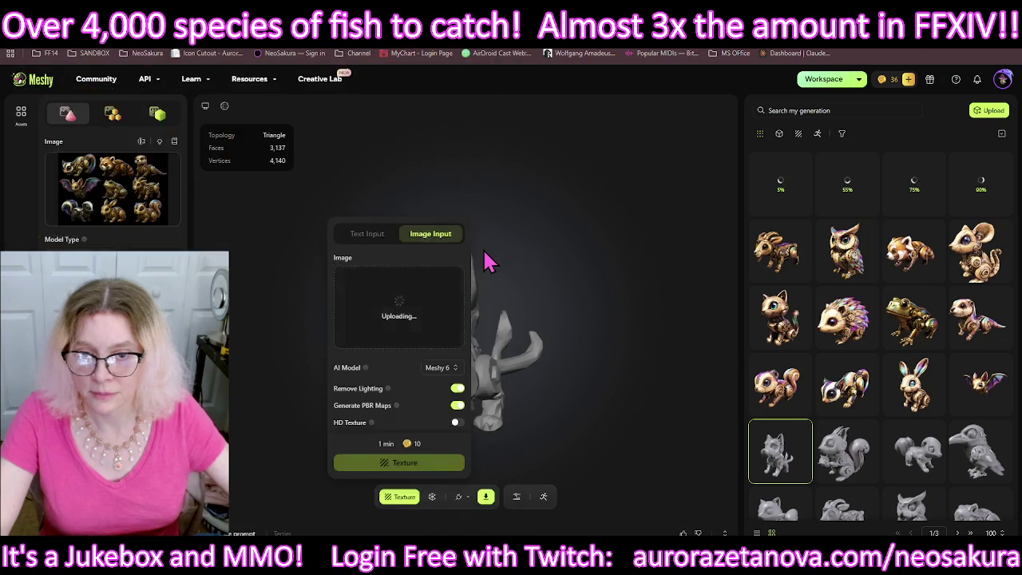
{"action": "left_click", "coordinate": [456, 422]}
{"action": "left_click", "coordinate": [459, 463]}
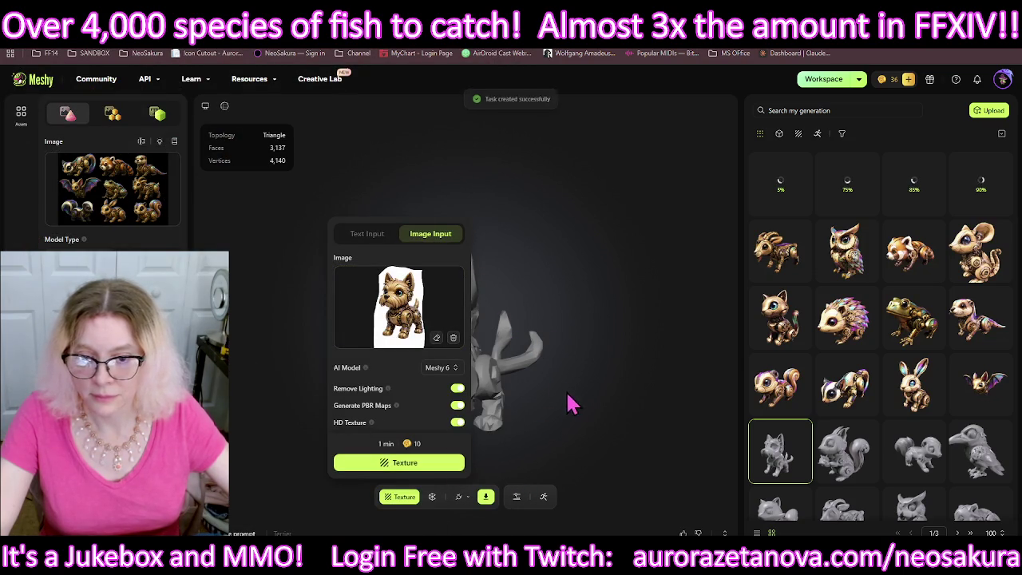
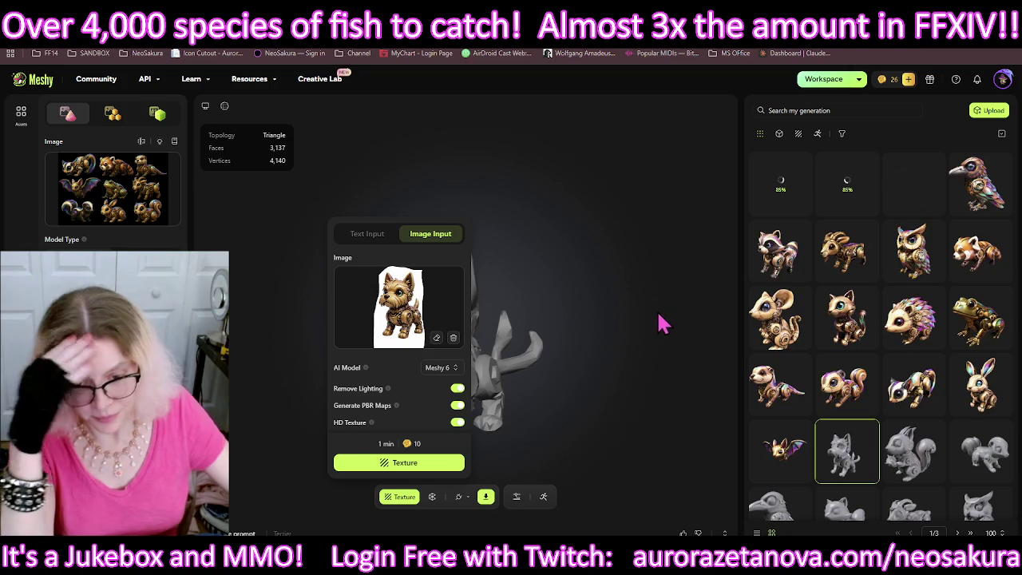
Step: Start texturing the dog model from its reference image, then turn the bat model to view its back
{"action": "left_click", "coordinate": [600, 209]}
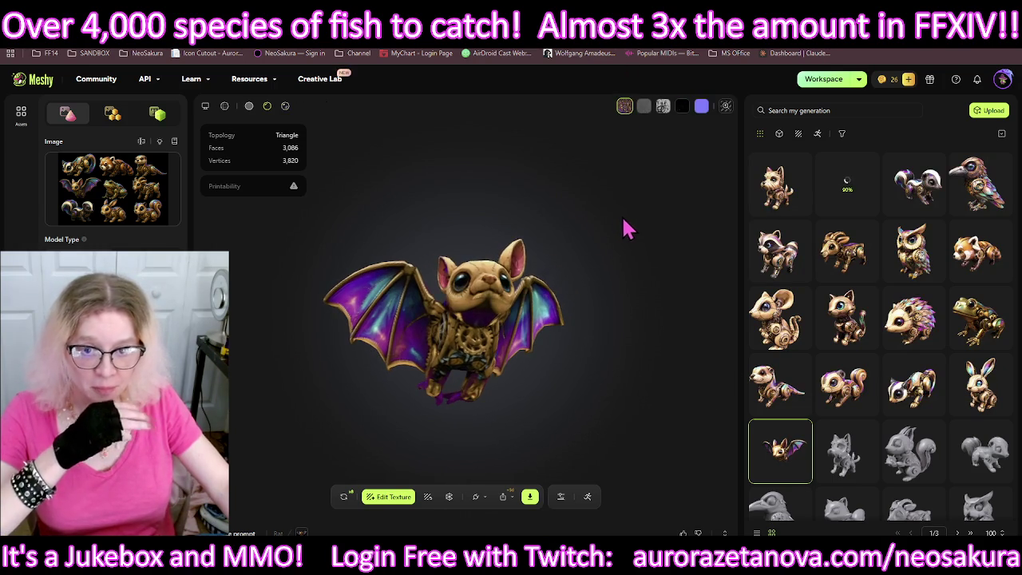
{"action": "mouse_move", "coordinate": [519, 254]}
{"action": "left_mouse_down"}
{"action": "mouse_move", "coordinate": [304, 283]}
{"action": "mouse_move", "coordinate": [573, 251]}
{"action": "mouse_move", "coordinate": [479, 270]}
{"action": "mouse_move", "coordinate": [611, 273]}
{"action": "left_mouse_up"}
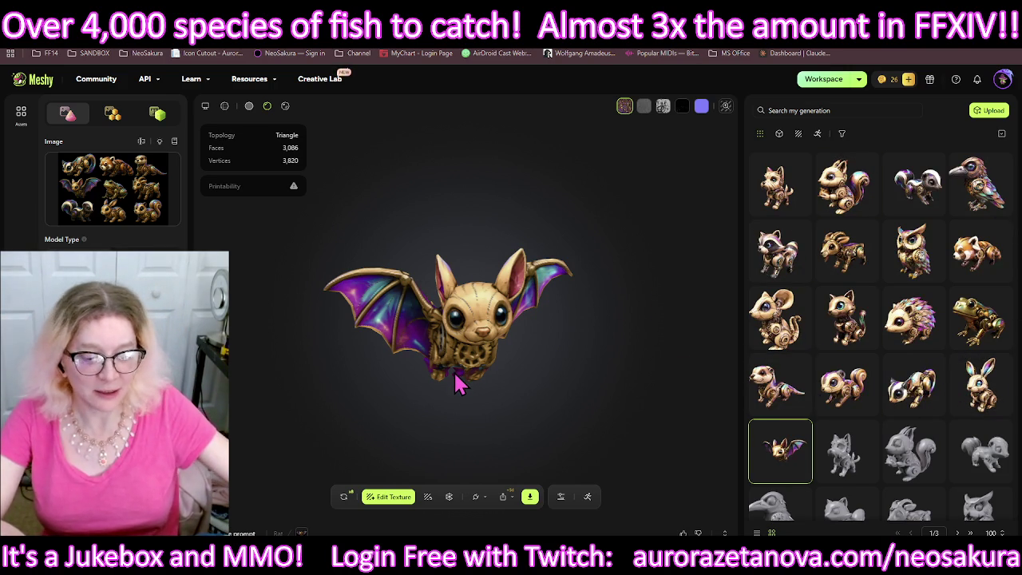
{"action": "scroll", "coordinate": [511, 375], "scroll_direction": "up", "scroll_amount": 2}
{"action": "scroll", "coordinate": [510, 336], "scroll_direction": "up", "scroll_amount": 2}
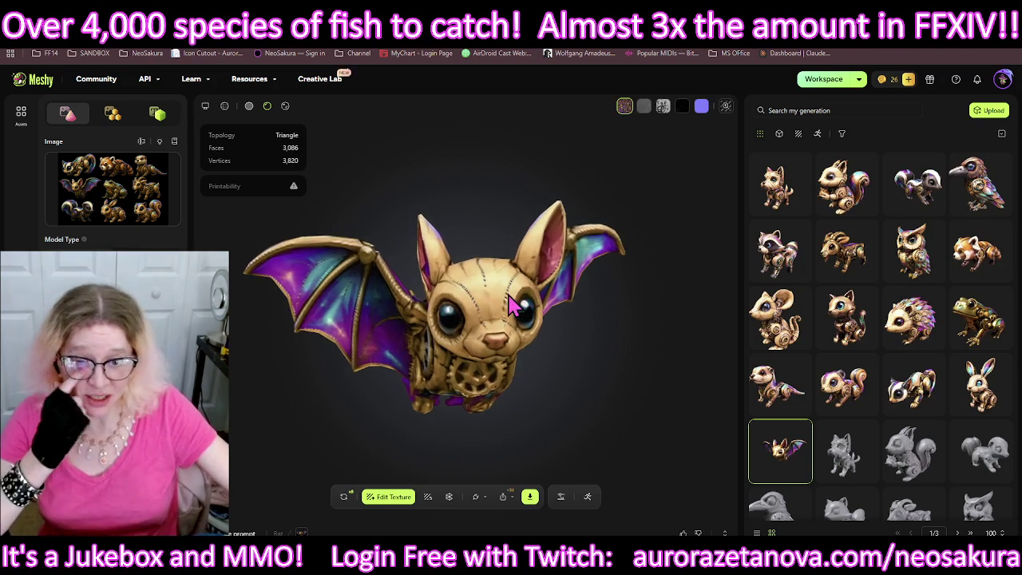
{"action": "mouse_move", "coordinate": [495, 327]}
{"action": "left_mouse_down"}
{"action": "mouse_move", "coordinate": [457, 312]}
{"action": "mouse_move", "coordinate": [487, 315]}
{"action": "mouse_move", "coordinate": [486, 372]}
{"action": "mouse_move", "coordinate": [506, 388]}
{"action": "mouse_move", "coordinate": [679, 343]}
{"action": "mouse_move", "coordinate": [703, 319]}
{"action": "mouse_move", "coordinate": [673, 424]}
{"action": "mouse_move", "coordinate": [687, 367]}
{"action": "mouse_move", "coordinate": [681, 309]}
{"action": "mouse_move", "coordinate": [486, 257]}
{"action": "mouse_move", "coordinate": [492, 252]}
{"action": "mouse_move", "coordinate": [471, 339]}
{"action": "left_mouse_up"}
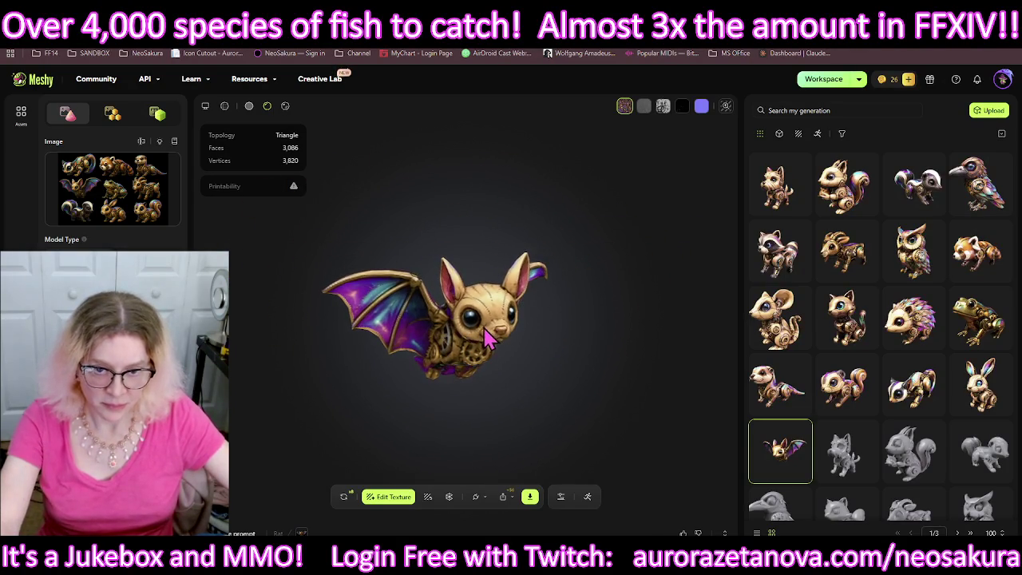
{"action": "mouse_move", "coordinate": [980, 384]}
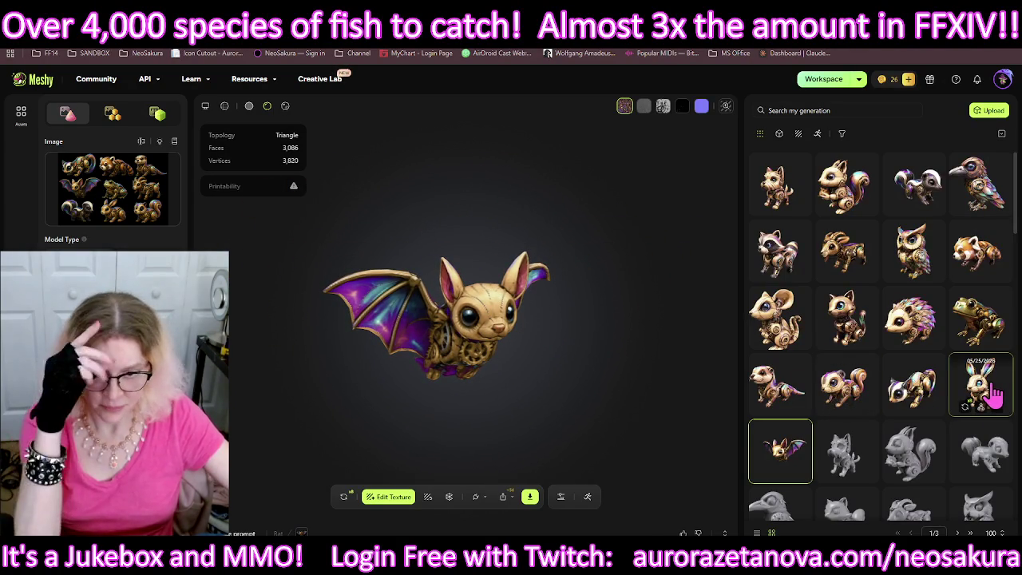
{"action": "left_click", "coordinate": [979, 392]}
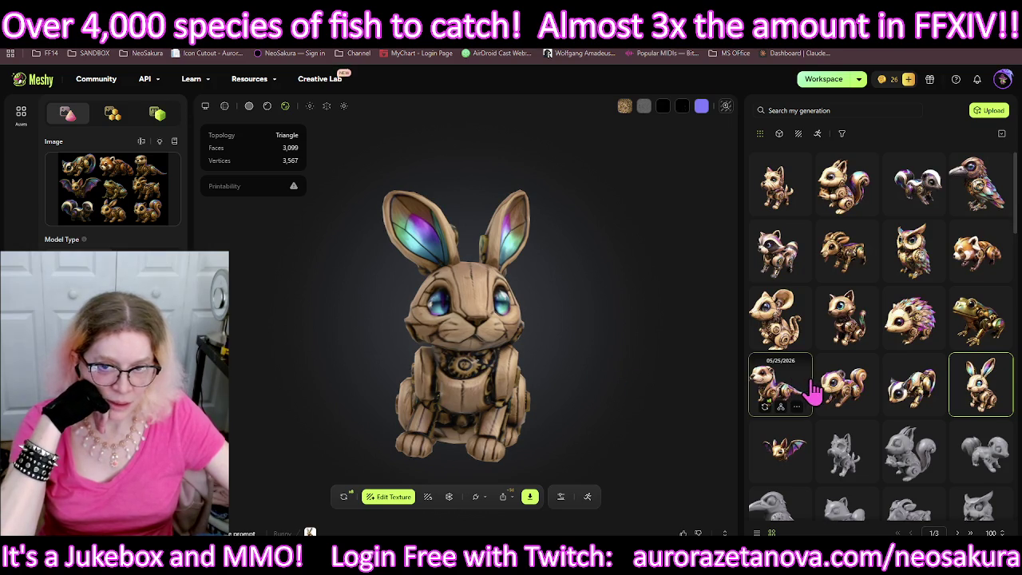
Step: Open the striped squirrel-like model and orbit it to show its tail, its top and a front three-quarter view
{"action": "left_click", "coordinate": [924, 387]}
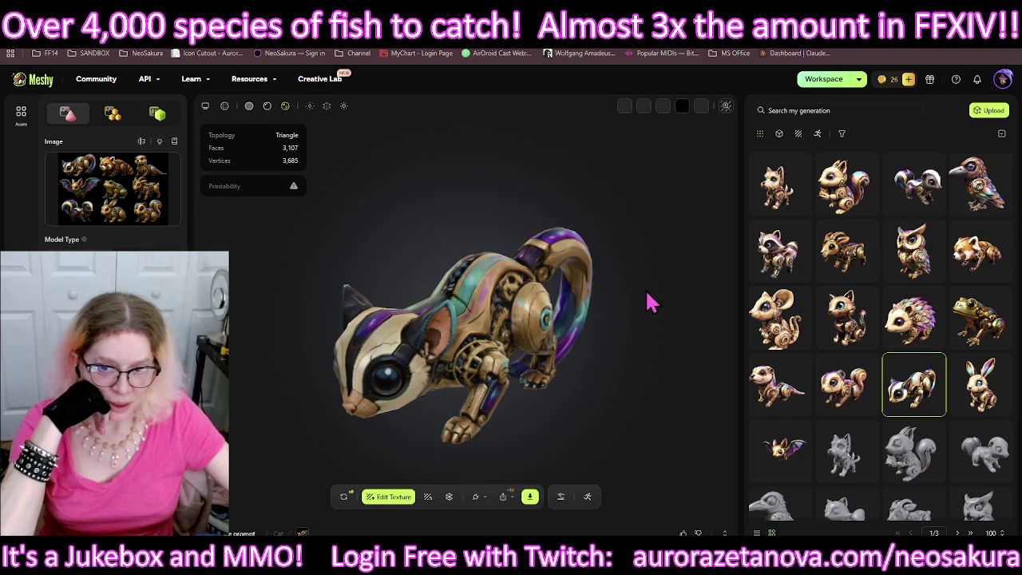
{"action": "mouse_move", "coordinate": [622, 365]}
{"action": "left_mouse_down"}
{"action": "mouse_move", "coordinate": [326, 343]}
{"action": "mouse_move", "coordinate": [4, 351]}
{"action": "left_mouse_up"}
{"action": "mouse_move", "coordinate": [200, 419]}
{"action": "left_mouse_down"}
{"action": "mouse_move", "coordinate": [251, 423]}
{"action": "mouse_move", "coordinate": [365, 388]}
{"action": "mouse_move", "coordinate": [379, 409]}
{"action": "mouse_move", "coordinate": [531, 369]}
{"action": "mouse_move", "coordinate": [435, 415]}
{"action": "mouse_move", "coordinate": [498, 271]}
{"action": "mouse_move", "coordinate": [603, 336]}
{"action": "left_mouse_up"}
{"action": "left_click_drag", "start_coordinate": [431, 403], "coordinate": [563, 394]}
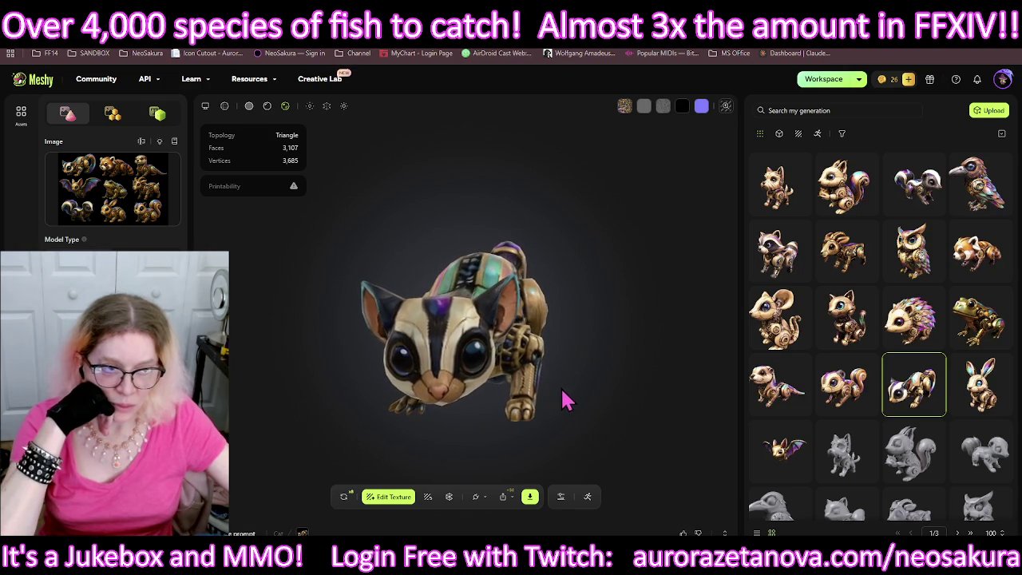
{"action": "left_click", "coordinate": [857, 388]}
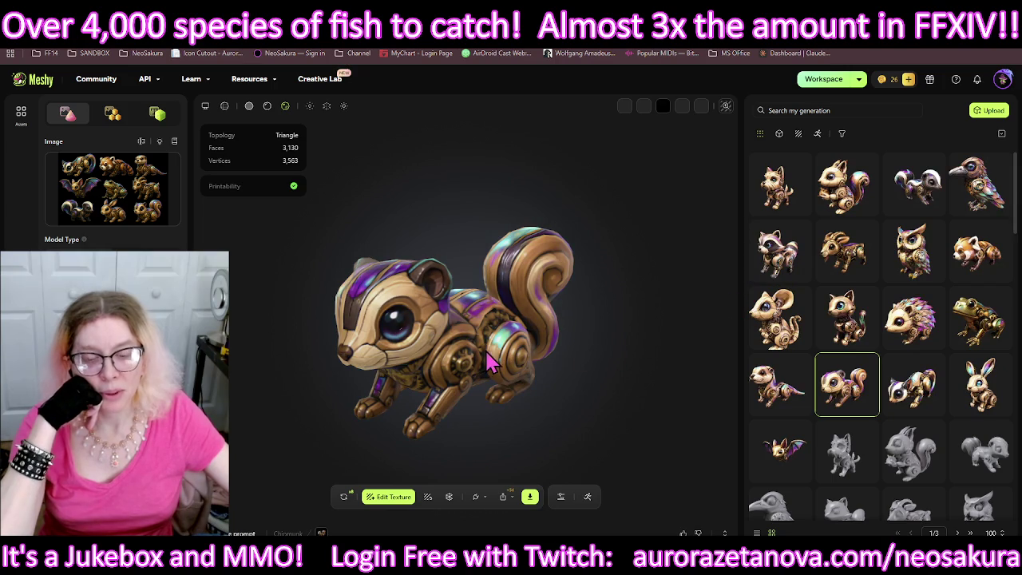
Step: Orbit the squirrel to see its back and underside, then set the ferret upright facing front
{"action": "mouse_move", "coordinate": [594, 377]}
{"action": "left_mouse_down"}
{"action": "mouse_move", "coordinate": [638, 359]}
{"action": "mouse_move", "coordinate": [679, 353]}
{"action": "mouse_move", "coordinate": [703, 365]}
{"action": "left_mouse_up"}
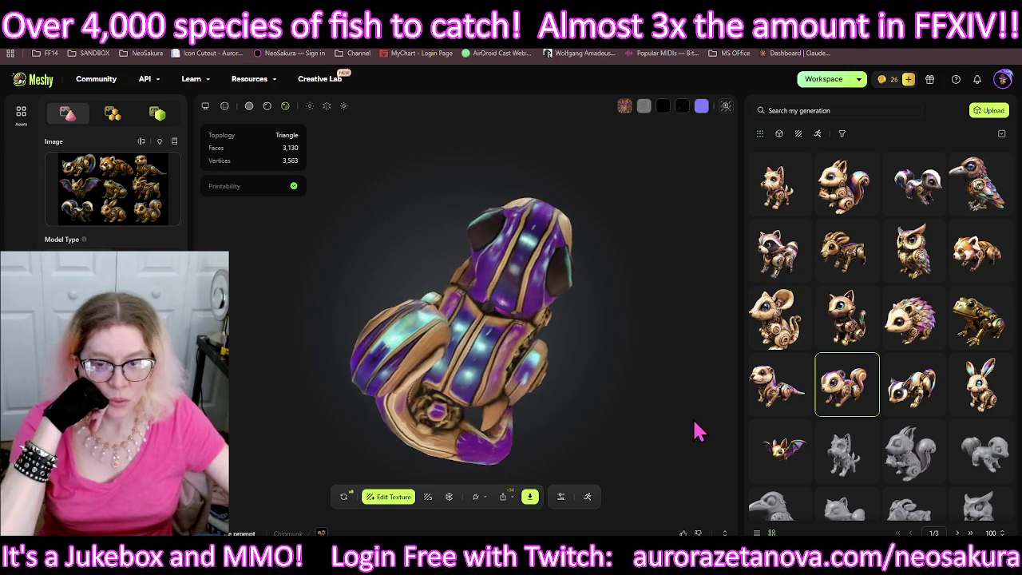
{"action": "mouse_move", "coordinate": [745, 213]}
{"action": "left_mouse_down"}
{"action": "mouse_move", "coordinate": [681, 237]}
{"action": "mouse_move", "coordinate": [554, 260]}
{"action": "mouse_move", "coordinate": [440, 263]}
{"action": "mouse_move", "coordinate": [522, 279]}
{"action": "mouse_move", "coordinate": [531, 342]}
{"action": "mouse_move", "coordinate": [559, 381]}
{"action": "mouse_move", "coordinate": [607, 380]}
{"action": "mouse_move", "coordinate": [697, 349]}
{"action": "mouse_move", "coordinate": [679, 330]}
{"action": "mouse_move", "coordinate": [663, 344]}
{"action": "mouse_move", "coordinate": [654, 386]}
{"action": "mouse_move", "coordinate": [523, 244]}
{"action": "mouse_move", "coordinate": [519, 292]}
{"action": "mouse_move", "coordinate": [547, 338]}
{"action": "mouse_move", "coordinate": [542, 310]}
{"action": "mouse_move", "coordinate": [520, 313]}
{"action": "left_mouse_up"}
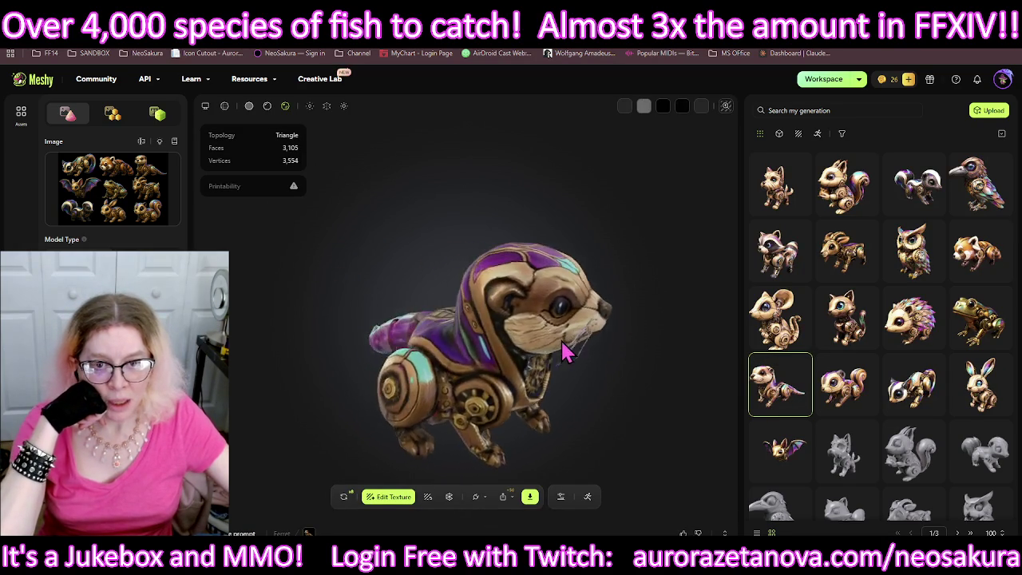
{"action": "mouse_move", "coordinate": [670, 292]}
{"action": "left_mouse_down"}
{"action": "mouse_move", "coordinate": [507, 267]}
{"action": "mouse_move", "coordinate": [493, 423]}
{"action": "mouse_move", "coordinate": [575, 355]}
{"action": "left_mouse_up"}
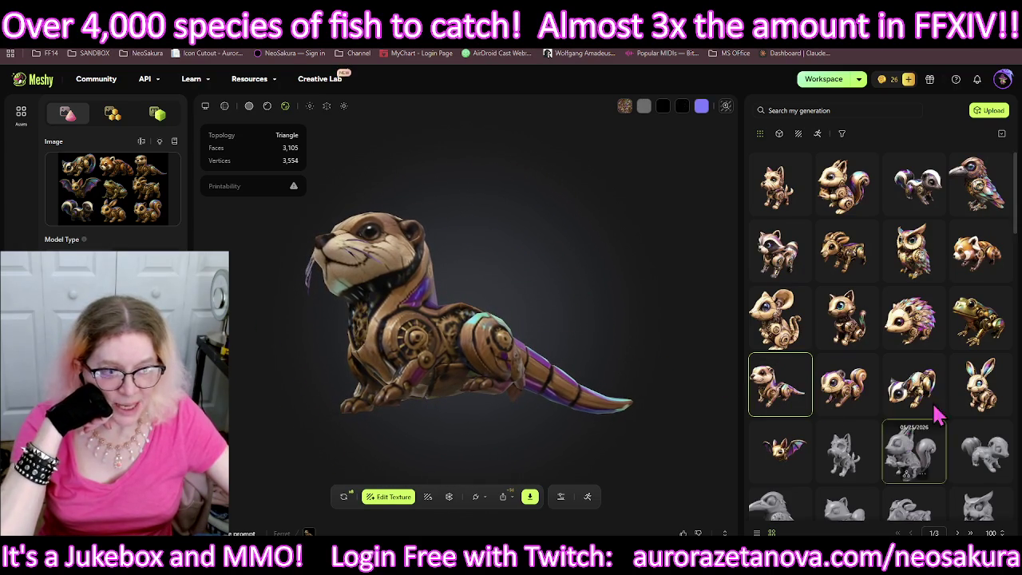
{"action": "left_click", "coordinate": [972, 318]}
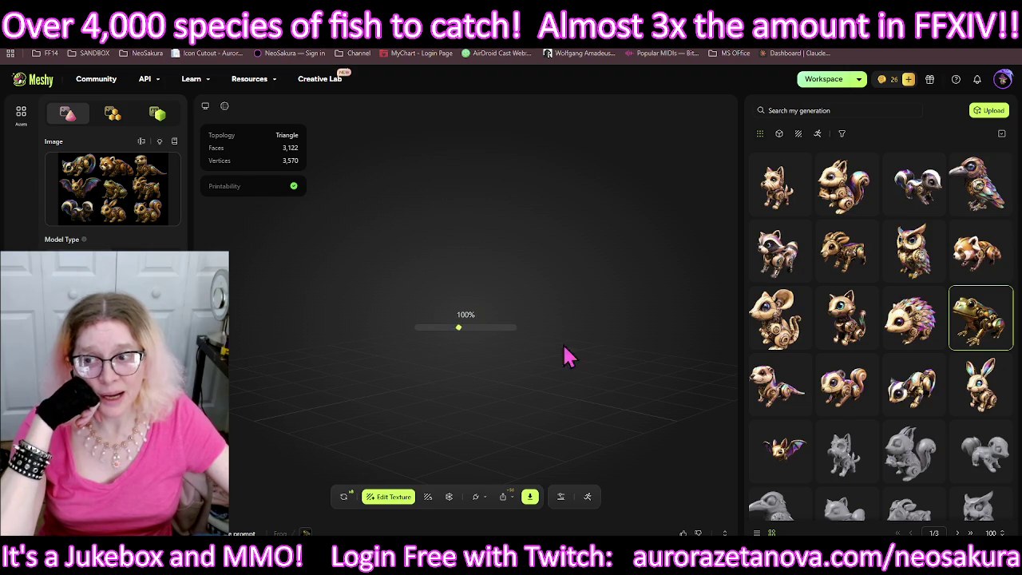
Step: Tilt the frog, orbit the hedgehog to its back and front, then turn the cat to face left
{"action": "mouse_move", "coordinate": [431, 343]}
{"action": "left_mouse_down"}
{"action": "mouse_move", "coordinate": [456, 200]}
{"action": "mouse_move", "coordinate": [506, 383]}
{"action": "mouse_move", "coordinate": [535, 423]}
{"action": "mouse_move", "coordinate": [700, 298]}
{"action": "mouse_move", "coordinate": [684, 330]}
{"action": "mouse_move", "coordinate": [680, 424]}
{"action": "mouse_move", "coordinate": [481, 299]}
{"action": "mouse_move", "coordinate": [428, 335]}
{"action": "mouse_move", "coordinate": [418, 319]}
{"action": "mouse_move", "coordinate": [410, 359]}
{"action": "mouse_move", "coordinate": [414, 351]}
{"action": "left_mouse_up"}
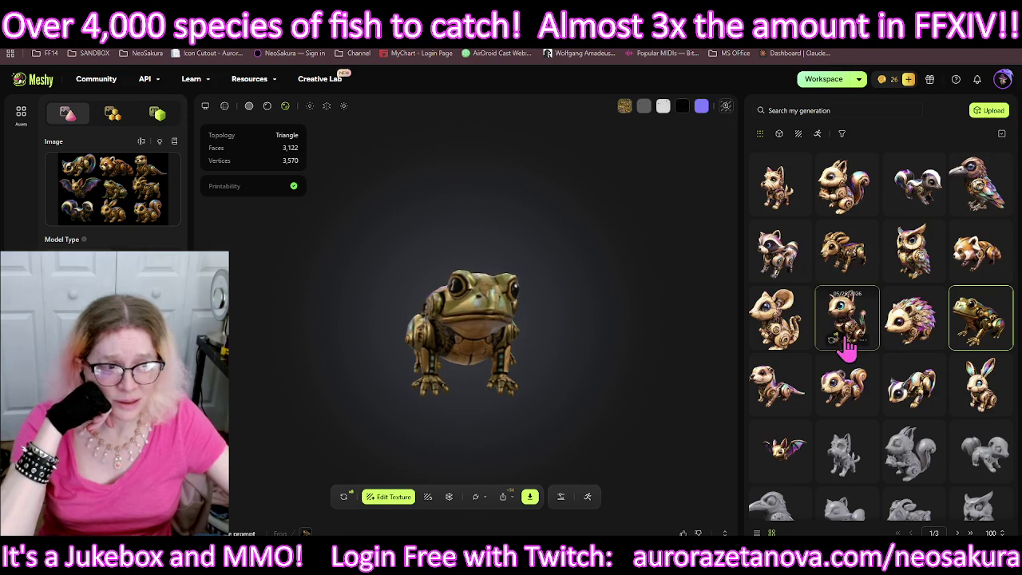
{"action": "left_click", "coordinate": [926, 317]}
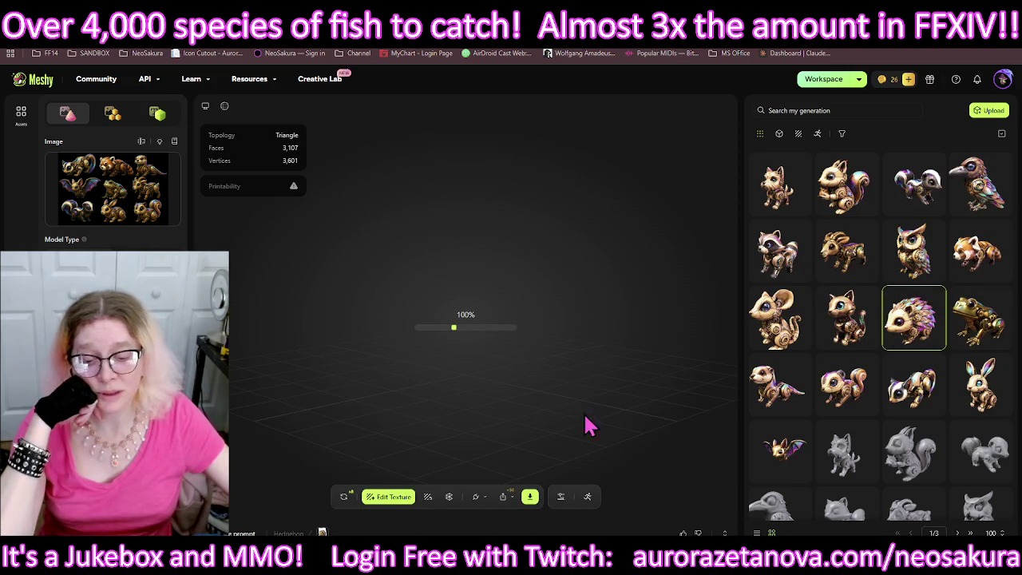
{"action": "mouse_move", "coordinate": [422, 385]}
{"action": "left_mouse_down"}
{"action": "mouse_move", "coordinate": [253, 337]}
{"action": "mouse_move", "coordinate": [274, 274]}
{"action": "mouse_move", "coordinate": [485, 258]}
{"action": "mouse_move", "coordinate": [577, 238]}
{"action": "mouse_move", "coordinate": [531, 301]}
{"action": "mouse_move", "coordinate": [545, 281]}
{"action": "mouse_move", "coordinate": [493, 257]}
{"action": "mouse_move", "coordinate": [511, 335]}
{"action": "mouse_move", "coordinate": [554, 346]}
{"action": "mouse_move", "coordinate": [562, 337]}
{"action": "mouse_move", "coordinate": [399, 326]}
{"action": "mouse_move", "coordinate": [469, 339]}
{"action": "left_mouse_up"}
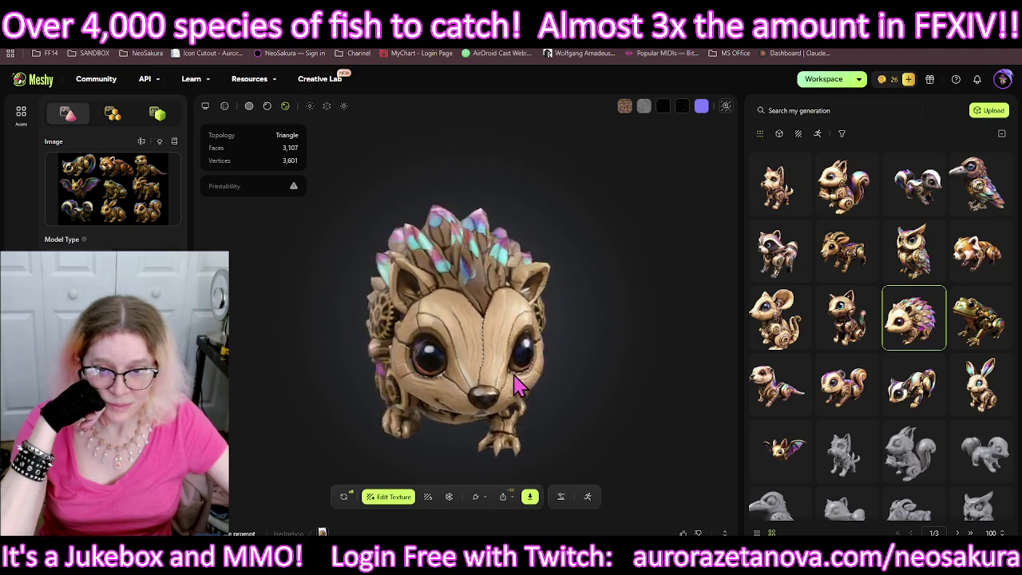
{"action": "mouse_move", "coordinate": [518, 433]}
{"action": "left_mouse_down"}
{"action": "mouse_move", "coordinate": [342, 346]}
{"action": "mouse_move", "coordinate": [402, 247]}
{"action": "mouse_move", "coordinate": [522, 307]}
{"action": "mouse_move", "coordinate": [498, 348]}
{"action": "left_mouse_up"}
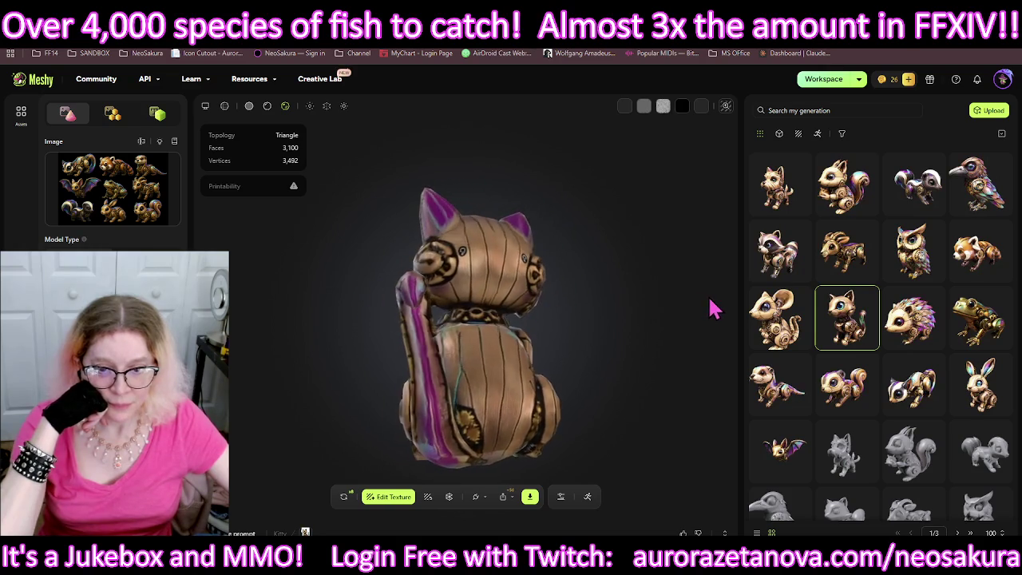
{"action": "mouse_move", "coordinate": [659, 251]}
{"action": "left_mouse_down"}
{"action": "mouse_move", "coordinate": [603, 202]}
{"action": "mouse_move", "coordinate": [474, 313]}
{"action": "mouse_move", "coordinate": [489, 342]}
{"action": "left_mouse_up"}
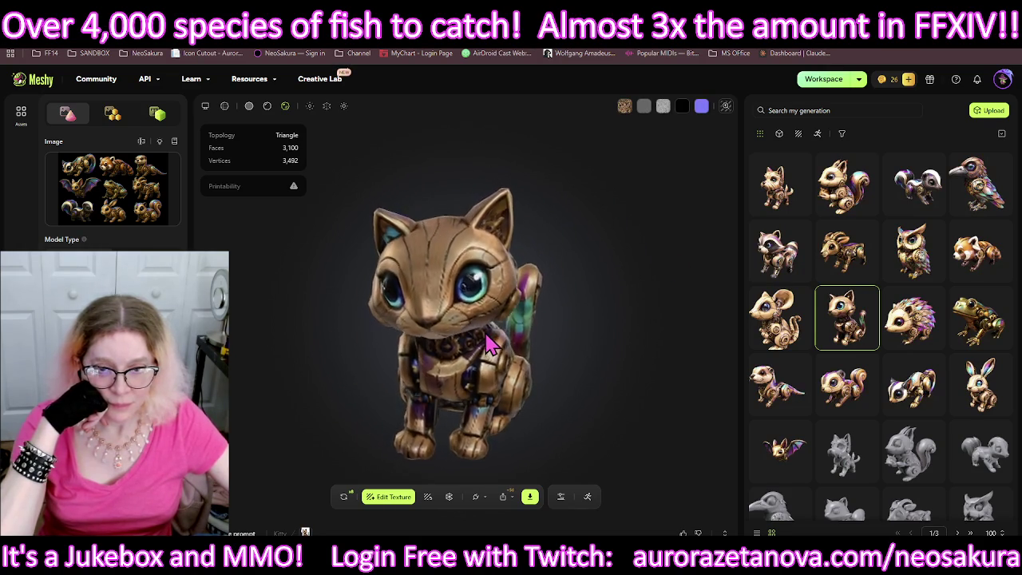
{"action": "mouse_move", "coordinate": [541, 301]}
{"action": "left_mouse_down"}
{"action": "mouse_move", "coordinate": [471, 291]}
{"action": "mouse_move", "coordinate": [480, 295]}
{"action": "mouse_move", "coordinate": [417, 312]}
{"action": "mouse_move", "coordinate": [482, 285]}
{"action": "left_mouse_up"}
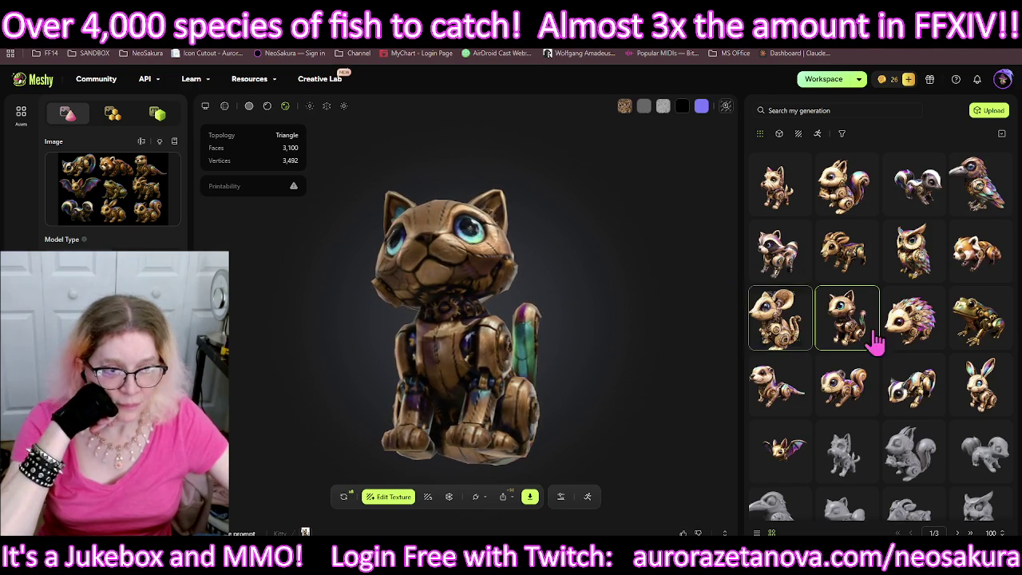
Step: Turn the mouse to face right, then orbit the red panda to view its top and rear
{"action": "left_click", "coordinate": [786, 325]}
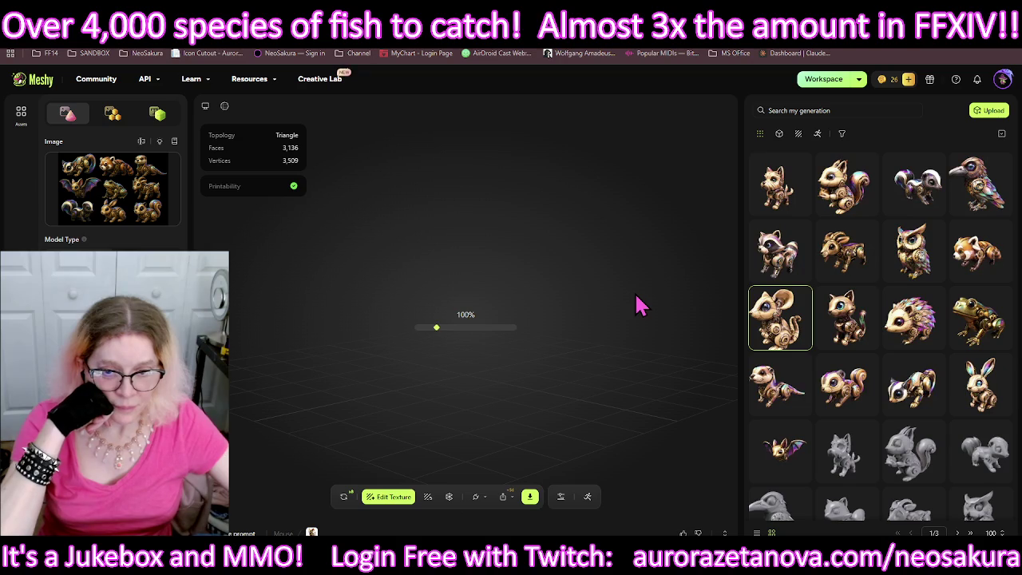
{"action": "mouse_move", "coordinate": [487, 388]}
{"action": "left_mouse_down"}
{"action": "mouse_move", "coordinate": [577, 360]}
{"action": "mouse_move", "coordinate": [646, 360]}
{"action": "mouse_move", "coordinate": [515, 349]}
{"action": "mouse_move", "coordinate": [502, 369]}
{"action": "mouse_move", "coordinate": [488, 365]}
{"action": "mouse_move", "coordinate": [463, 383]}
{"action": "mouse_move", "coordinate": [479, 351]}
{"action": "mouse_move", "coordinate": [485, 367]}
{"action": "left_mouse_up"}
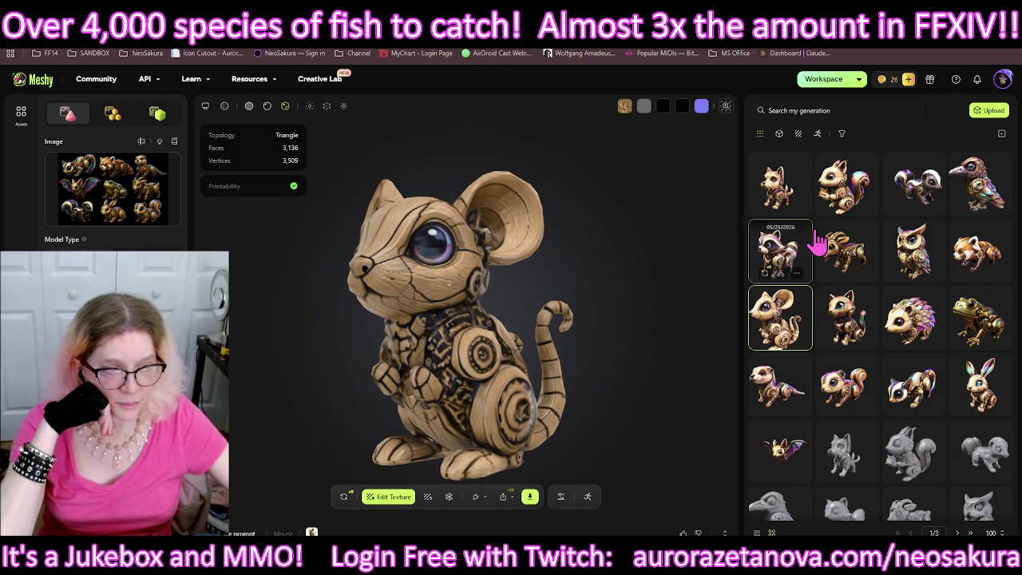
{"action": "left_click", "coordinate": [974, 249]}
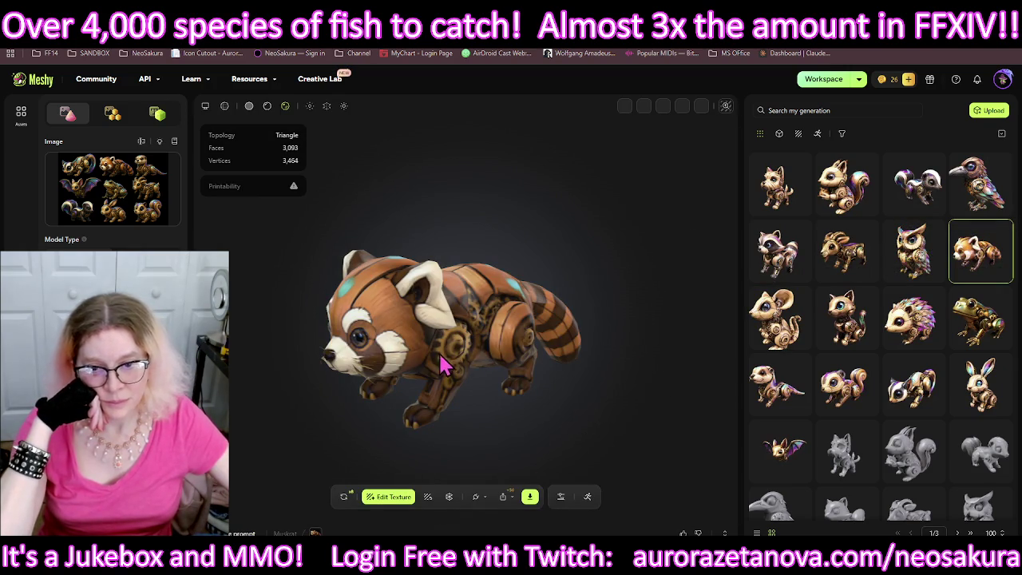
{"action": "mouse_move", "coordinate": [471, 368]}
{"action": "left_mouse_down"}
{"action": "mouse_move", "coordinate": [283, 407]}
{"action": "mouse_move", "coordinate": [428, 360]}
{"action": "mouse_move", "coordinate": [541, 346]}
{"action": "mouse_move", "coordinate": [536, 209]}
{"action": "mouse_move", "coordinate": [550, 242]}
{"action": "mouse_move", "coordinate": [696, 335]}
{"action": "left_mouse_up"}
{"action": "mouse_move", "coordinate": [658, 306]}
{"action": "left_mouse_down"}
{"action": "mouse_move", "coordinate": [650, 274]}
{"action": "mouse_move", "coordinate": [679, 258]}
{"action": "mouse_move", "coordinate": [695, 383]}
{"action": "mouse_move", "coordinate": [472, 319]}
{"action": "mouse_move", "coordinate": [517, 308]}
{"action": "left_mouse_up"}
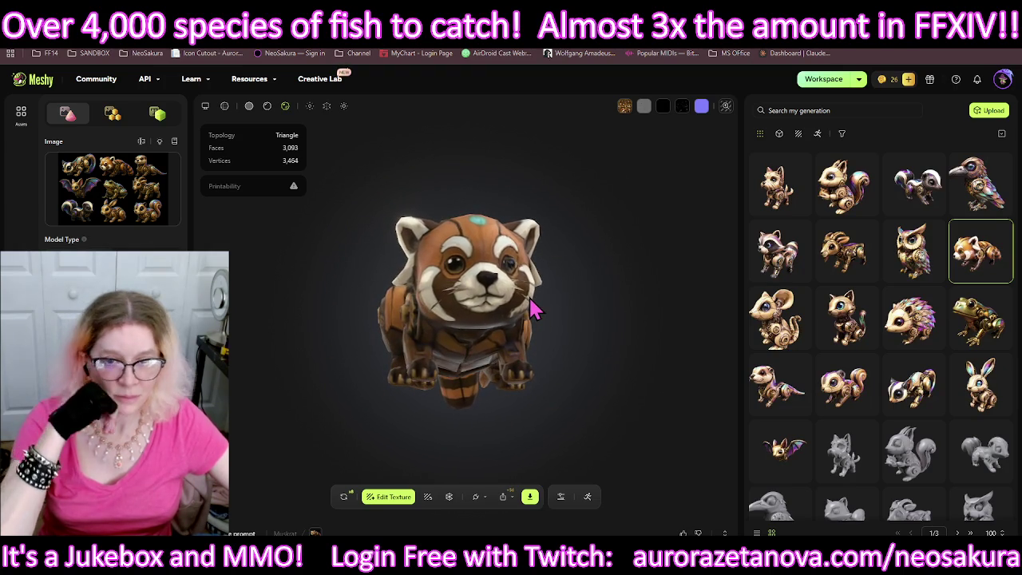
{"action": "left_click", "coordinate": [919, 257]}
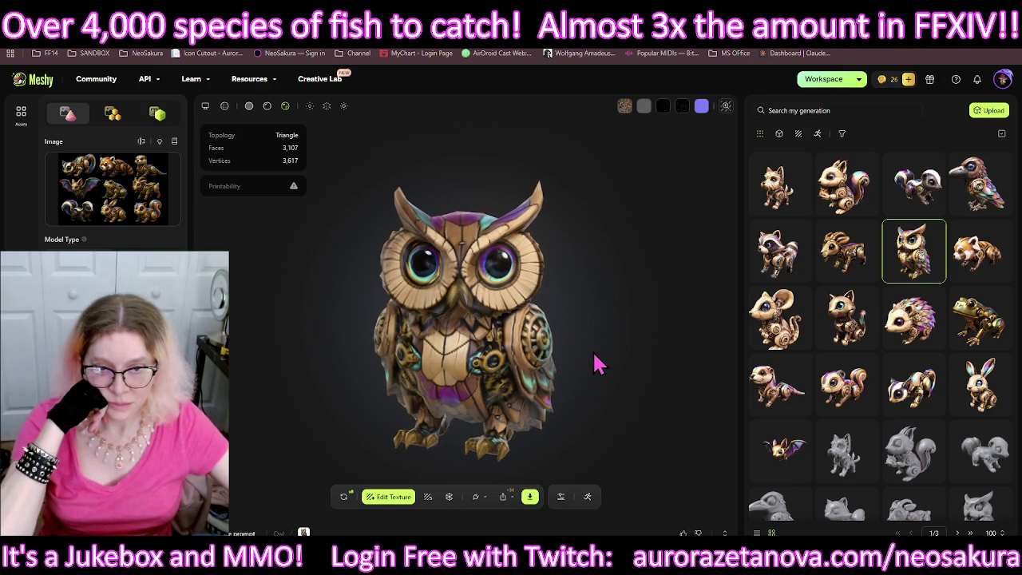
Step: Orbit the owl to a higher angle and then to a right three-quarter view
{"action": "mouse_move", "coordinate": [599, 363]}
{"action": "left_mouse_down"}
{"action": "mouse_move", "coordinate": [561, 336]}
{"action": "mouse_move", "coordinate": [566, 292]}
{"action": "mouse_move", "coordinate": [548, 360]}
{"action": "left_mouse_up"}
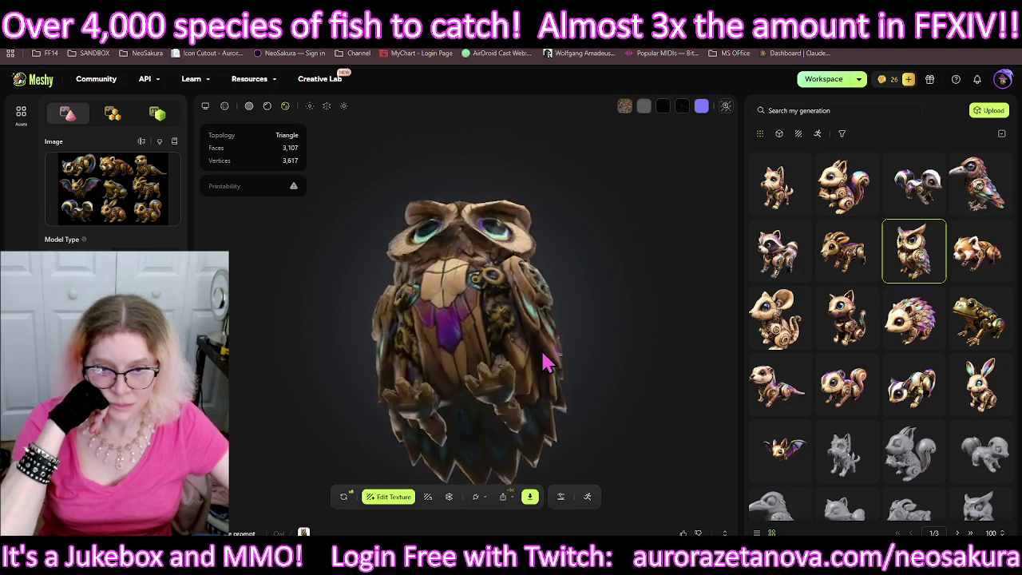
{"action": "mouse_move", "coordinate": [467, 392]}
{"action": "left_mouse_down"}
{"action": "mouse_move", "coordinate": [565, 365]}
{"action": "mouse_move", "coordinate": [645, 367]}
{"action": "mouse_move", "coordinate": [638, 303]}
{"action": "mouse_move", "coordinate": [589, 297]}
{"action": "mouse_move", "coordinate": [563, 346]}
{"action": "mouse_move", "coordinate": [575, 372]}
{"action": "mouse_move", "coordinate": [565, 371]}
{"action": "mouse_move", "coordinate": [620, 388]}
{"action": "left_mouse_up"}
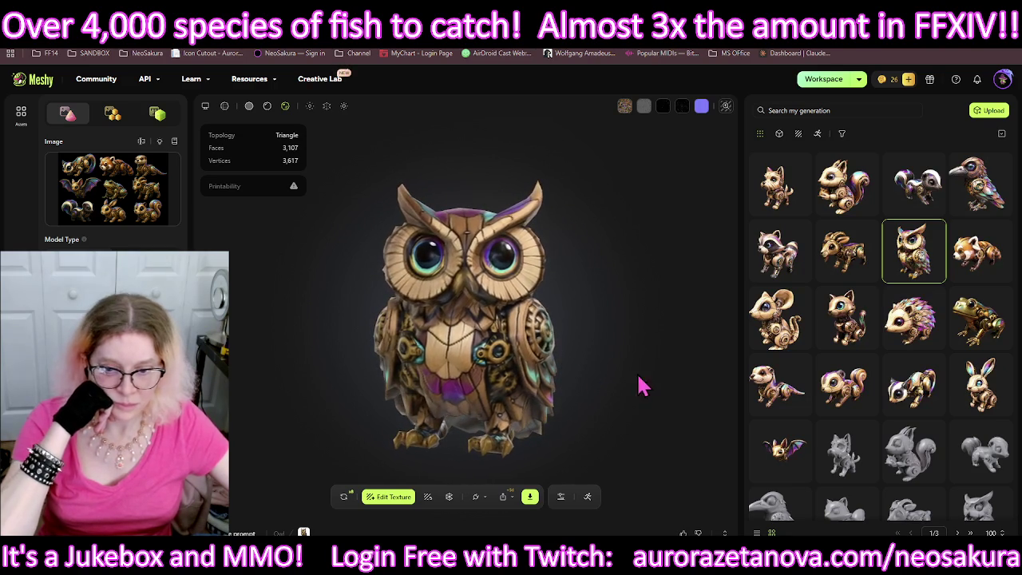
Step: Open the goat to see its rear side, then open the raccoon and show its right side
{"action": "left_click", "coordinate": [844, 248]}
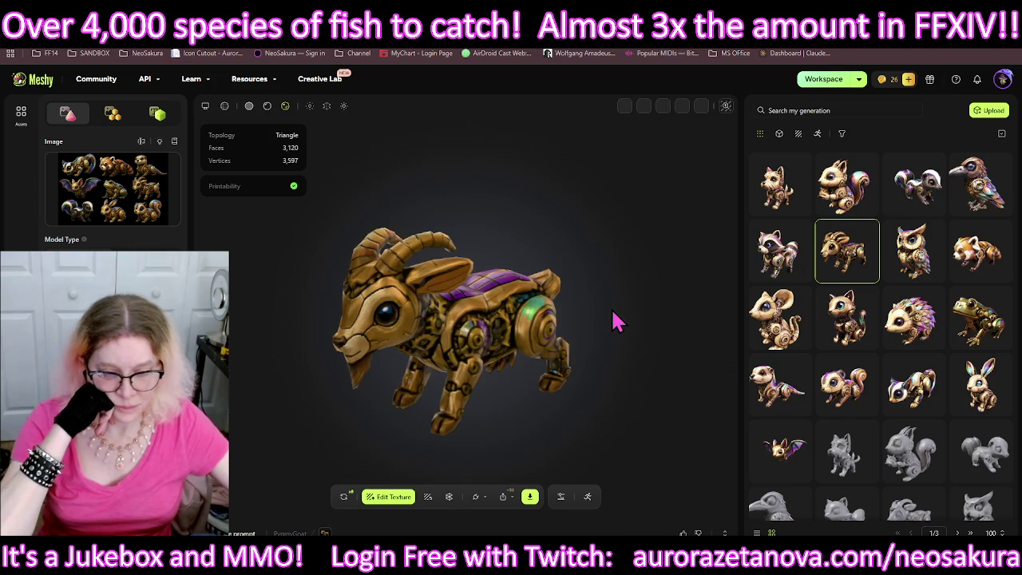
{"action": "mouse_move", "coordinate": [501, 359]}
{"action": "left_mouse_down"}
{"action": "mouse_move", "coordinate": [495, 335]}
{"action": "mouse_move", "coordinate": [463, 328]}
{"action": "mouse_move", "coordinate": [308, 347]}
{"action": "mouse_move", "coordinate": [585, 332]}
{"action": "mouse_move", "coordinate": [600, 343]}
{"action": "mouse_move", "coordinate": [584, 378]}
{"action": "mouse_move", "coordinate": [586, 406]}
{"action": "mouse_move", "coordinate": [523, 351]}
{"action": "mouse_move", "coordinate": [497, 346]}
{"action": "left_mouse_up"}
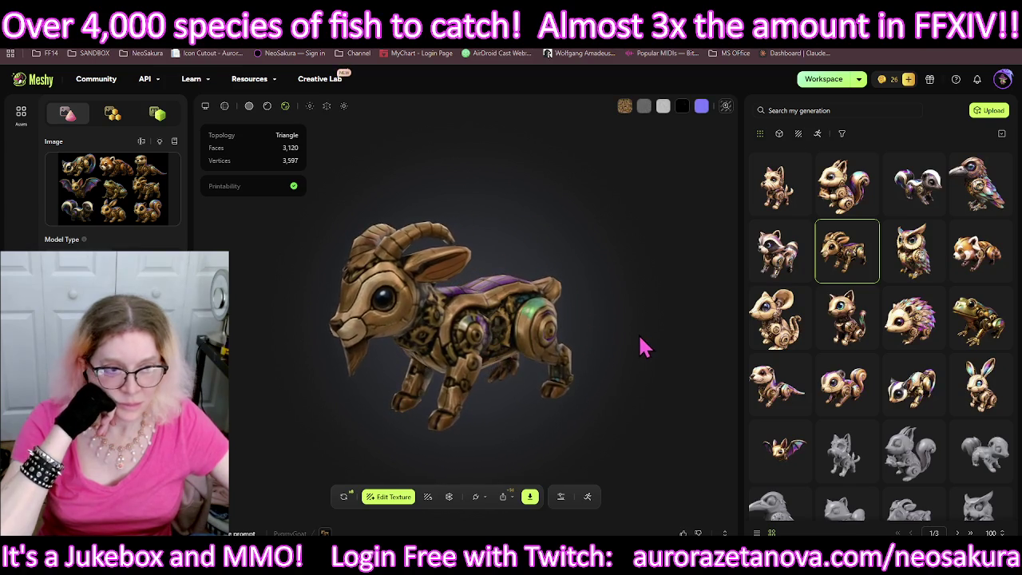
{"action": "mouse_move", "coordinate": [780, 251]}
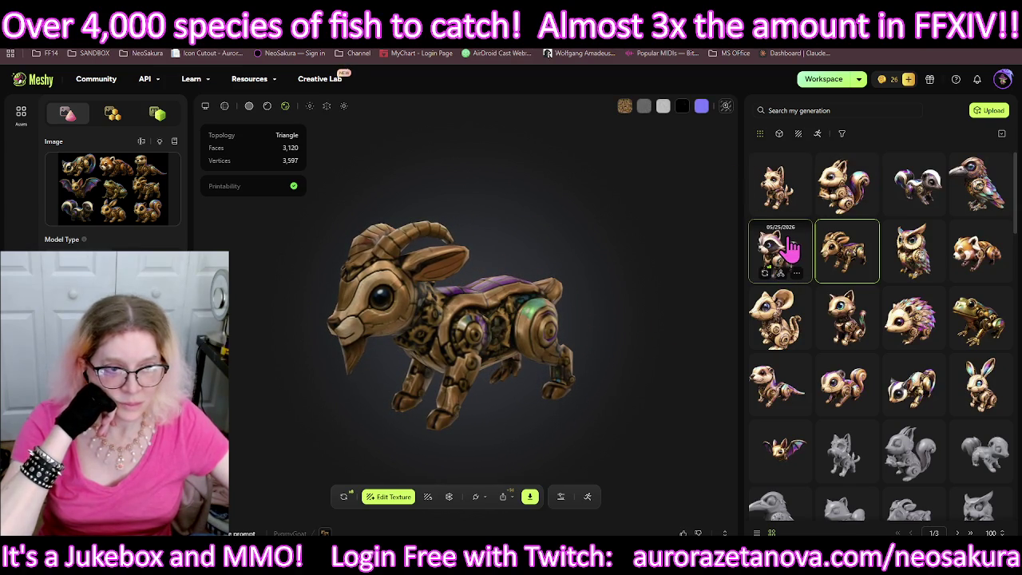
{"action": "left_click", "coordinate": [780, 250]}
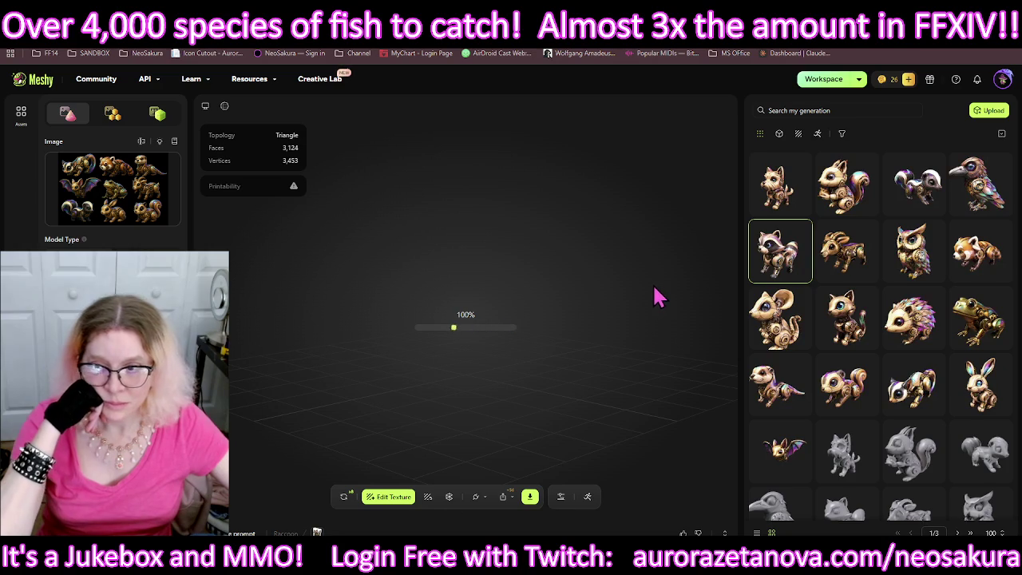
{"action": "mouse_move", "coordinate": [499, 375]}
{"action": "left_mouse_down"}
{"action": "mouse_move", "coordinate": [566, 292]}
{"action": "mouse_move", "coordinate": [588, 360]}
{"action": "mouse_move", "coordinate": [682, 371]}
{"action": "mouse_move", "coordinate": [515, 364]}
{"action": "left_mouse_up"}
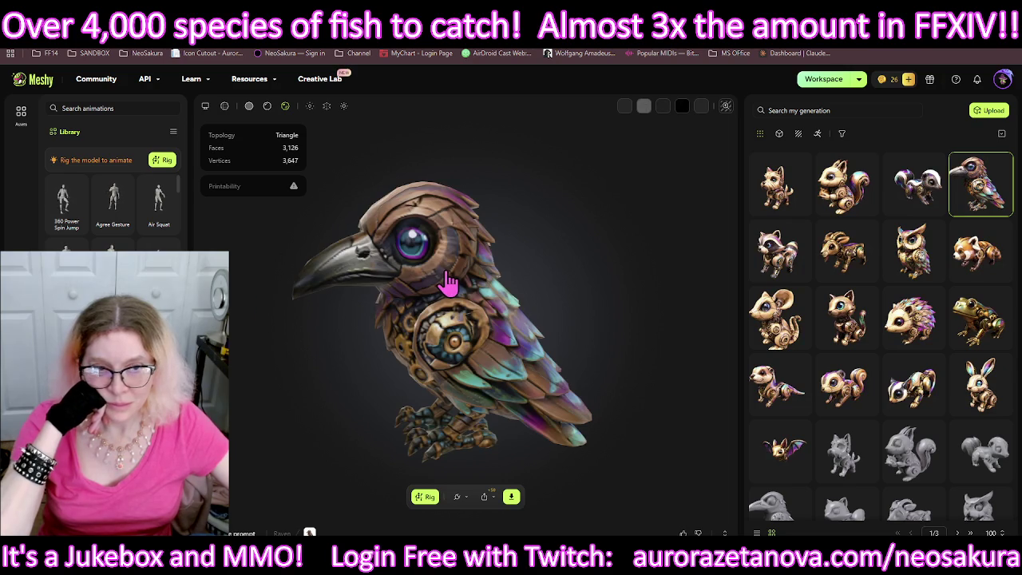
Step: Orbit the steampunk bird model to inspect its other sides
{"action": "mouse_move", "coordinate": [429, 286]}
{"action": "left_mouse_down"}
{"action": "mouse_move", "coordinate": [699, 295]}
{"action": "mouse_move", "coordinate": [447, 289]}
{"action": "mouse_move", "coordinate": [447, 311]}
{"action": "mouse_move", "coordinate": [450, 297]}
{"action": "left_mouse_up"}
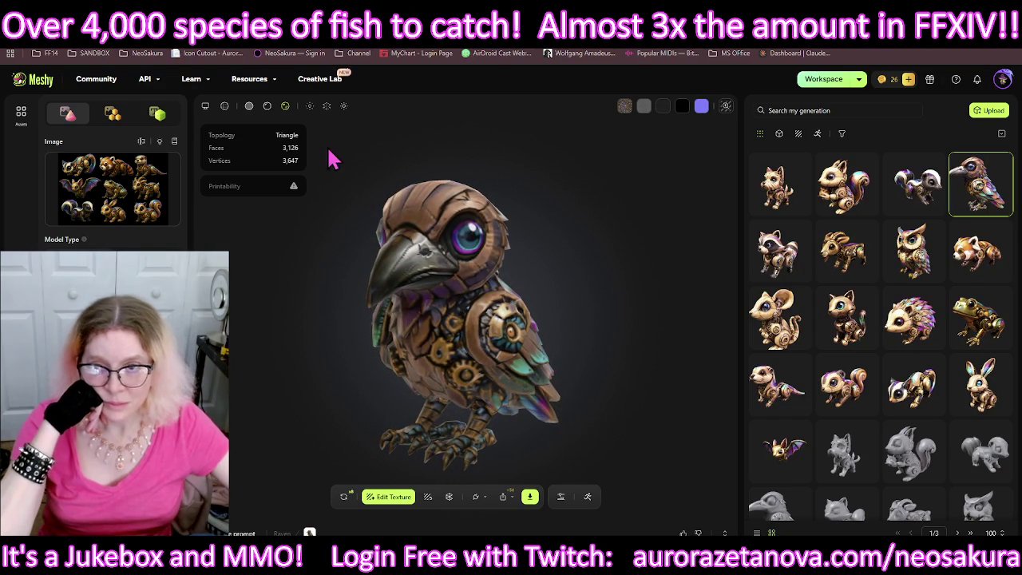
Step: Raise the bird's metalness, then try lower roughness intensity and extreme roughness contrast values
{"action": "left_click", "coordinate": [310, 107]}
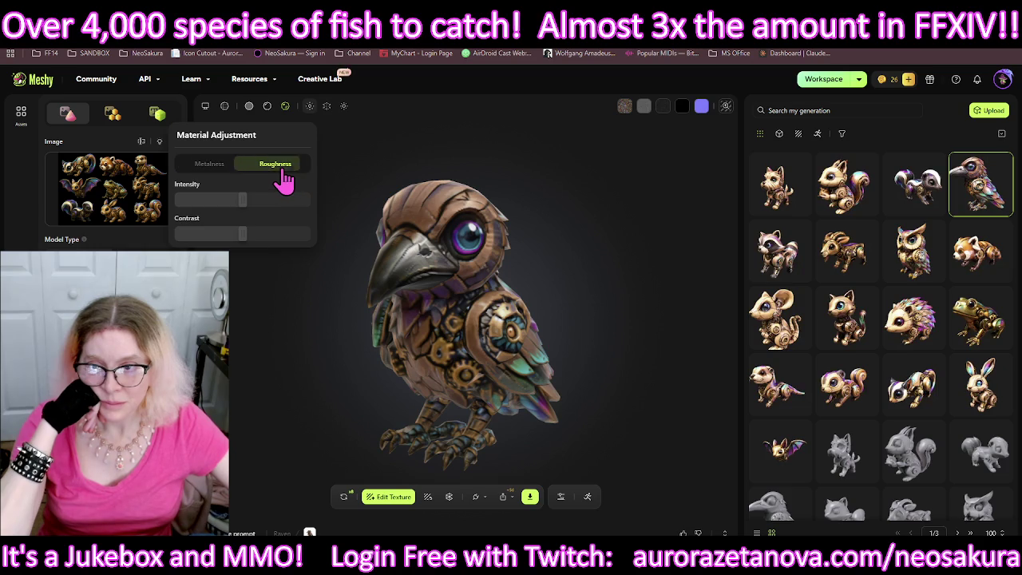
{"action": "mouse_move", "coordinate": [241, 201]}
{"action": "left_mouse_down"}
{"action": "mouse_move", "coordinate": [316, 202]}
{"action": "mouse_move", "coordinate": [182, 196]}
{"action": "mouse_move", "coordinate": [336, 207]}
{"action": "mouse_move", "coordinate": [171, 223]}
{"action": "mouse_move", "coordinate": [361, 221]}
{"action": "mouse_move", "coordinate": [151, 234]}
{"action": "mouse_move", "coordinate": [319, 227]}
{"action": "mouse_move", "coordinate": [174, 234]}
{"action": "left_mouse_up"}
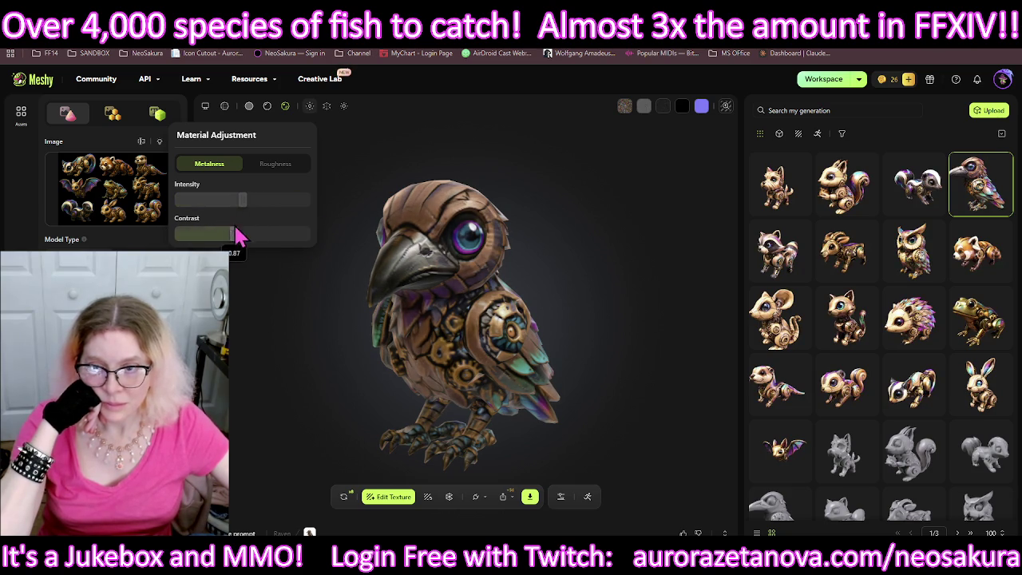
{"action": "left_click", "coordinate": [288, 166]}
{"action": "mouse_move", "coordinate": [254, 201]}
{"action": "left_mouse_down"}
{"action": "mouse_move", "coordinate": [364, 200]}
{"action": "mouse_move", "coordinate": [159, 209]}
{"action": "mouse_move", "coordinate": [348, 209]}
{"action": "mouse_move", "coordinate": [177, 209]}
{"action": "mouse_move", "coordinate": [346, 226]}
{"action": "left_mouse_up"}
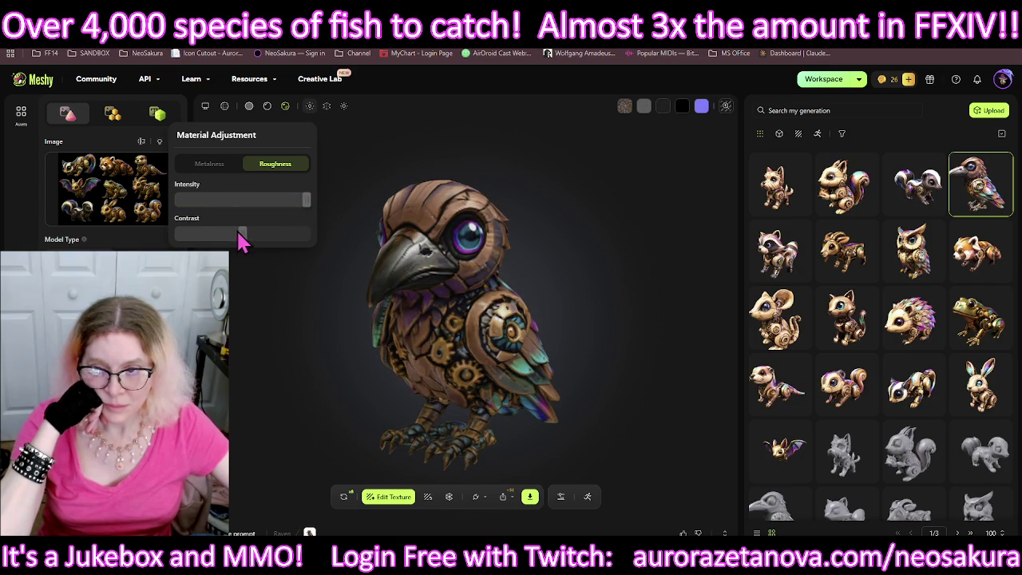
{"action": "mouse_move", "coordinate": [251, 233]}
{"action": "left_mouse_down"}
{"action": "mouse_move", "coordinate": [365, 239]}
{"action": "mouse_move", "coordinate": [136, 249]}
{"action": "mouse_move", "coordinate": [310, 253]}
{"action": "left_mouse_up"}
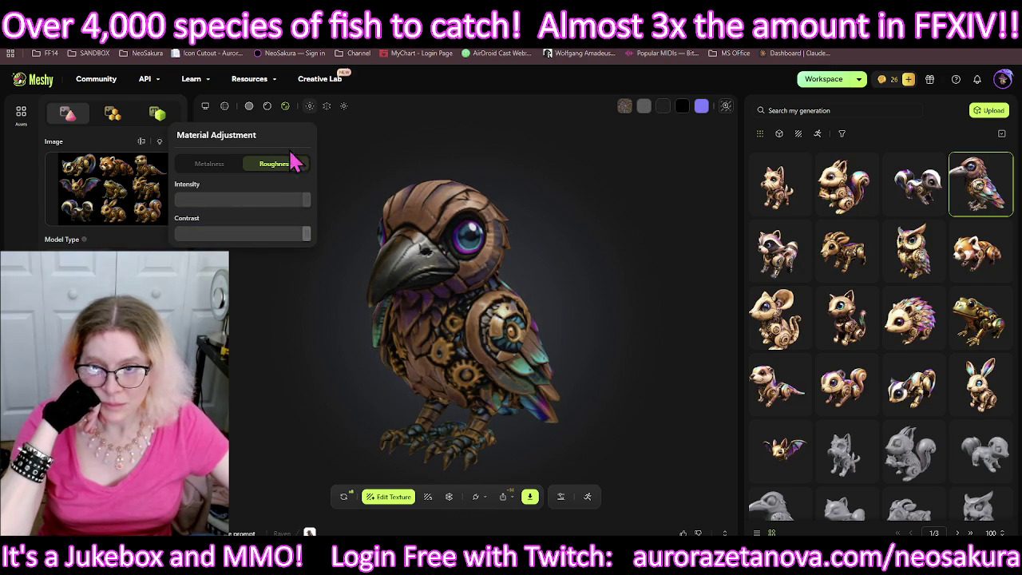
Step: Set Metalness Intensity to its maximum and close the material adjustment panel
{"action": "left_click", "coordinate": [209, 164]}
{"action": "mouse_move", "coordinate": [243, 201]}
{"action": "left_mouse_down"}
{"action": "mouse_move", "coordinate": [177, 212]}
{"action": "mouse_move", "coordinate": [347, 215]}
{"action": "left_mouse_up"}
{"action": "mouse_move", "coordinate": [254, 213]}
{"action": "left_mouse_down"}
{"action": "mouse_move", "coordinate": [208, 209]}
{"action": "mouse_move", "coordinate": [340, 205]}
{"action": "left_mouse_up"}
{"action": "left_click", "coordinate": [224, 106]}
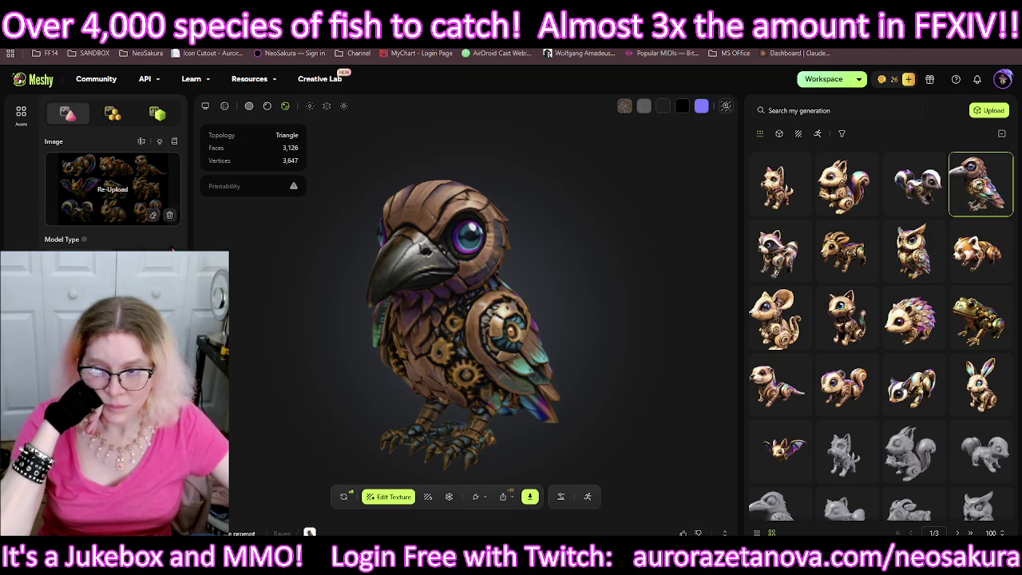
{"action": "left_click", "coordinate": [267, 108]}
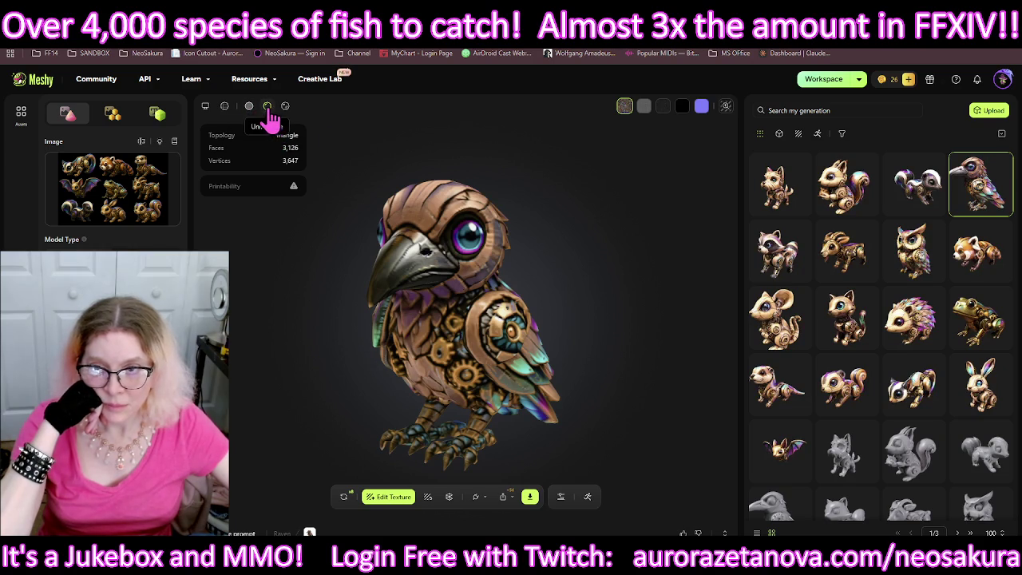
{"action": "left_click", "coordinate": [287, 109]}
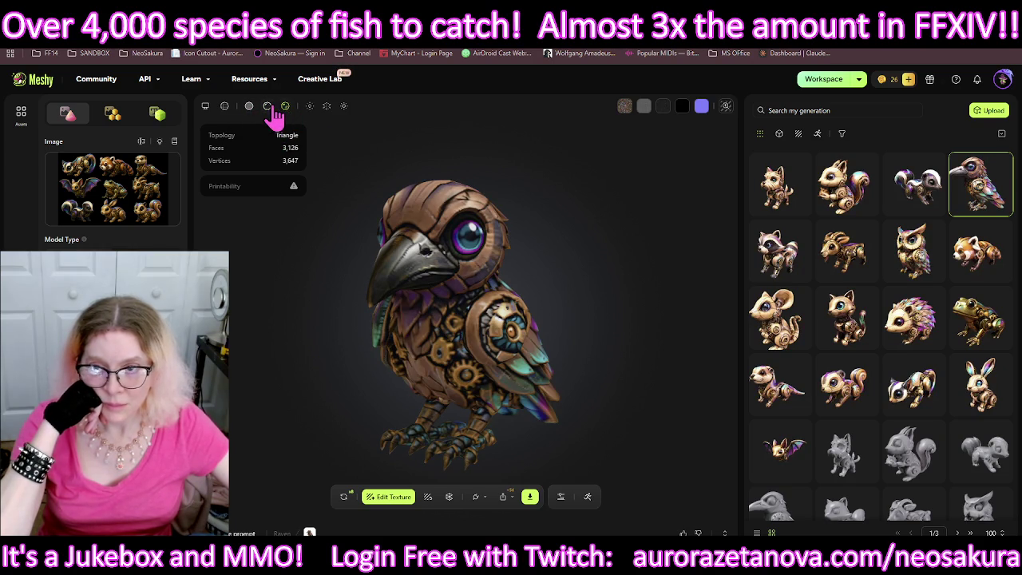
{"action": "left_click", "coordinate": [268, 110]}
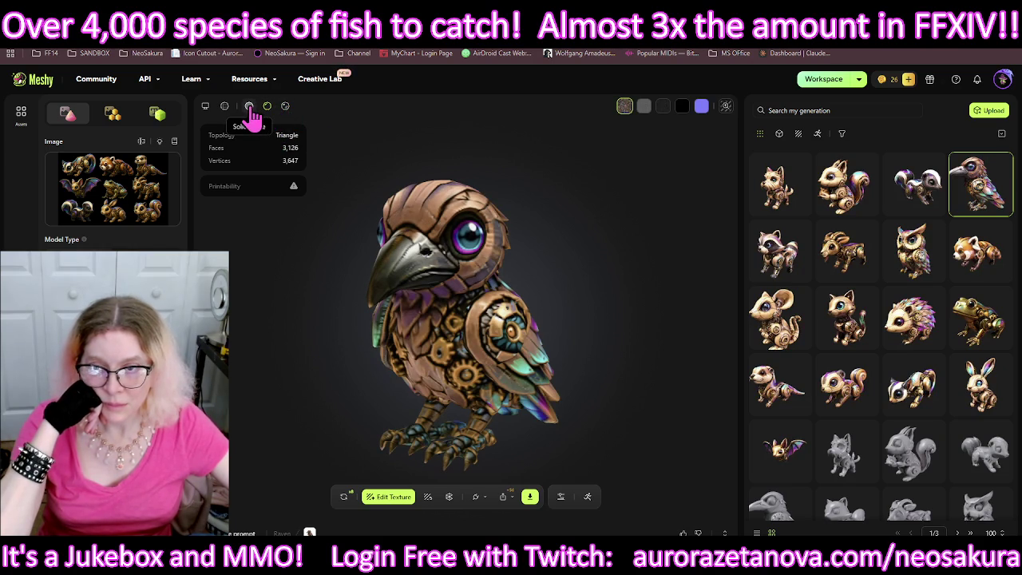
{"action": "left_click", "coordinate": [250, 109]}
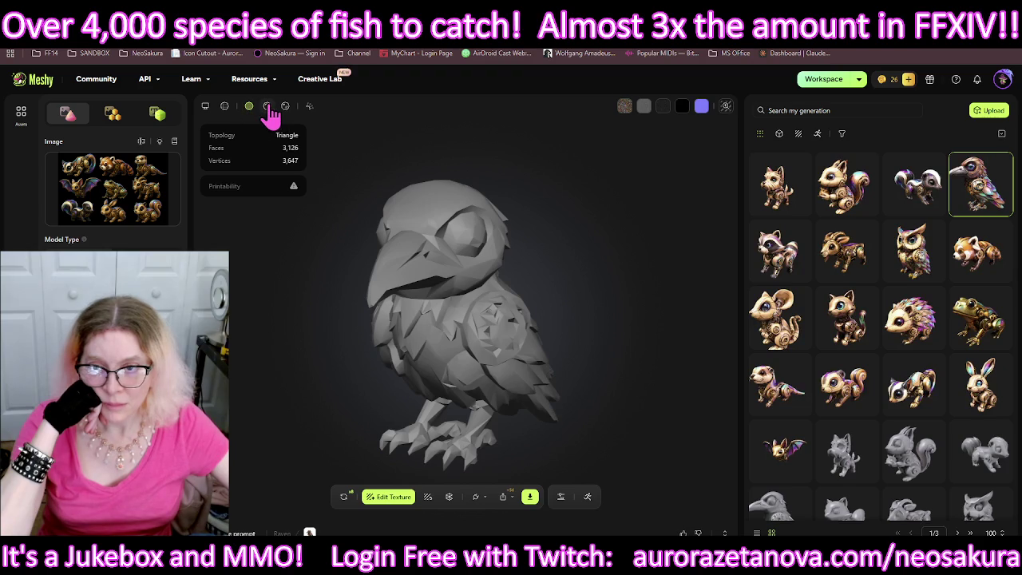
{"action": "left_click", "coordinate": [268, 111]}
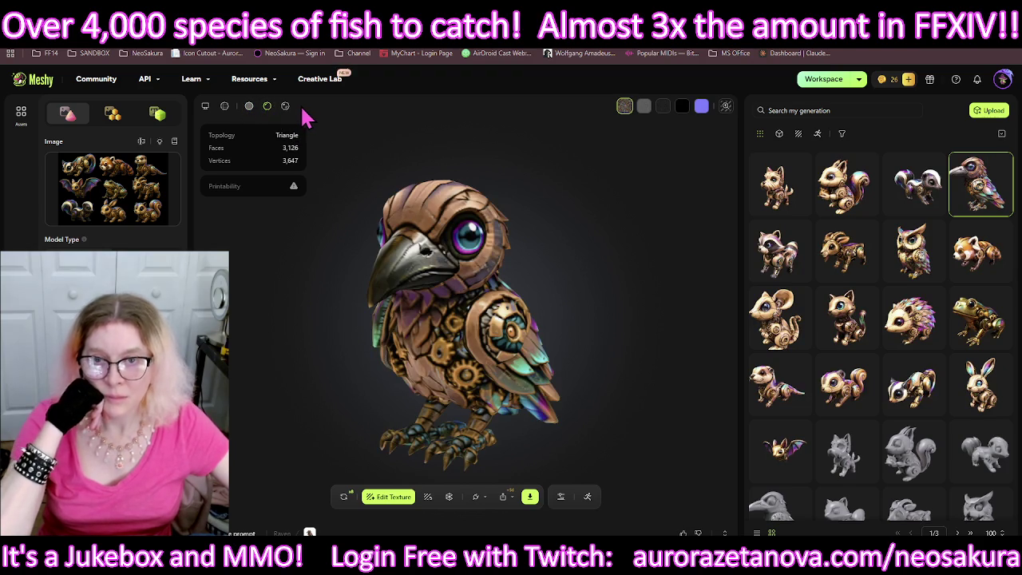
{"action": "left_click", "coordinate": [286, 107]}
Step: Increase the bird preview's bloom strength, then bring up the Environment Settings
{"action": "left_click", "coordinate": [309, 108]}
{"action": "left_click", "coordinate": [327, 109]}
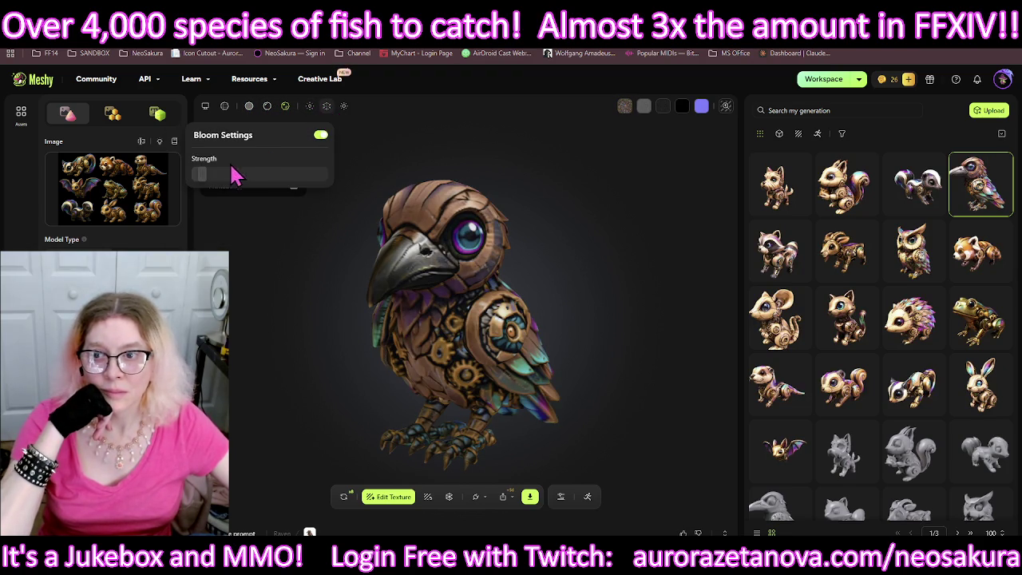
{"action": "mouse_move", "coordinate": [208, 172]}
{"action": "left_mouse_down"}
{"action": "mouse_move", "coordinate": [324, 196]}
{"action": "mouse_move", "coordinate": [229, 174]}
{"action": "left_mouse_up"}
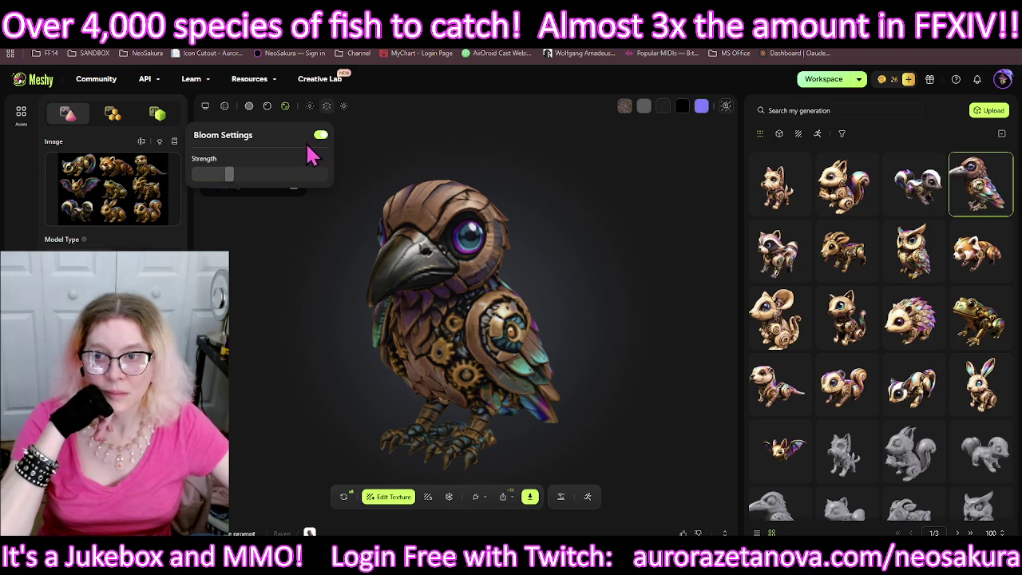
{"action": "left_click", "coordinate": [344, 108]}
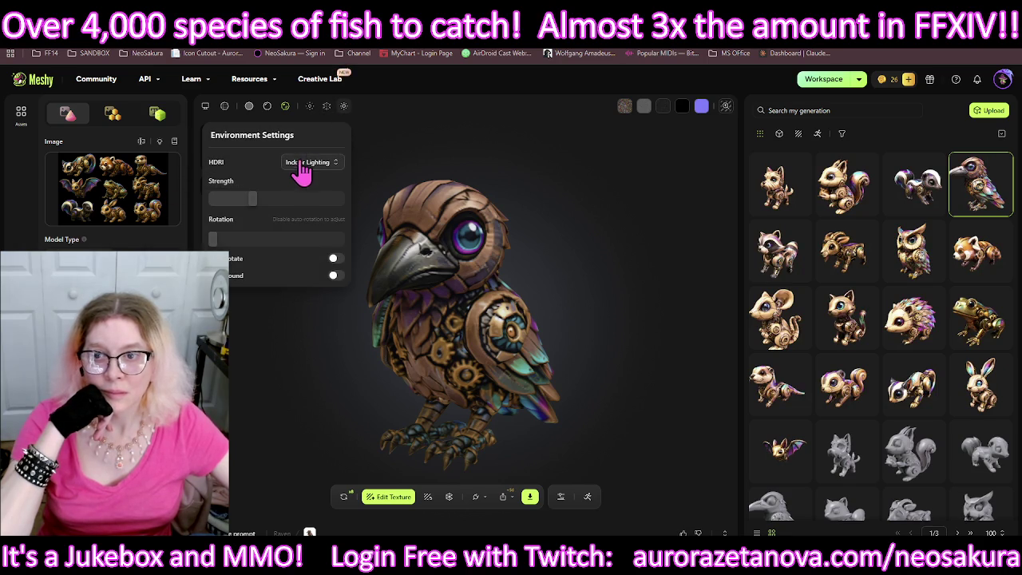
Step: Raise the environment lighting strength and rotate the lighting around the bird
{"action": "mouse_move", "coordinate": [252, 198]}
{"action": "left_mouse_down"}
{"action": "mouse_move", "coordinate": [343, 194]}
{"action": "mouse_move", "coordinate": [195, 235]}
{"action": "mouse_move", "coordinate": [310, 227]}
{"action": "left_mouse_up"}
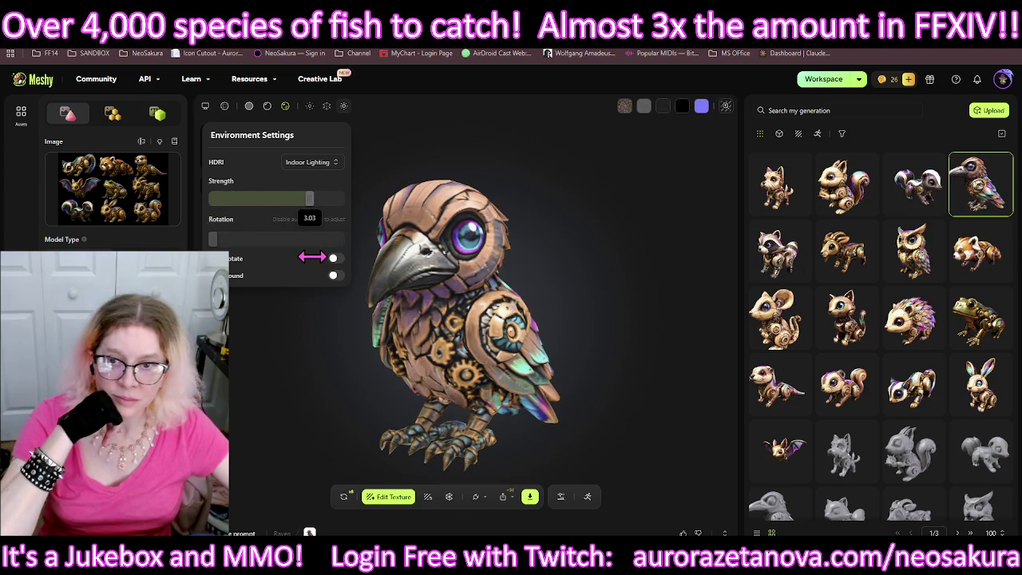
{"action": "left_click_drag", "start_coordinate": [312, 257], "coordinate": [317, 255]}
{"action": "mouse_move", "coordinate": [217, 241]}
{"action": "left_mouse_down"}
{"action": "mouse_move", "coordinate": [376, 242]}
{"action": "mouse_move", "coordinate": [147, 235]}
{"action": "left_mouse_up"}
{"action": "left_click_drag", "start_coordinate": [220, 234], "coordinate": [241, 240]}
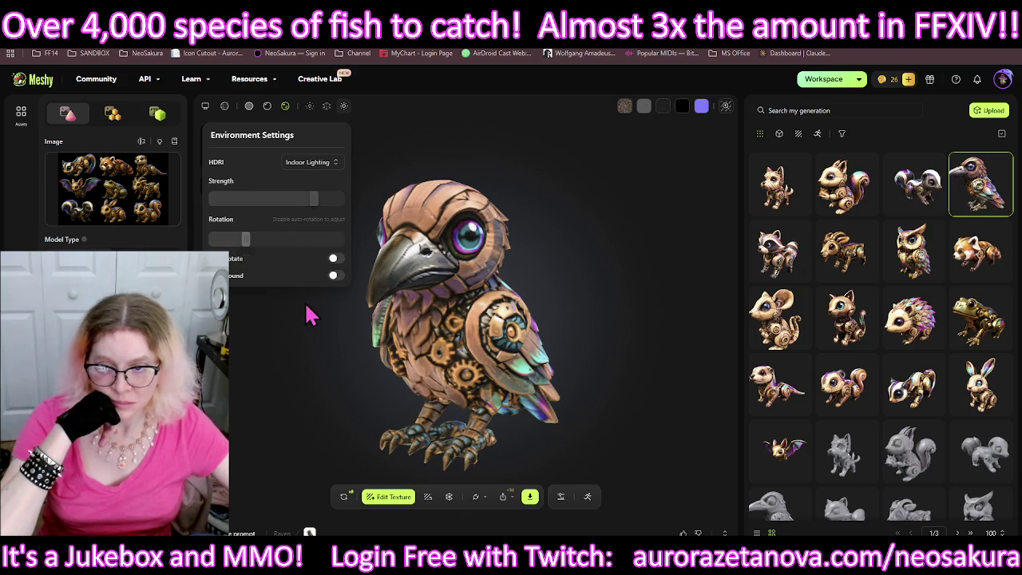
Step: Test Auto-rotate and Background toggles, leaving both off, then close Environment Settings
{"action": "left_click", "coordinate": [335, 260]}
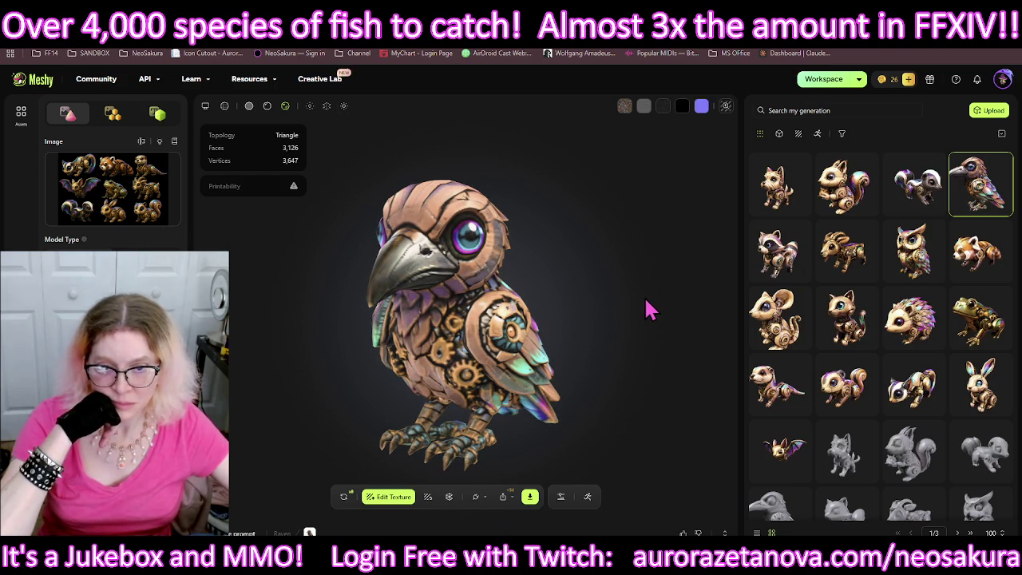
{"action": "left_click", "coordinate": [344, 105]}
{"action": "left_click", "coordinate": [334, 276]}
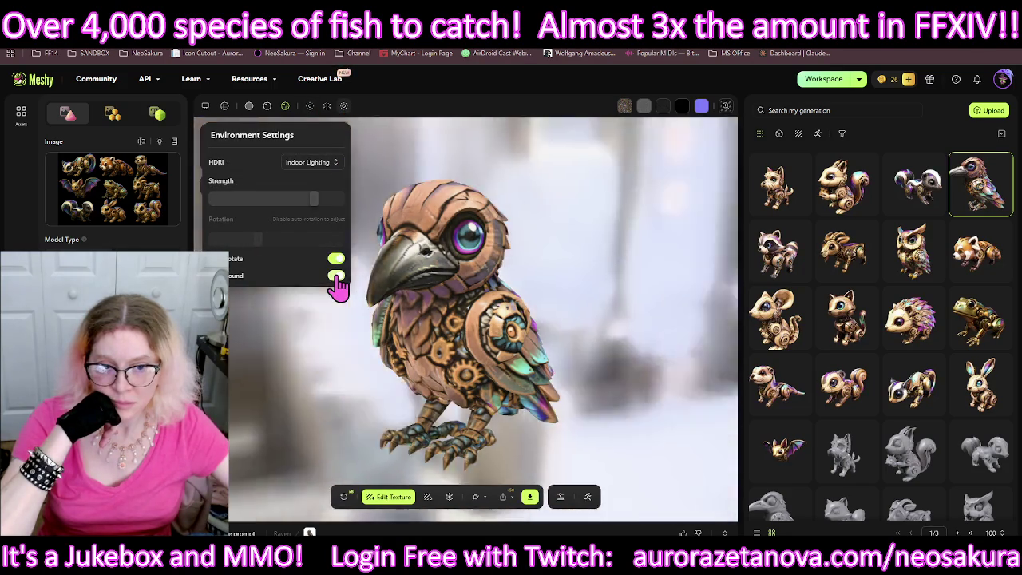
{"action": "left_click", "coordinate": [334, 276]}
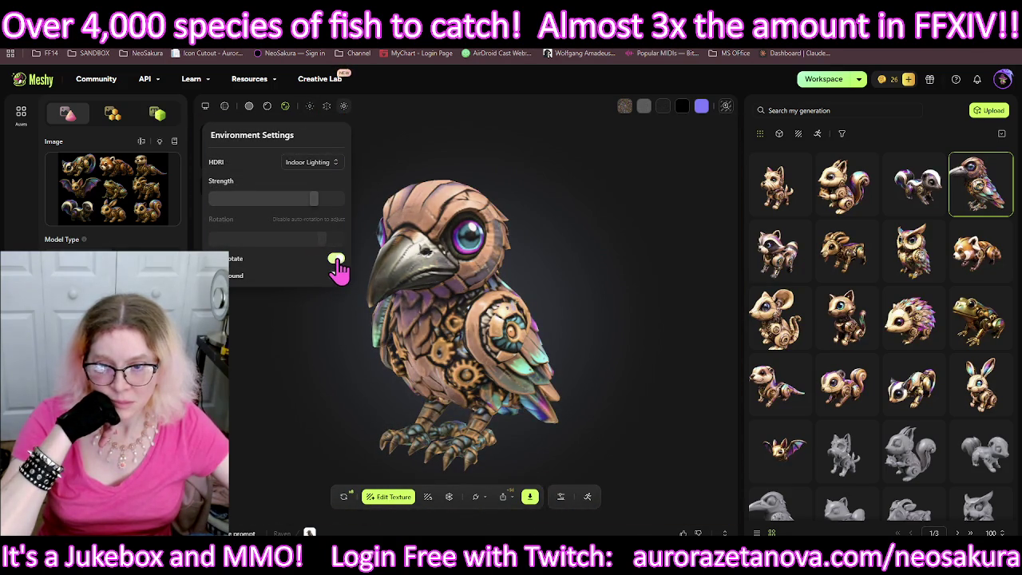
{"action": "left_click", "coordinate": [336, 260]}
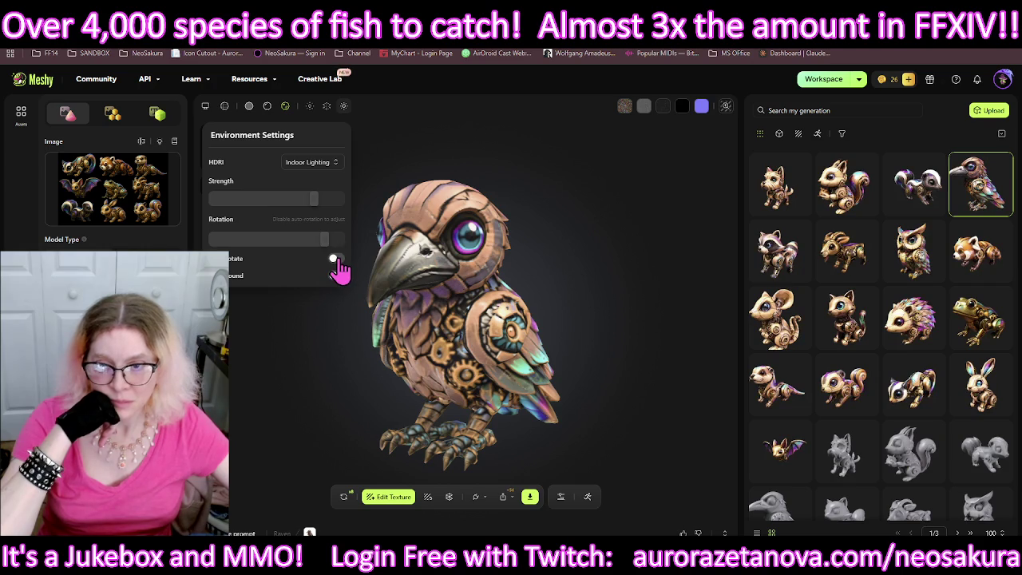
{"action": "left_click", "coordinate": [336, 260]}
{"action": "left_click", "coordinate": [336, 261]}
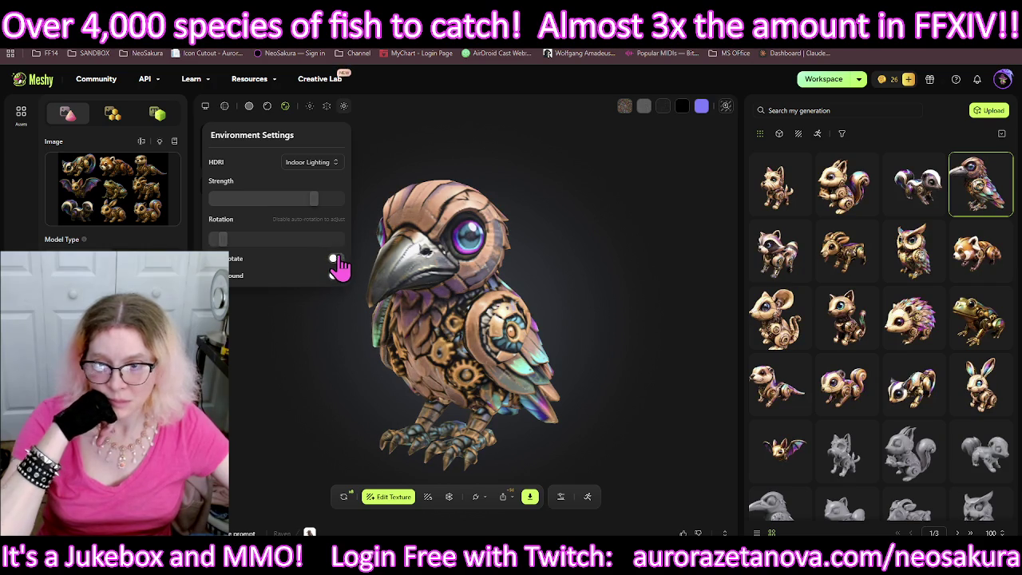
{"action": "left_click", "coordinate": [315, 334]}
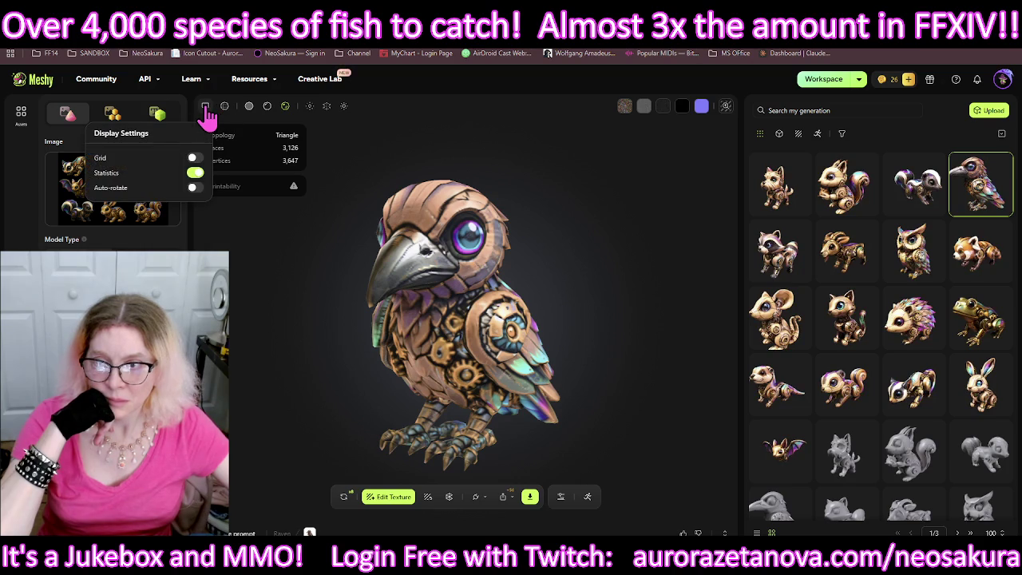
Step: Switch on Auto-rotate in Display Settings and close the popup
{"action": "left_click", "coordinate": [194, 189]}
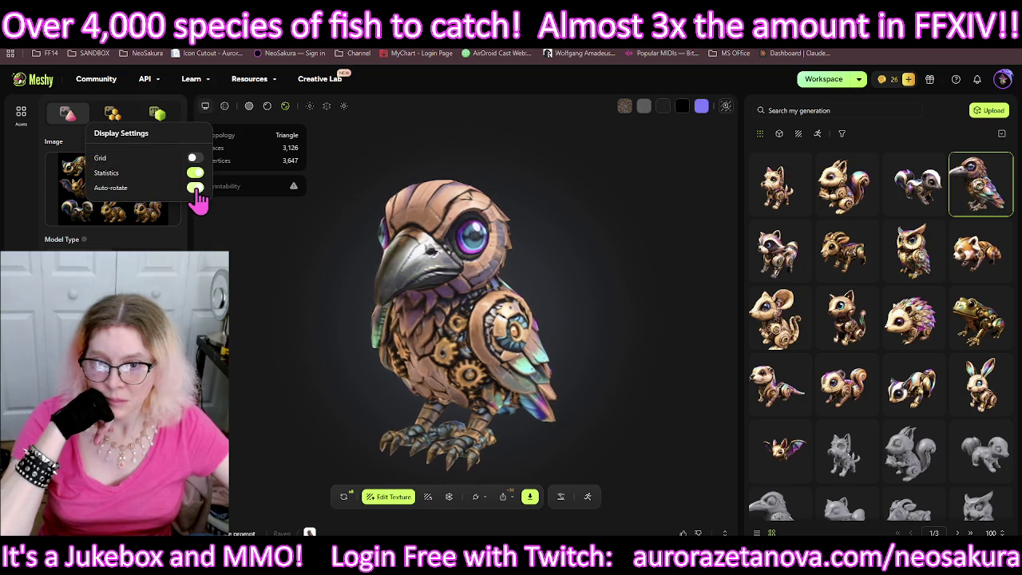
{"action": "left_click", "coordinate": [245, 292]}
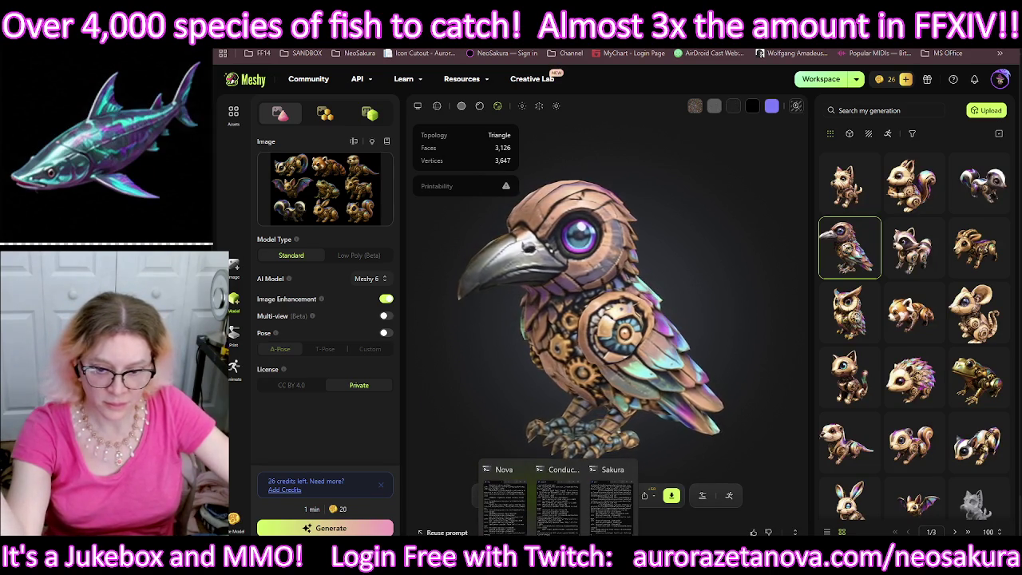
Step: Open the fish icon folder and preview Fish_3.png in Photos, then close it
{"action": "key", "text": "alt+Tab"}
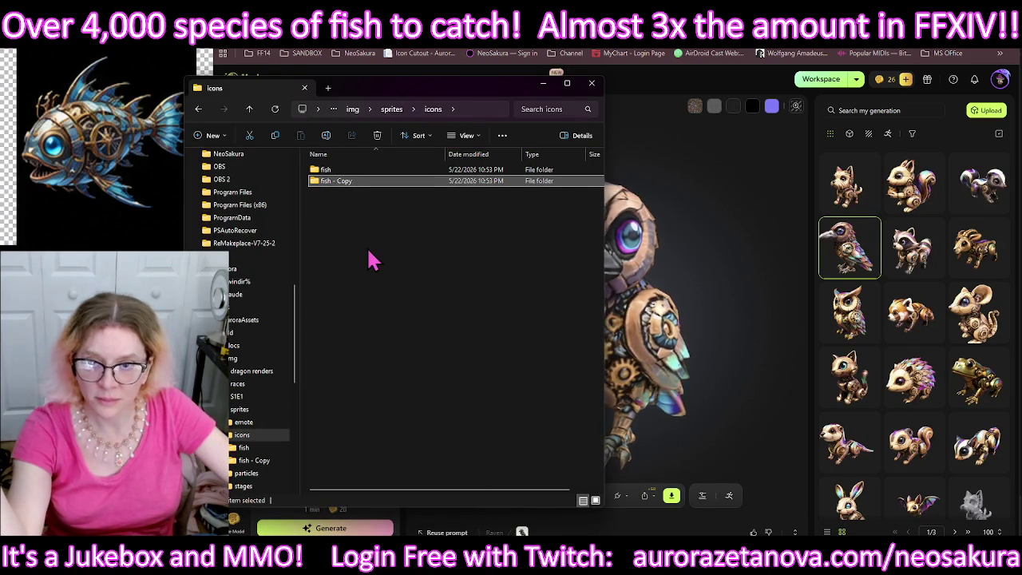
{"action": "double_click", "coordinate": [353, 171]}
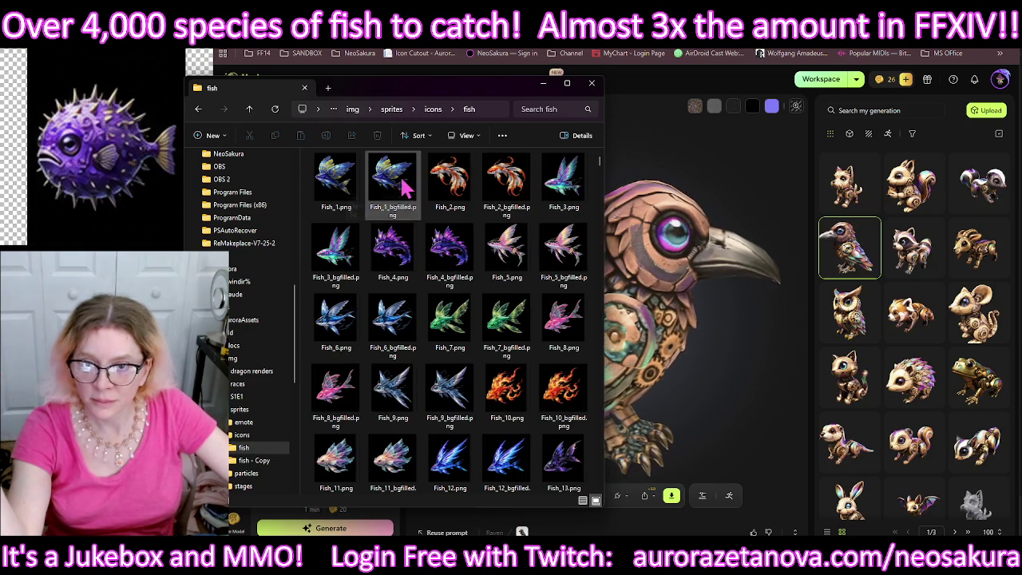
{"action": "left_click", "coordinate": [565, 184]}
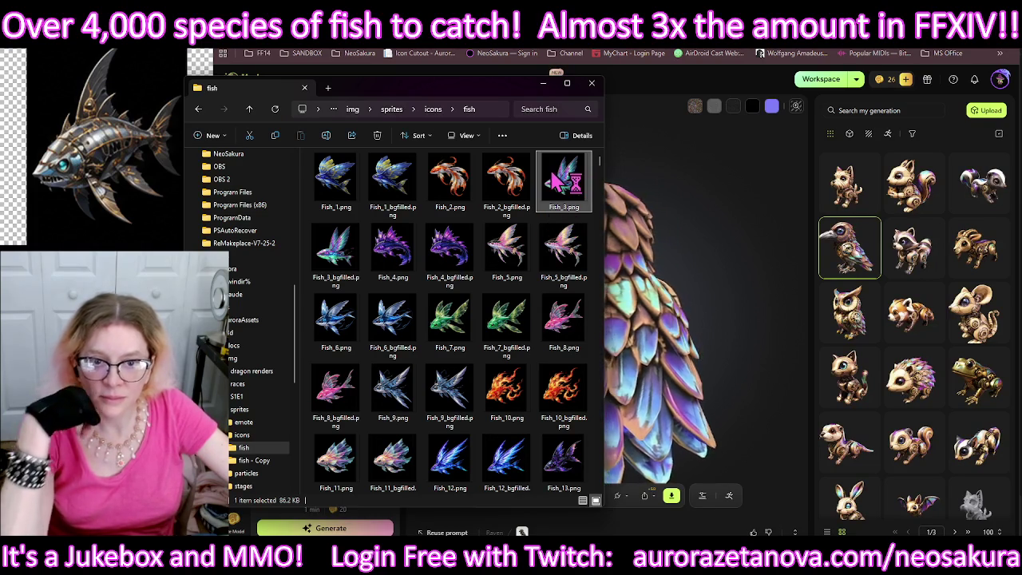
{"action": "double_click", "coordinate": [565, 182]}
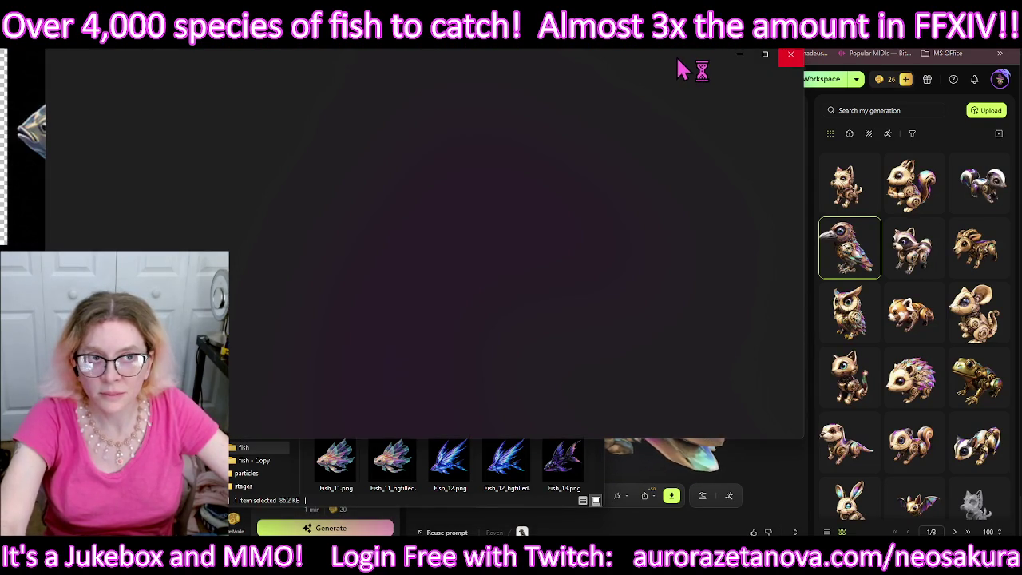
{"action": "left_click", "coordinate": [790, 54]}
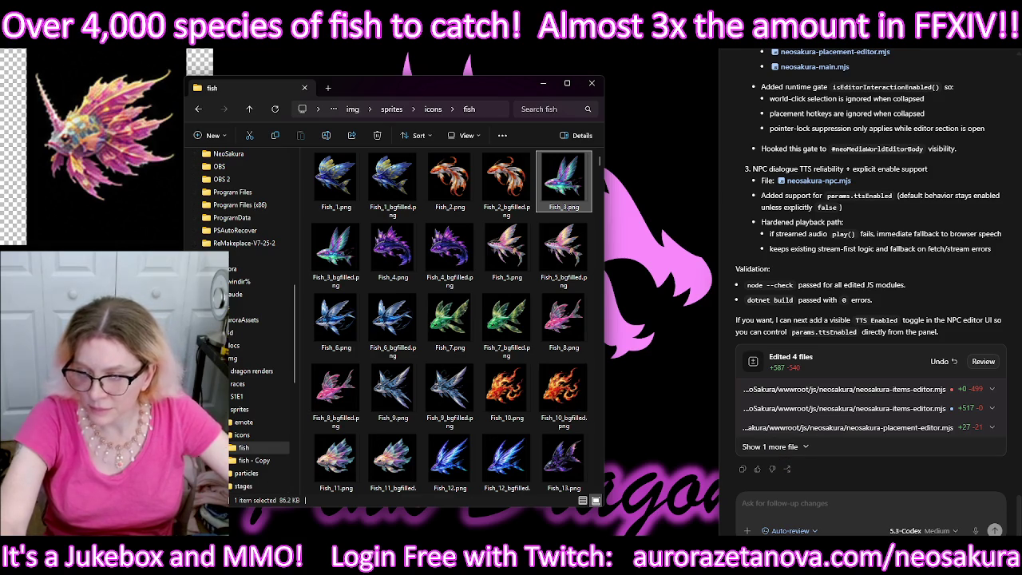
Step: Browse to the Aurora scripts folder and copy Replace-TransparencyWithLocalBlack.ps1 as a path
{"action": "left_click", "coordinate": [591, 83]}
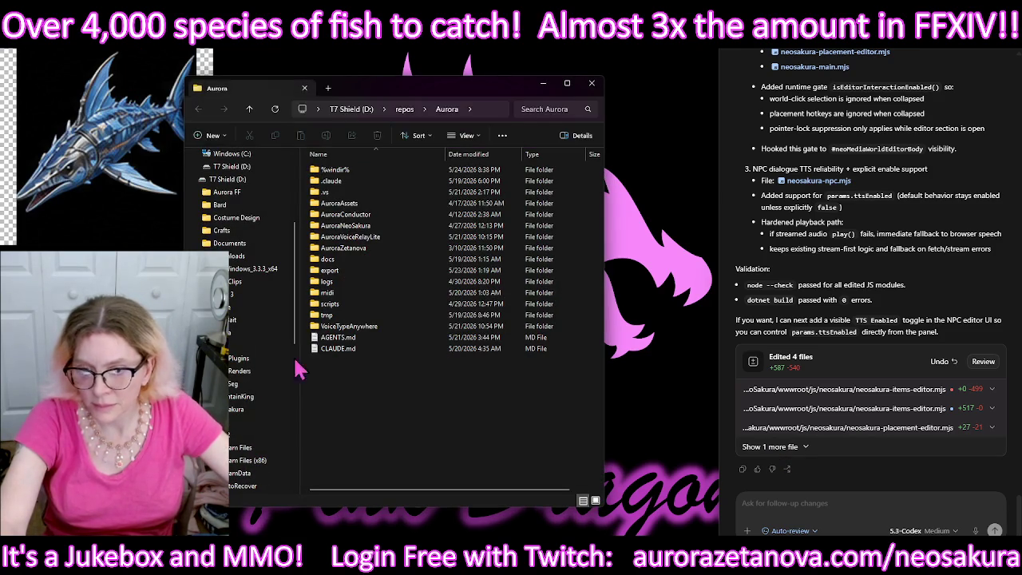
{"action": "double_click", "coordinate": [373, 327]}
{"action": "double_click", "coordinate": [372, 327]}
{"action": "left_click_drag", "start_coordinate": [410, 103], "coordinate": [505, 71]}
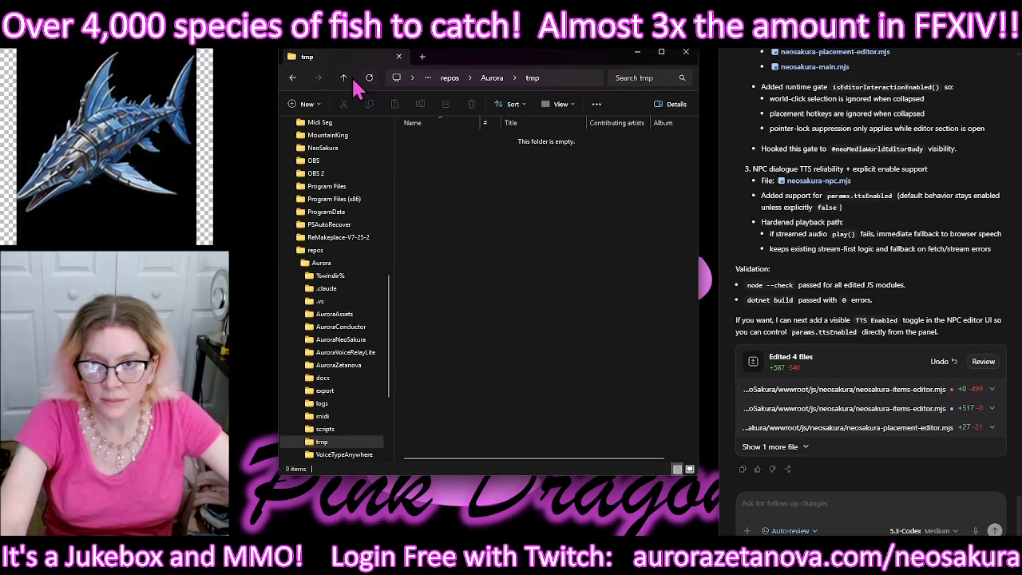
{"action": "left_click", "coordinate": [344, 78]}
{"action": "double_click", "coordinate": [480, 273]}
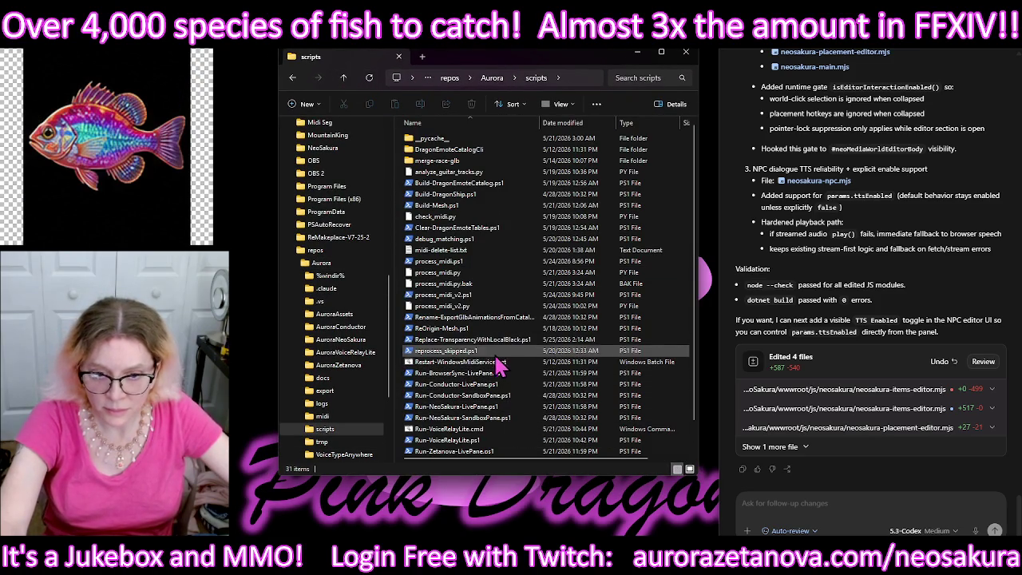
{"action": "left_click", "coordinate": [452, 349]}
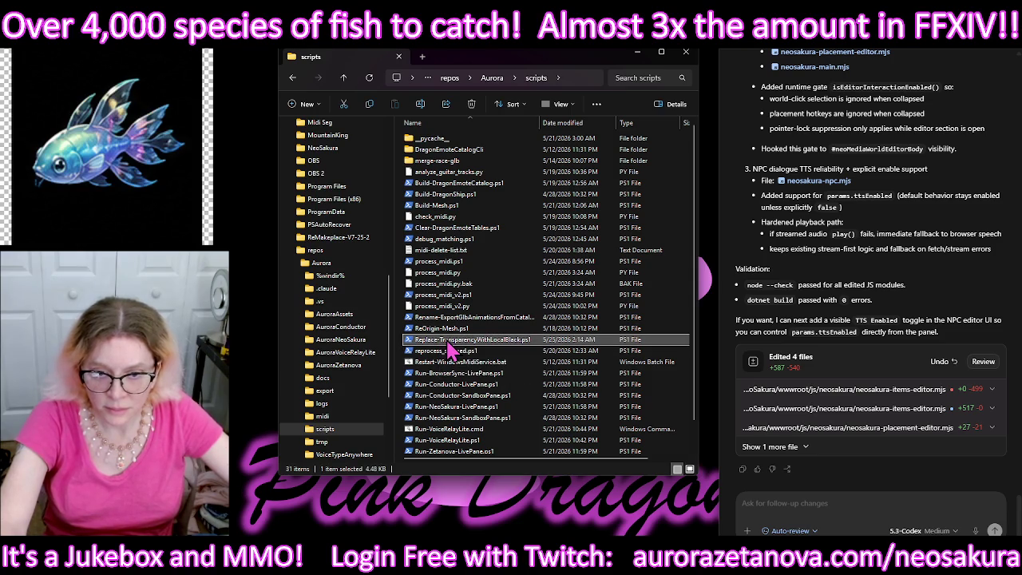
{"action": "right_click", "coordinate": [447, 343]}
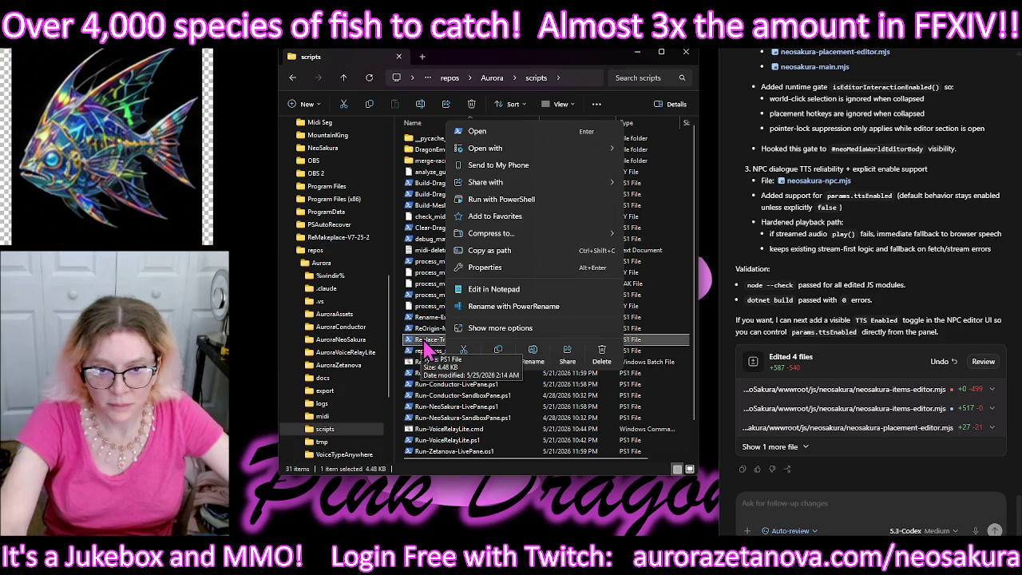
{"action": "left_click", "coordinate": [496, 250]}
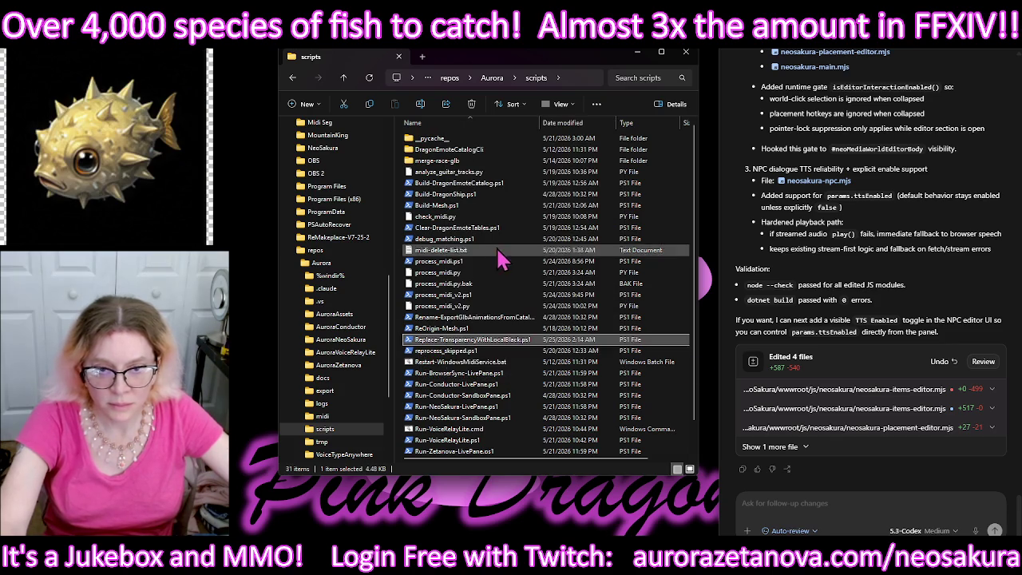
Step: Paste the script path into Codex and ask what it does and whether it works
{"action": "left_click", "coordinate": [831, 504]}
{"action": "type", "text": "\"D:\\repos\\Aurora\\scripts\\Replace-TransparencyWithLocalBlack.ps1\""}
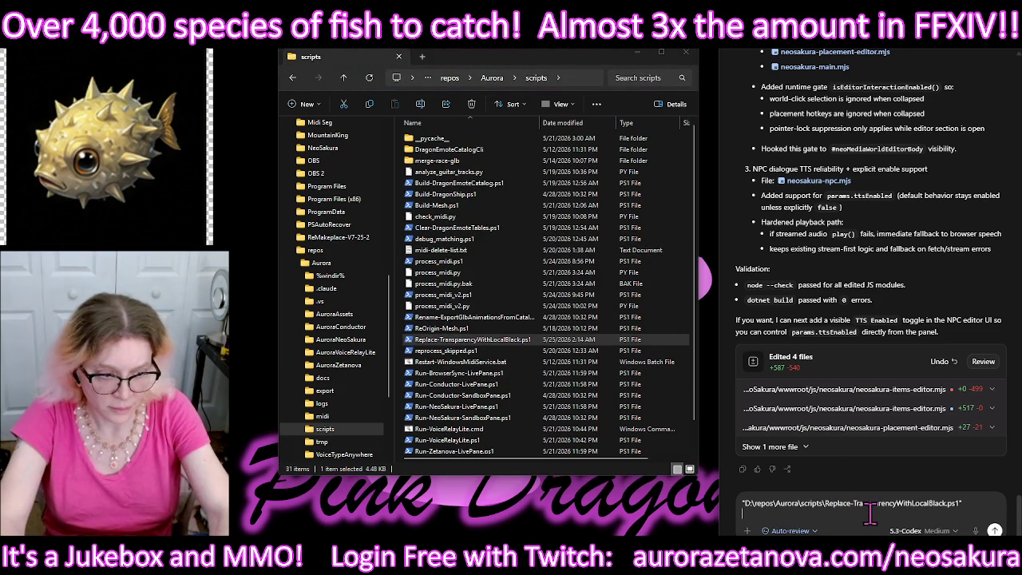
{"action": "key", "text": "shift+Return"}
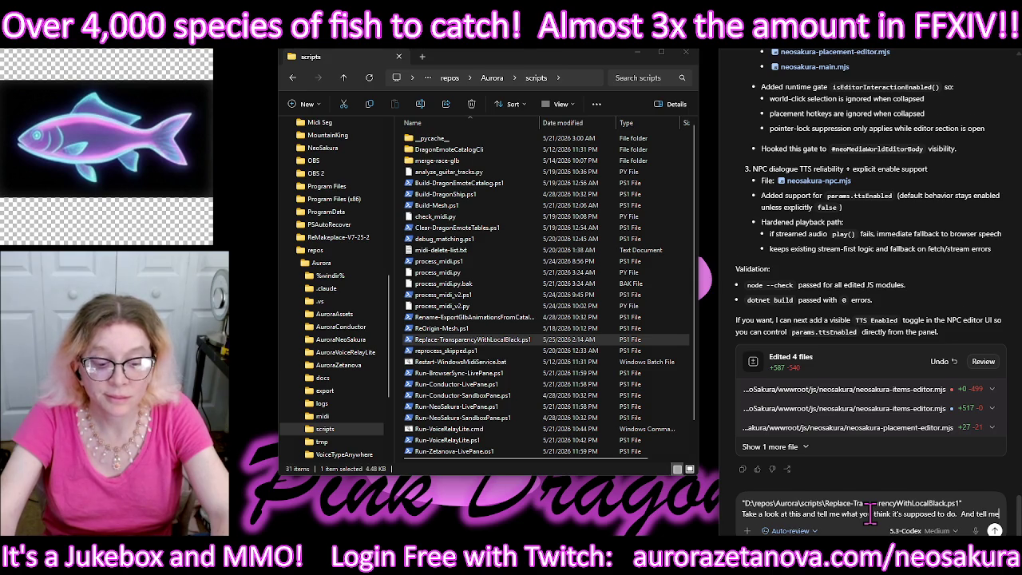
{"action": "type", "text": "me if you think it's working or not"}
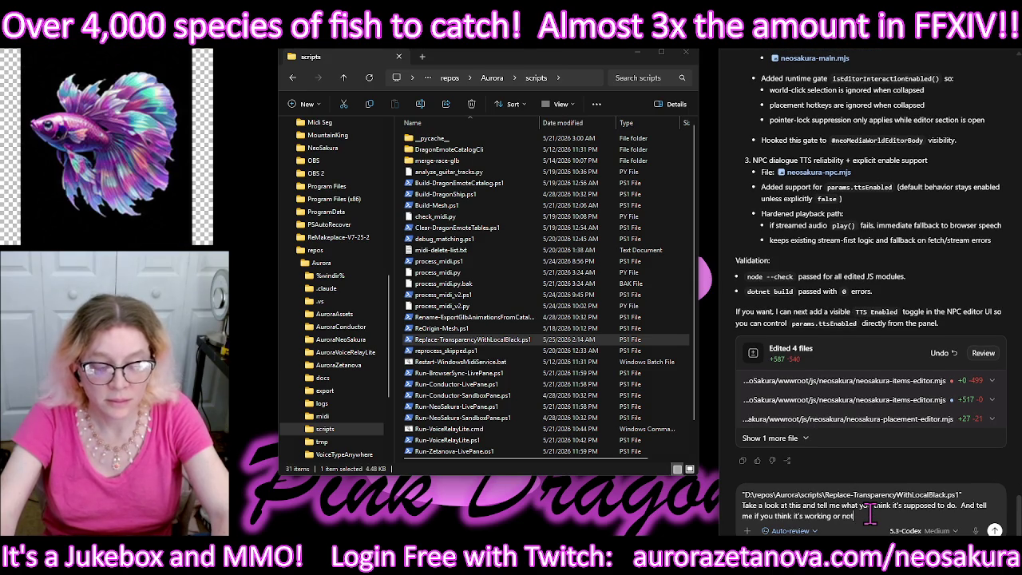
{"action": "key", "text": "Return"}
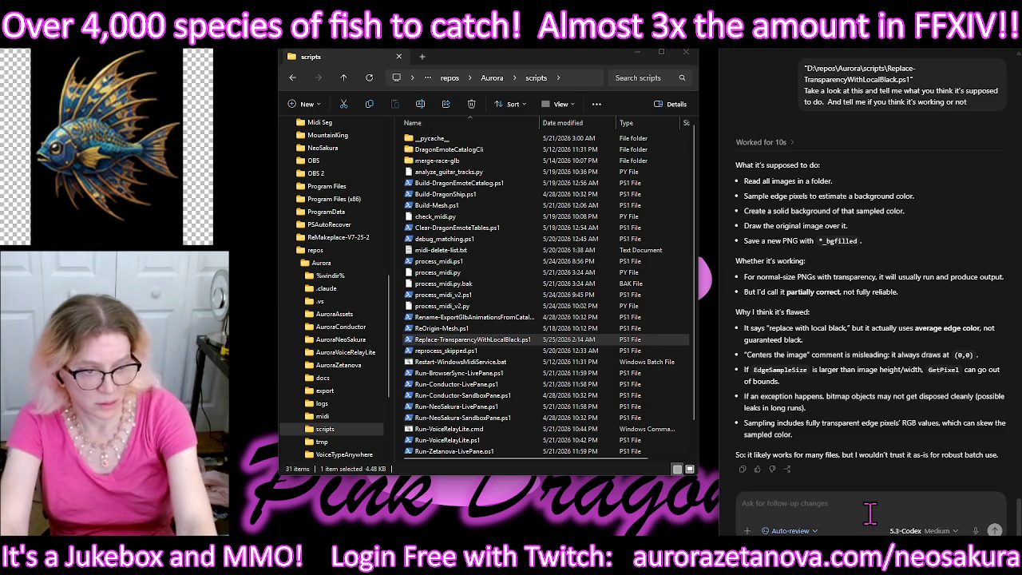
Step: Tell Codex transparency isn't filled black; have it center each image on an all-black image
{"action": "left_click", "coordinate": [870, 514]}
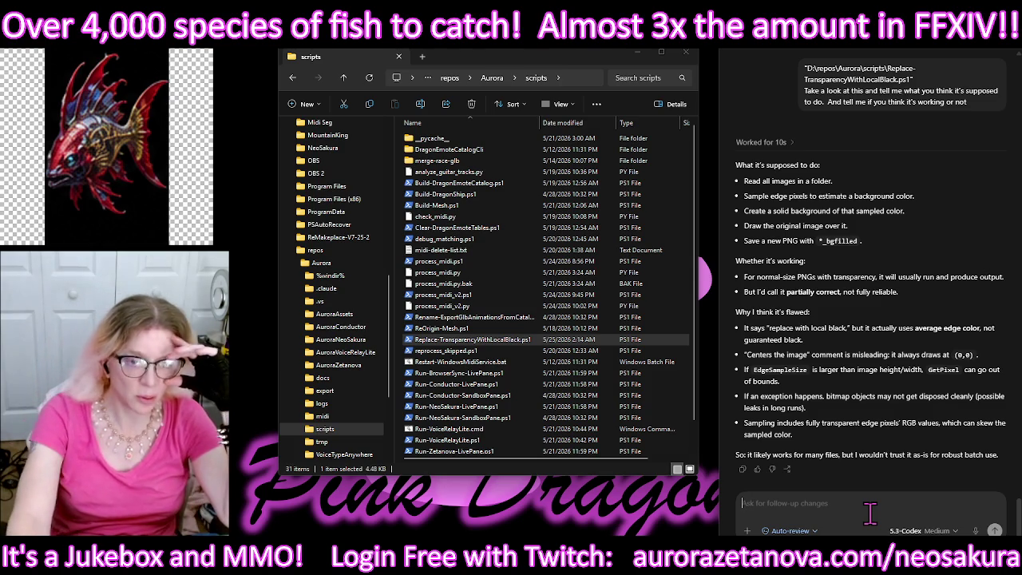
{"action": "type", "text": "Works perfectly fine for robust Badu actually but what it doesn't do"}
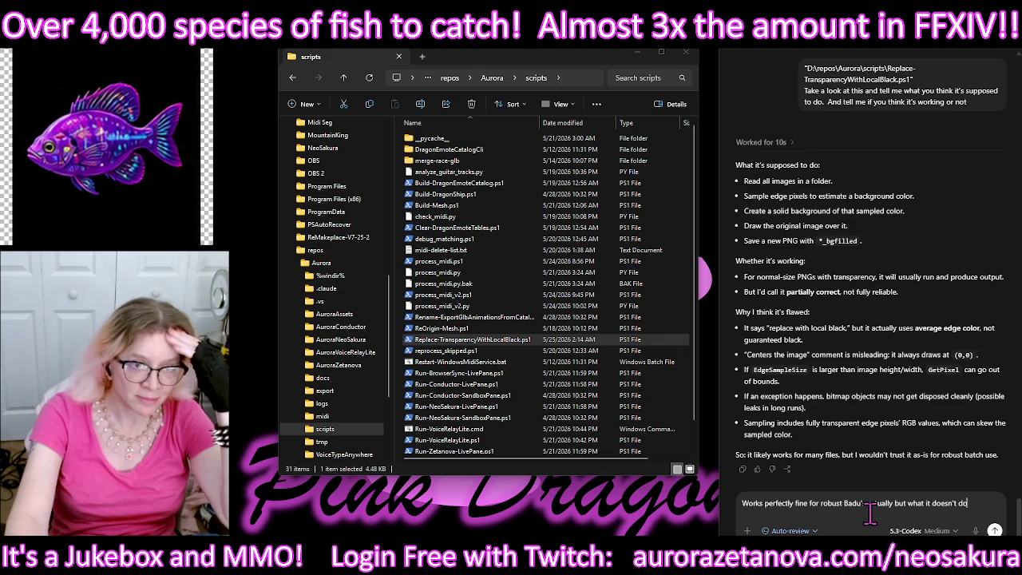
{"action": "type", "text": " is it's not filling the transparent sections with black"}
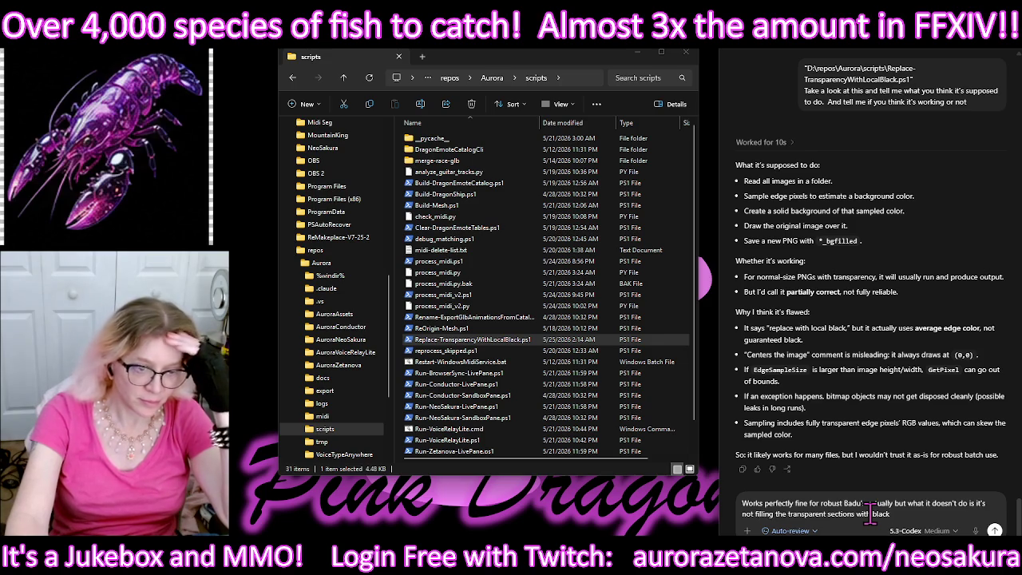
{"action": "type", "text": ".  And I told it the other AI"}
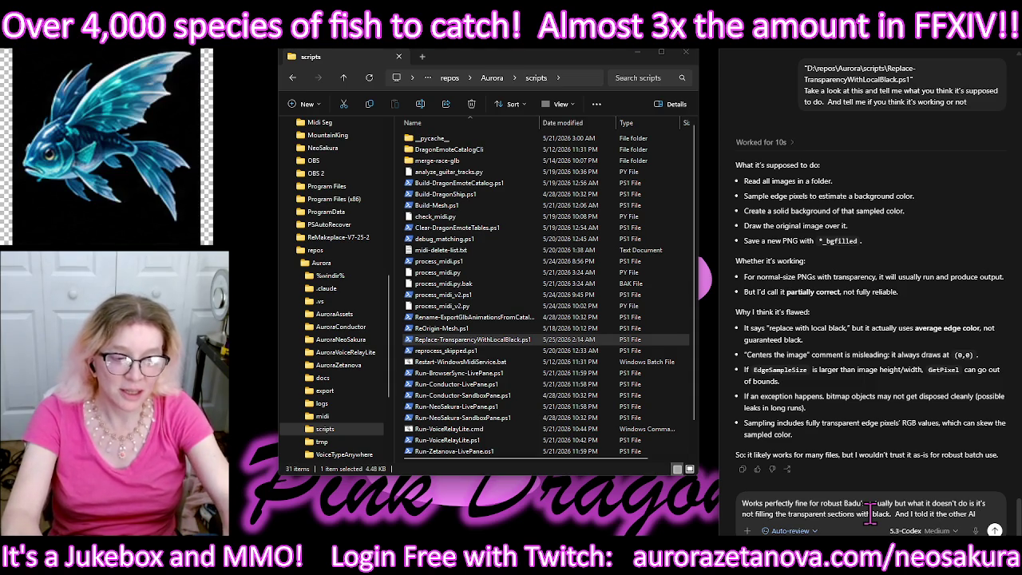
{"action": "type", "text": " That all you have to do is give me an all black image take the"}
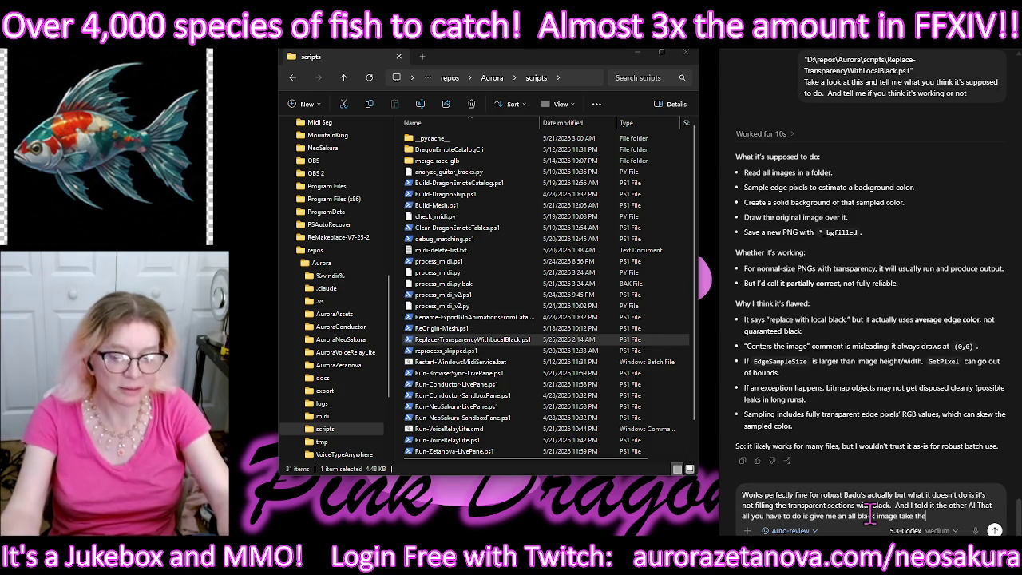
{"action": "type", "text": "ving you and centered on top of that and save it out"}
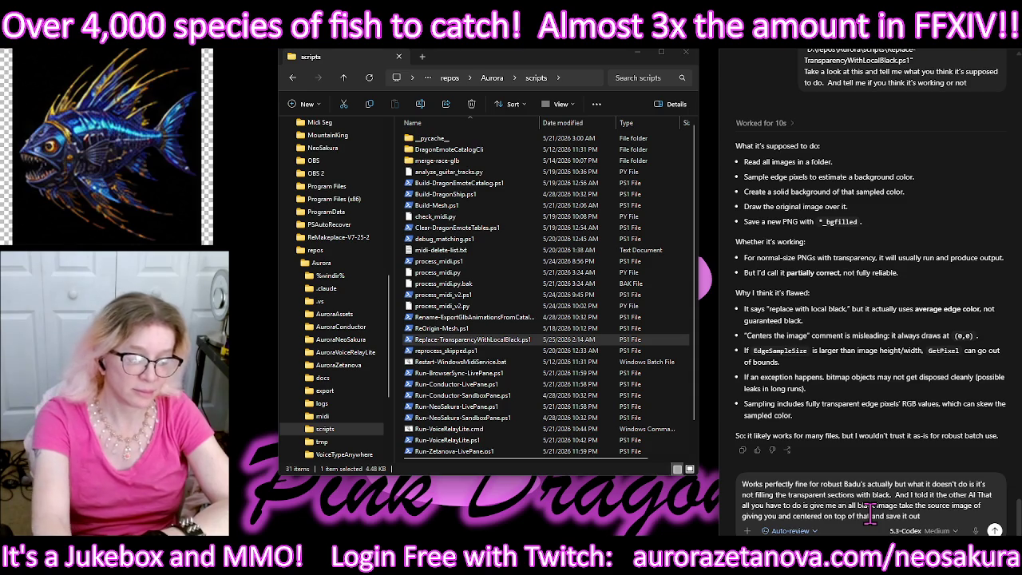
{"action": "key", "text": "Return"}
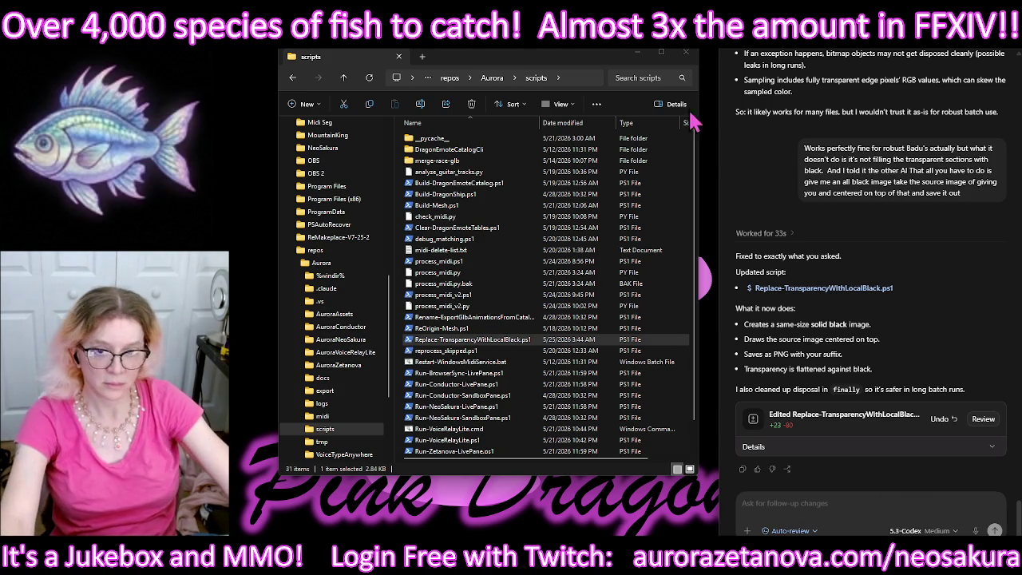
{"action": "double_click", "coordinate": [500, 341]}
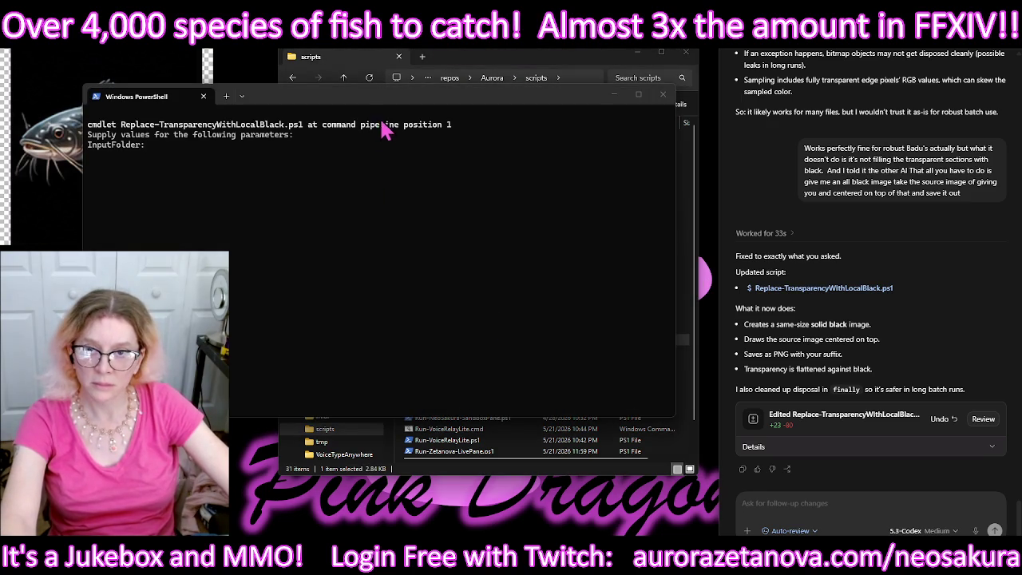
Step: Move PowerShell aside and browse Explorer to AuroraAssets\img\sprites\icons\fish
{"action": "left_click_drag", "start_coordinate": [385, 101], "coordinate": [800, 213]}
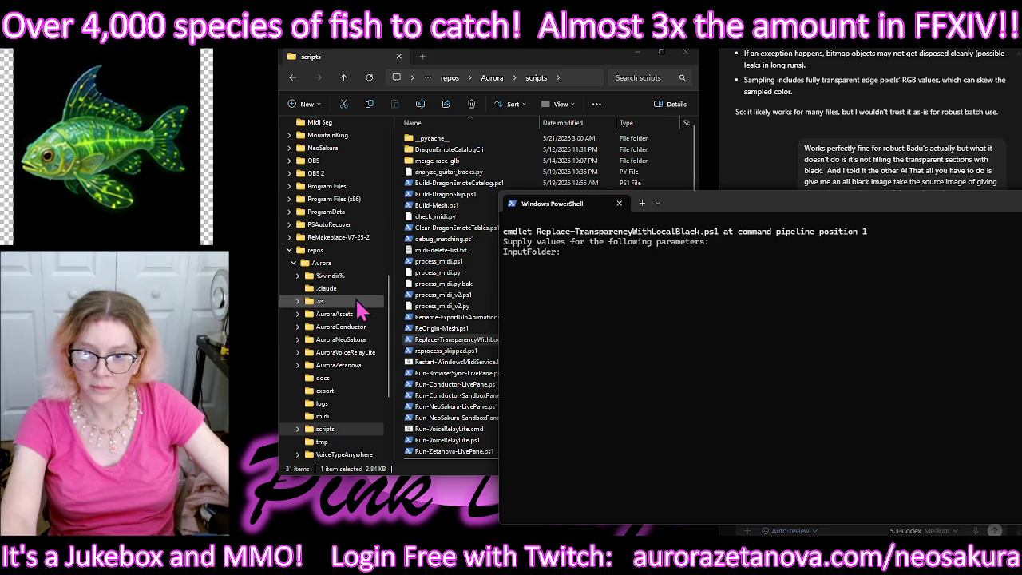
{"action": "left_click", "coordinate": [336, 317]}
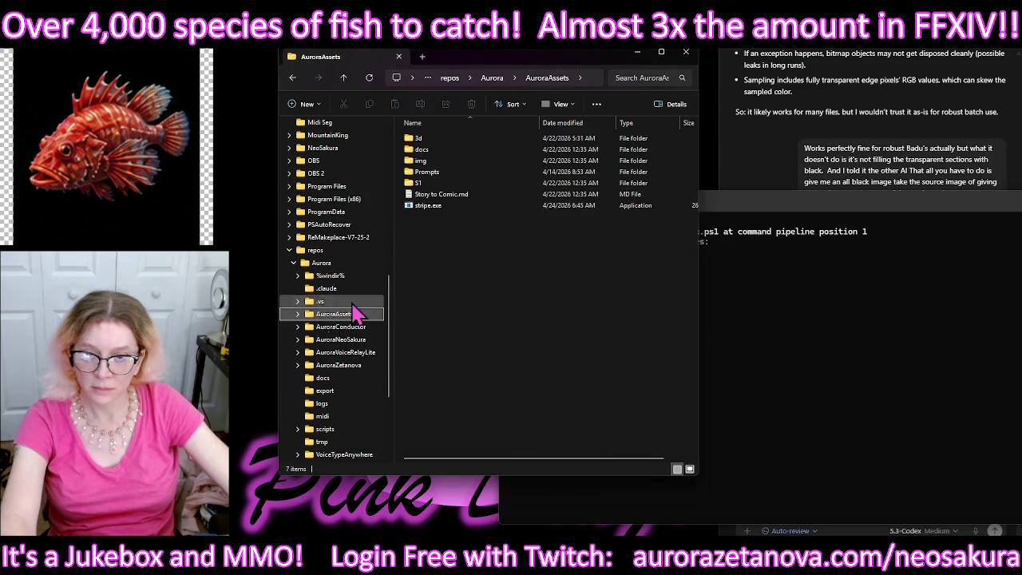
{"action": "double_click", "coordinate": [453, 160]}
{"action": "double_click", "coordinate": [459, 177]}
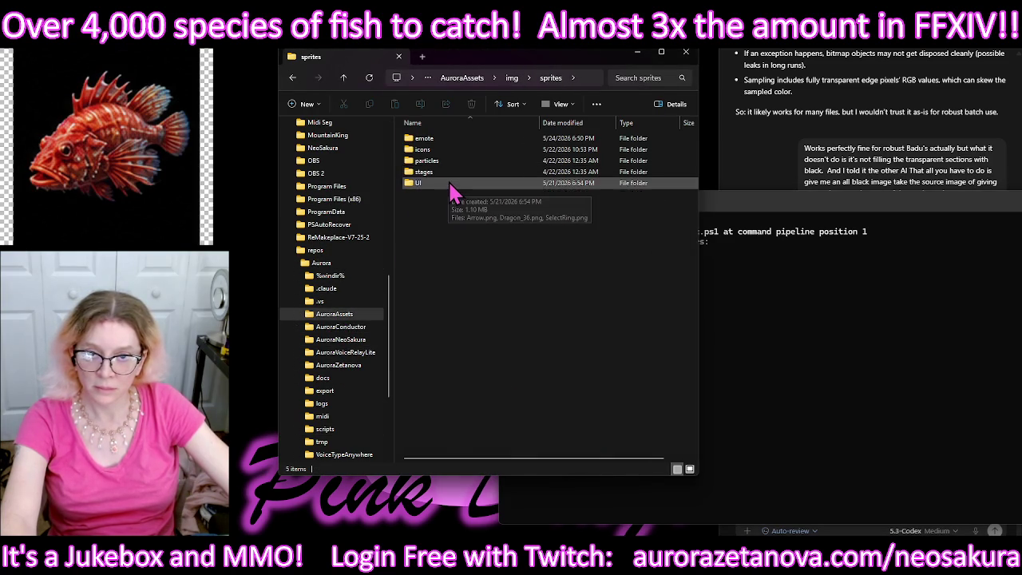
{"action": "double_click", "coordinate": [455, 182]}
{"action": "left_click", "coordinate": [343, 78]}
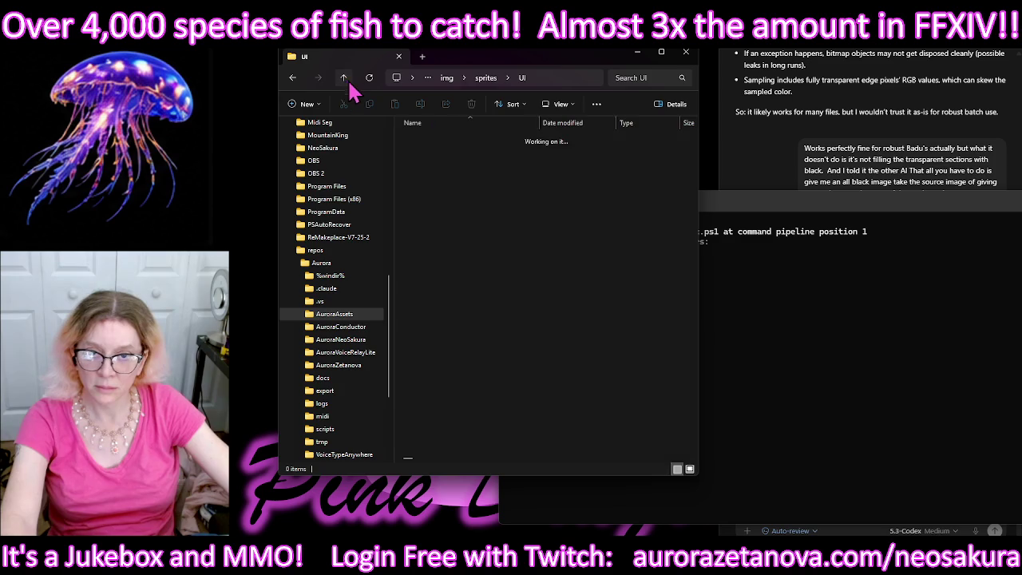
{"action": "double_click", "coordinate": [445, 151]}
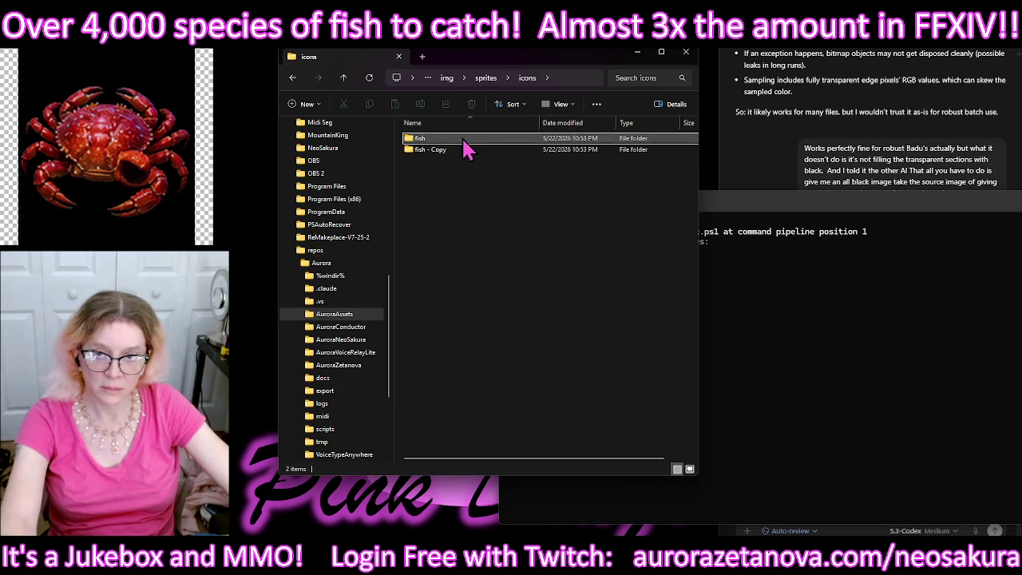
{"action": "double_click", "coordinate": [463, 139]}
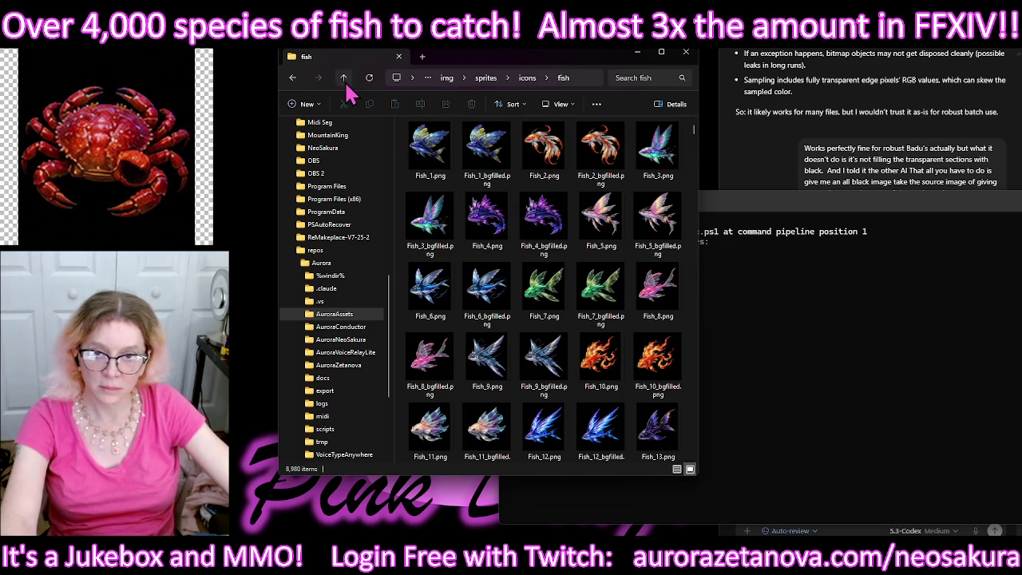
{"action": "left_click", "coordinate": [344, 80]}
{"action": "left_click", "coordinate": [293, 78]}
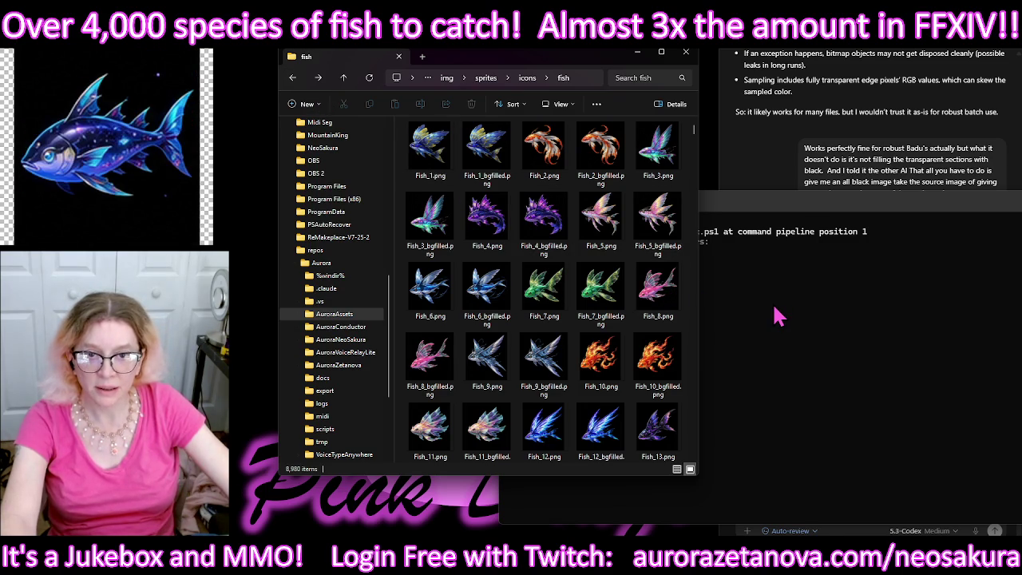
Step: Select Fish_1.png and close the PowerShell window
{"action": "key", "text": "Down"}
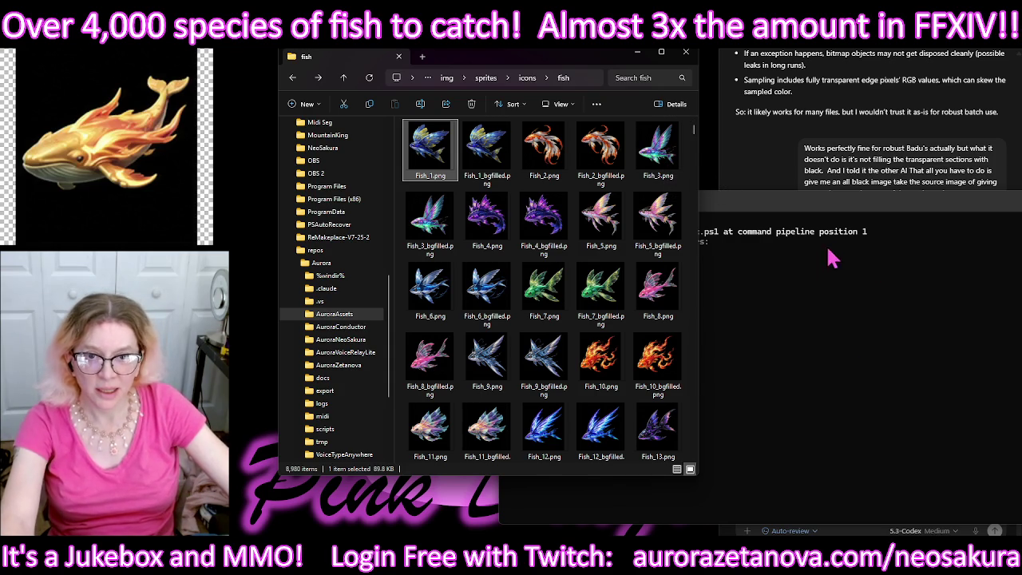
{"action": "left_click", "coordinate": [902, 214]}
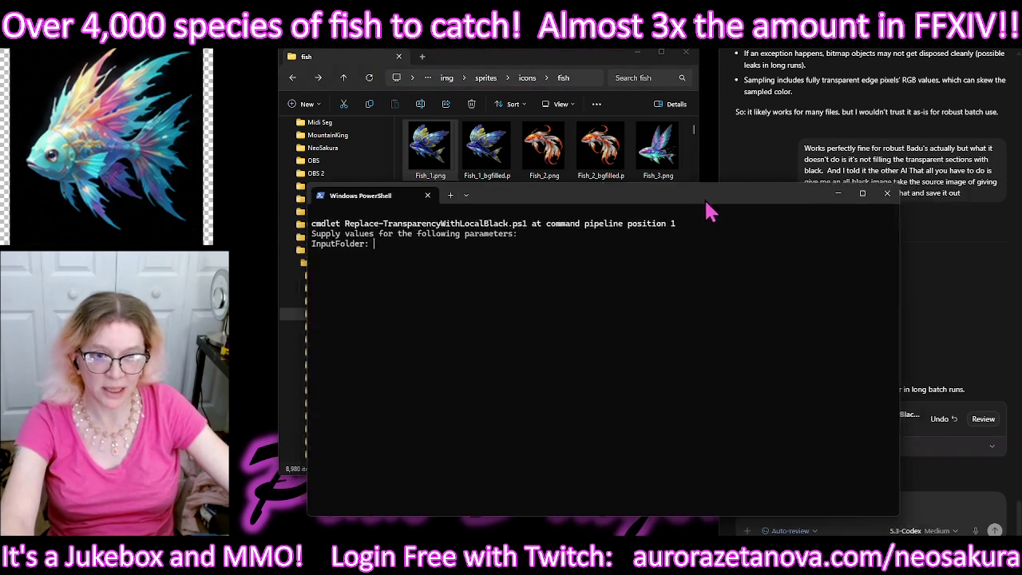
{"action": "left_click", "coordinate": [891, 200]}
{"action": "left_click", "coordinate": [826, 505]}
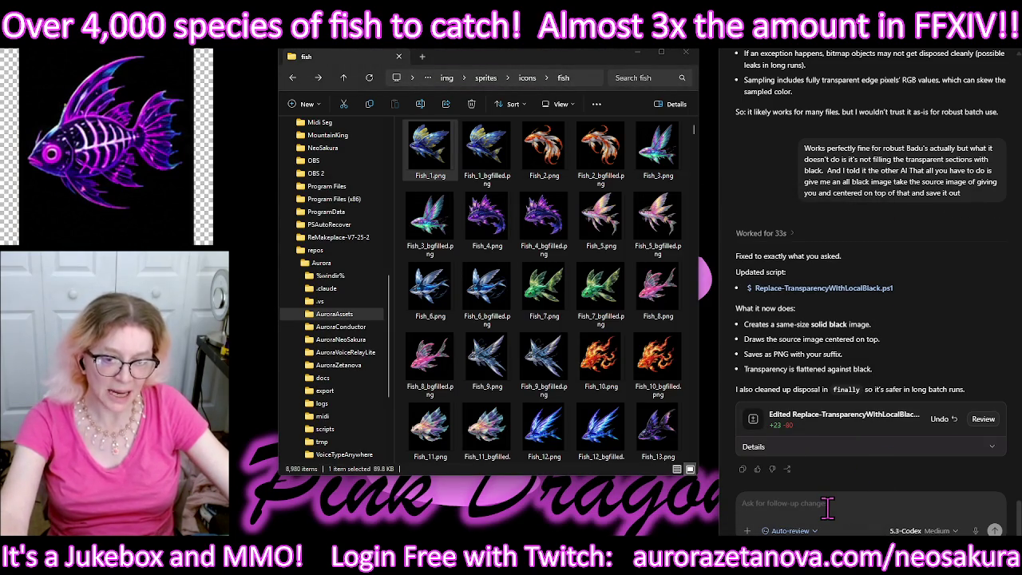
Step: Explain the script made _bgfilled copies, then reply 'please do' to overwrite originals in place
{"action": "type", "text": "Actually it looked like the script did work but the problem is it made copies"}
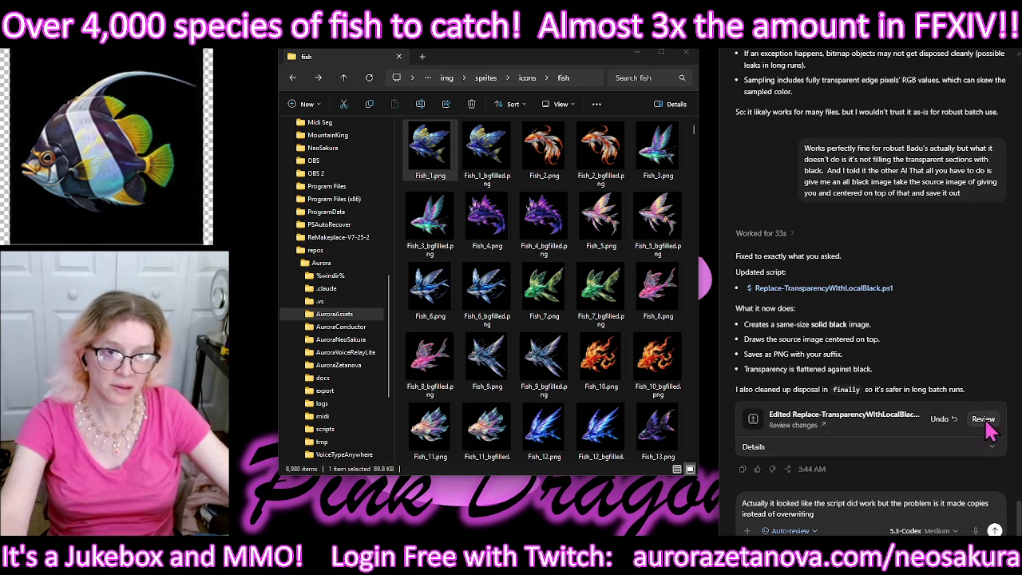
{"action": "type", "text": "and I was not aware of that and I was looking at one of the originals"}
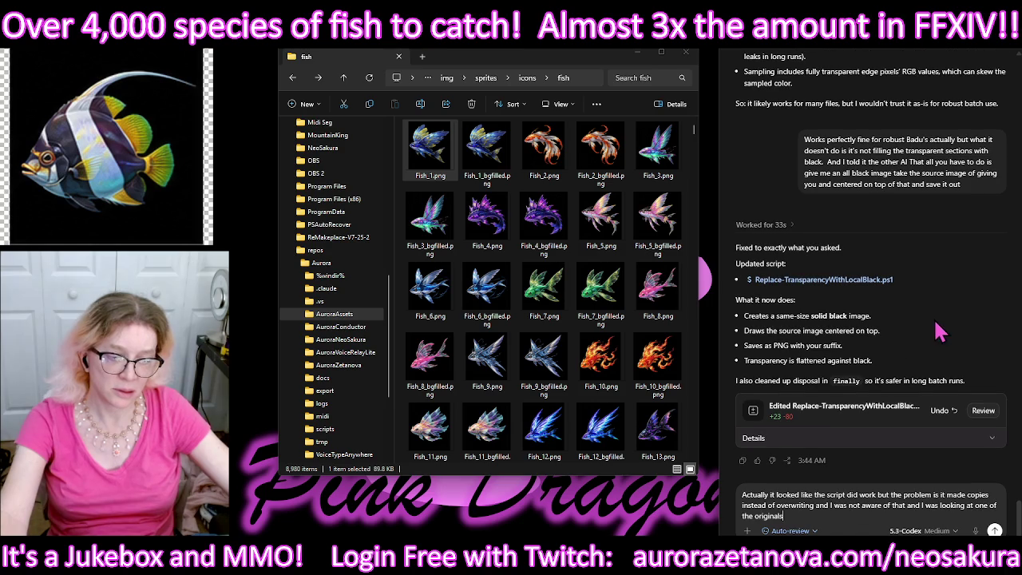
{"action": "key", "text": "Return"}
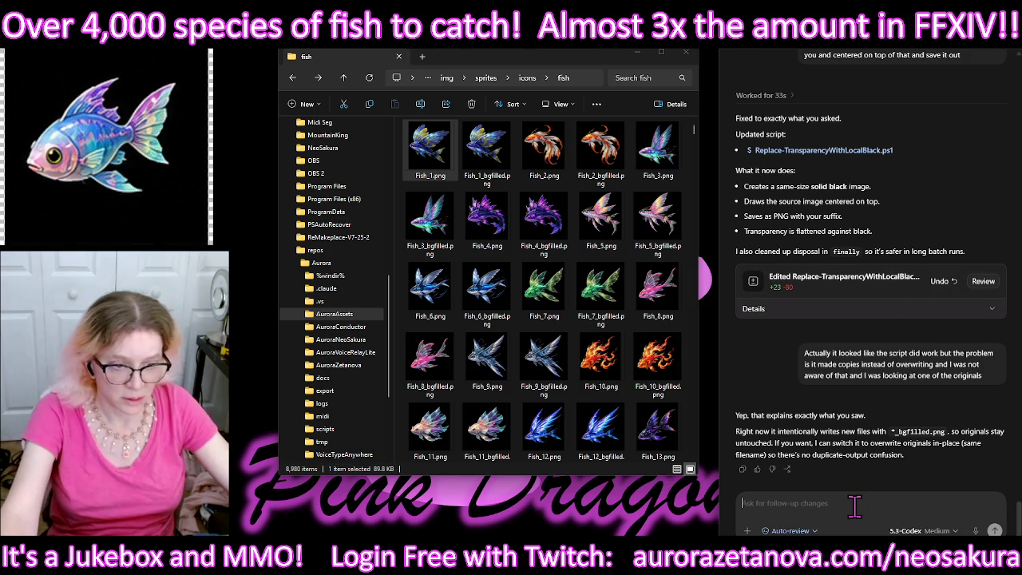
{"action": "type", "text": "pl"}
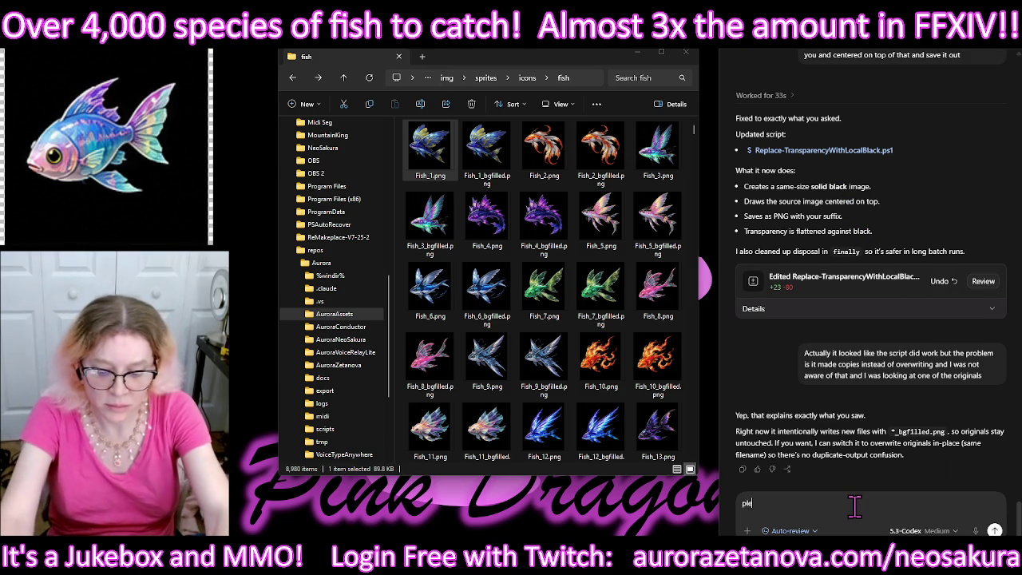
{"action": "type", "text": "ease do"}
{"action": "key", "text": "Return"}
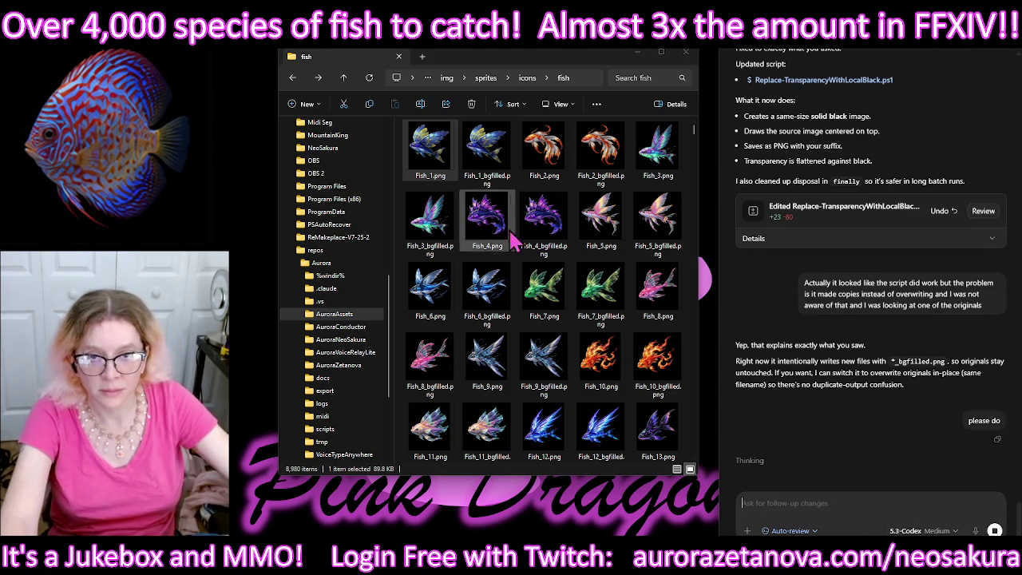
{"action": "left_click", "coordinate": [632, 79]}
{"action": "type", "text": "b"}
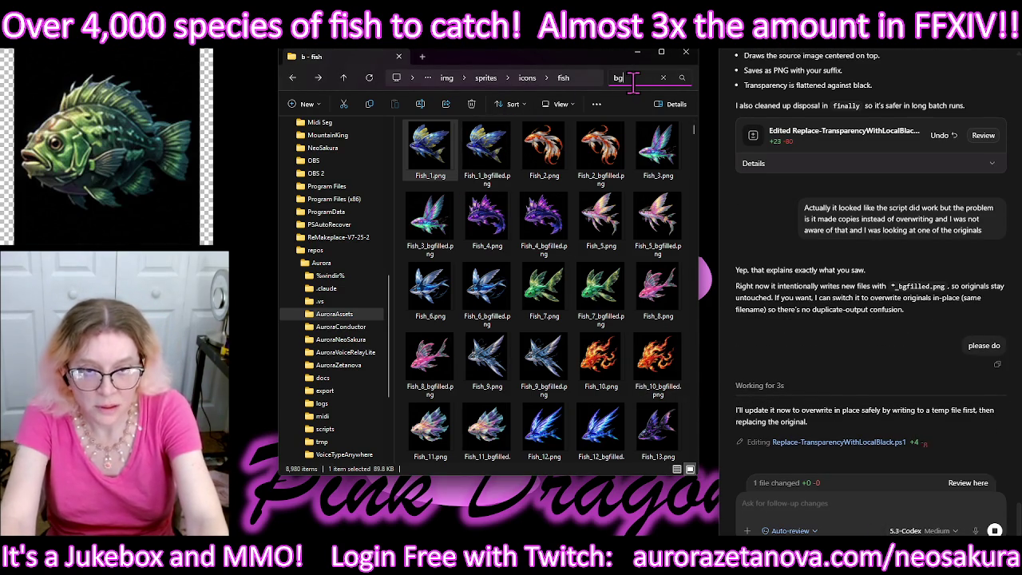
Step: Correct the Explorer search text so the fish folder is searched for 'bgfilled'
{"action": "type", "text": "gf"}
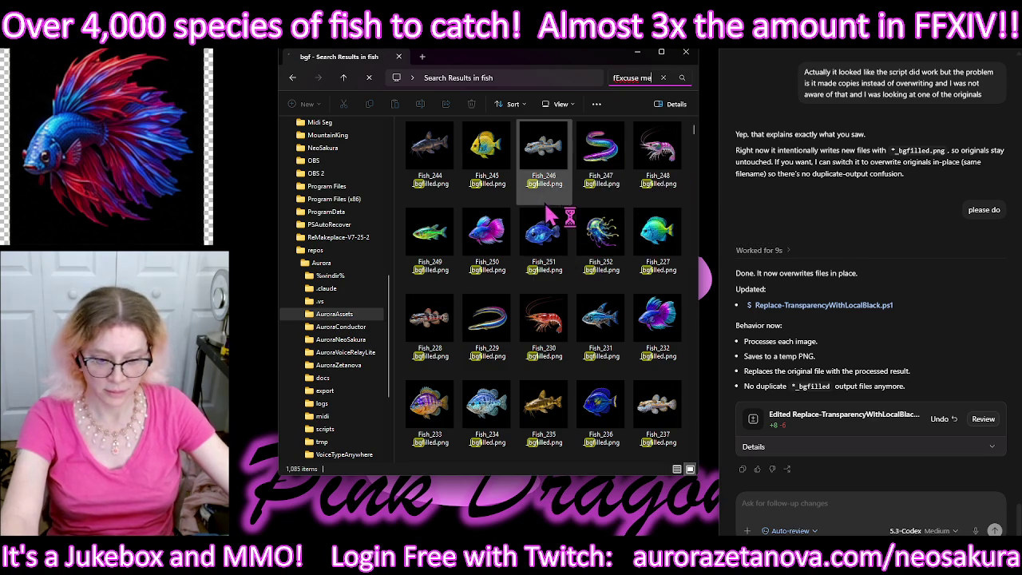
{"action": "type", "text": "Excuse me"}
{"action": "key", "text": "BackSpace"}
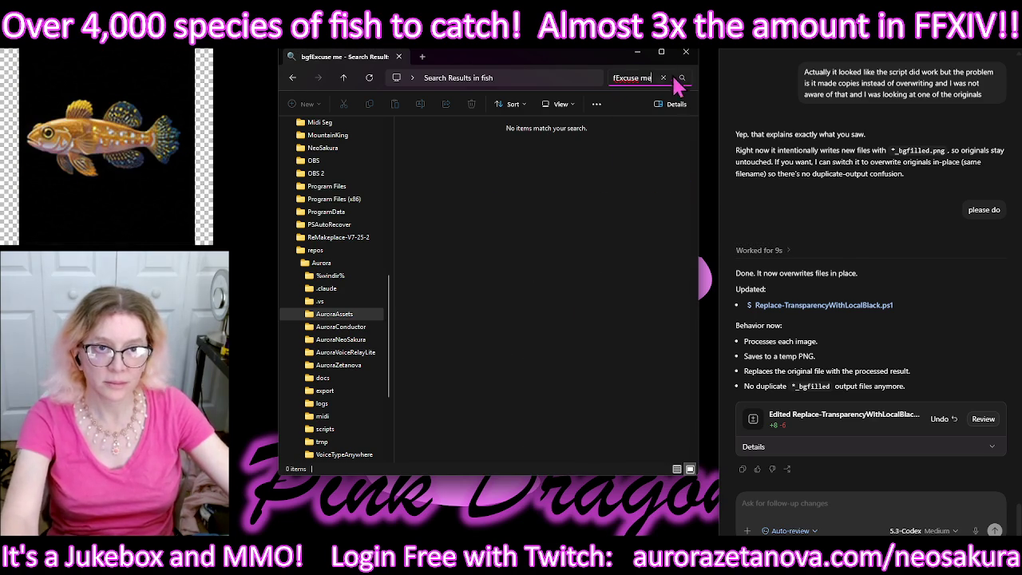
{"action": "key", "text": "BackSpace"}
{"action": "key", "text": "BackSpace"}
{"action": "key", "text": "BackSpace"}
{"action": "key", "text": "BackSpace"}
{"action": "key", "text": "BackSpace"}
{"action": "key", "text": "BackSpace"}
{"action": "type", "text": "illed"}
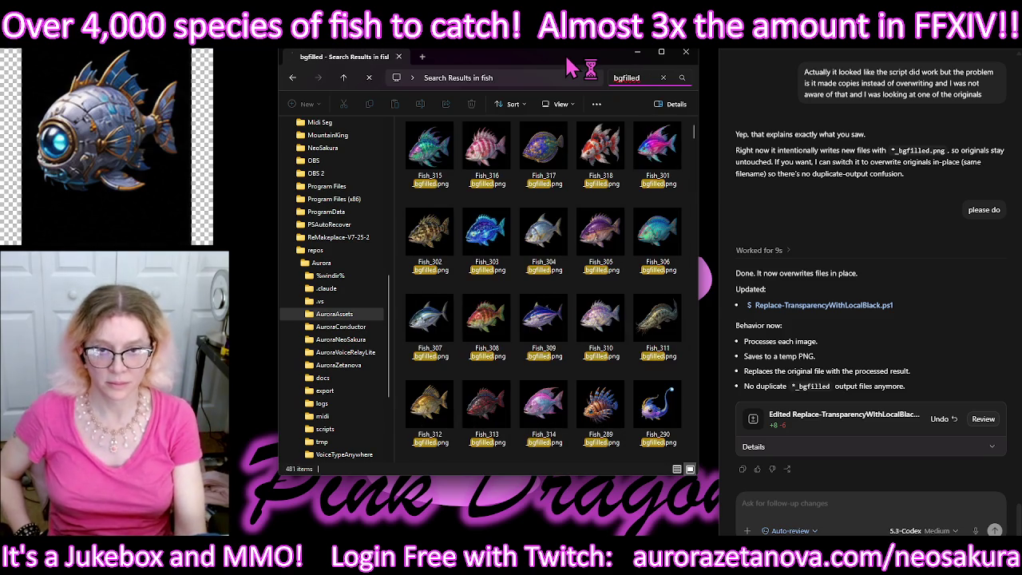
Step: Switch the bgfilled results to List view and select all the matching files
{"action": "left_click", "coordinate": [567, 105]}
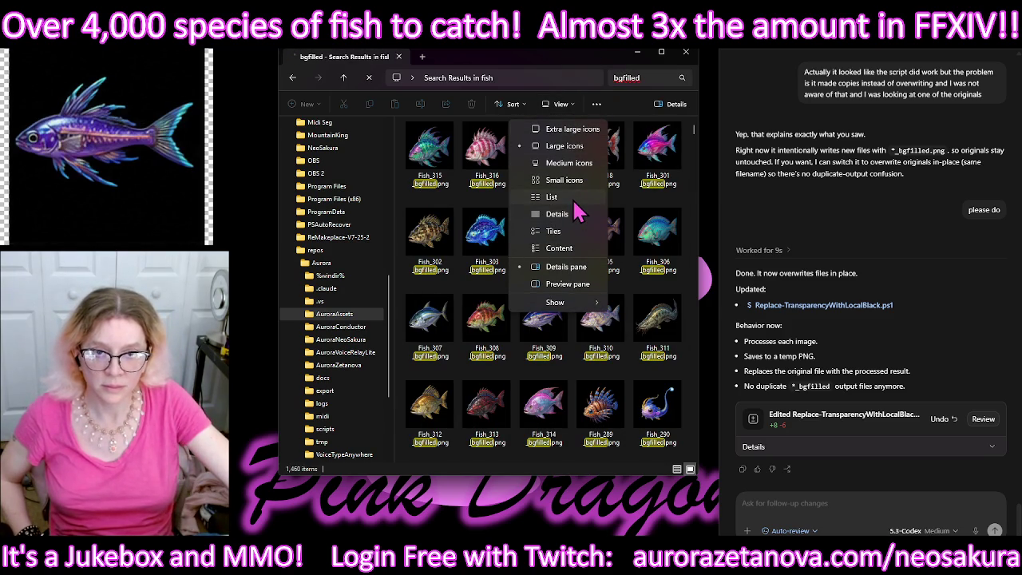
{"action": "left_click", "coordinate": [577, 198]}
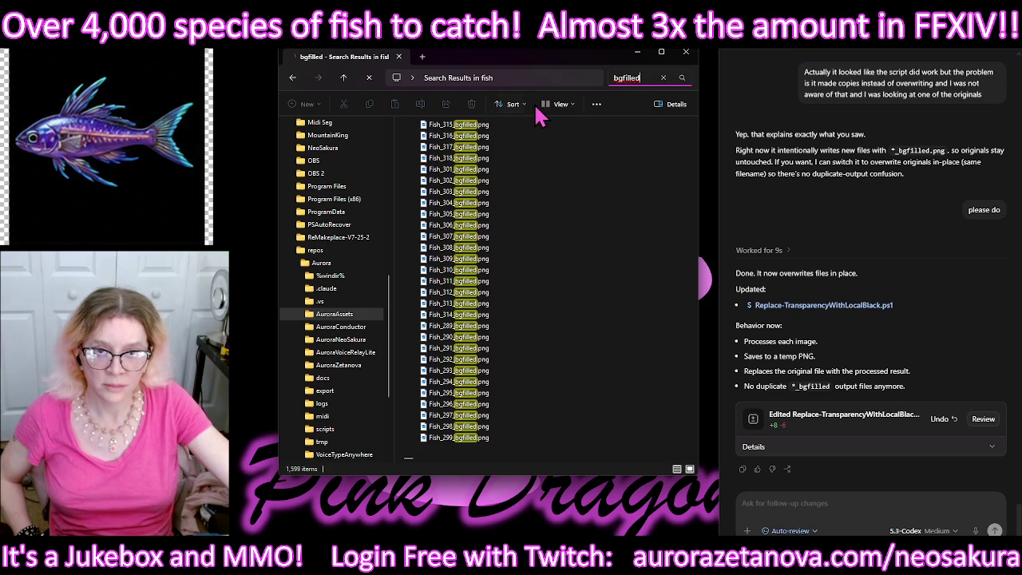
{"action": "left_click", "coordinate": [559, 106]}
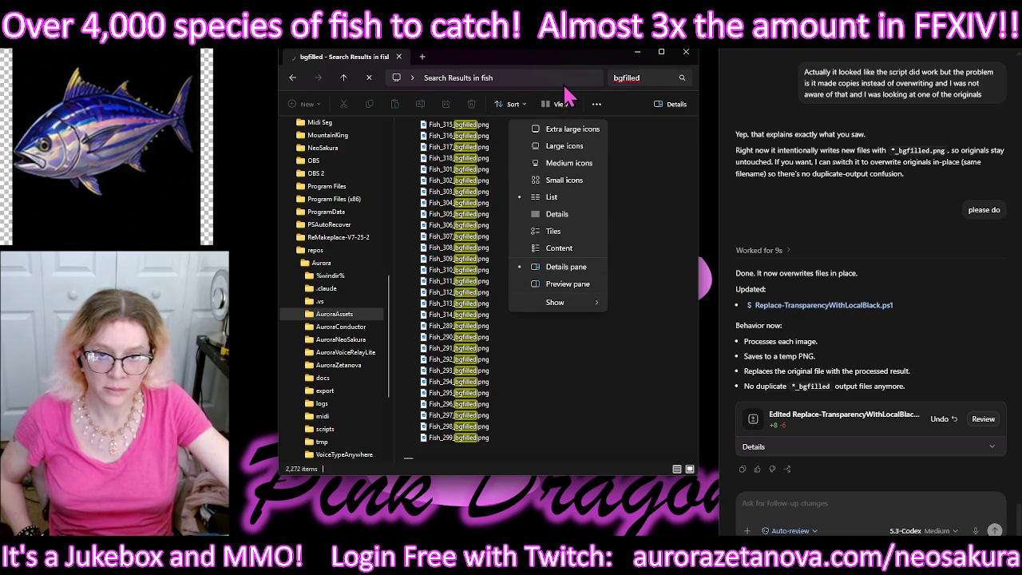
{"action": "left_click", "coordinate": [568, 65]}
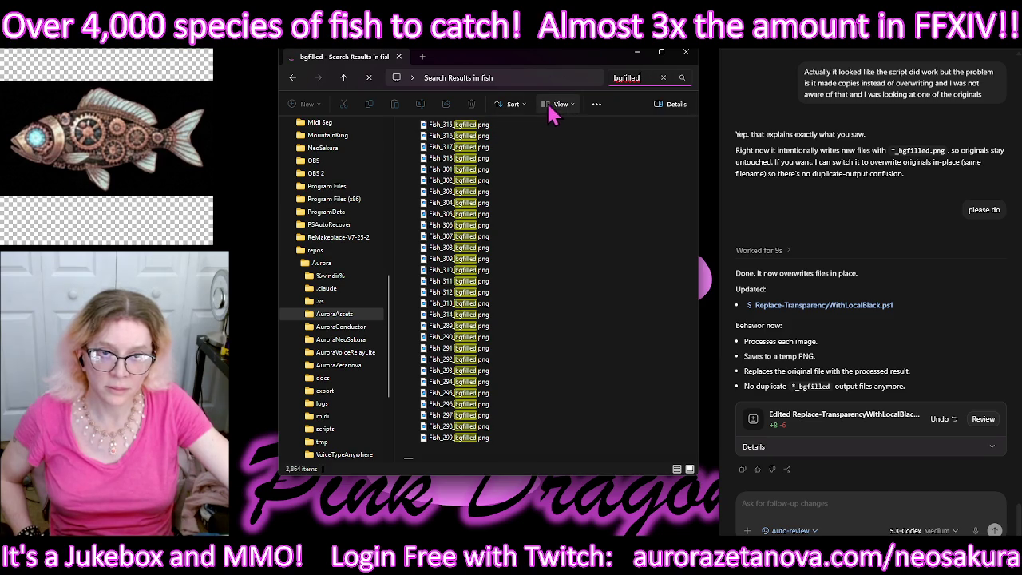
{"action": "left_click", "coordinate": [550, 105]}
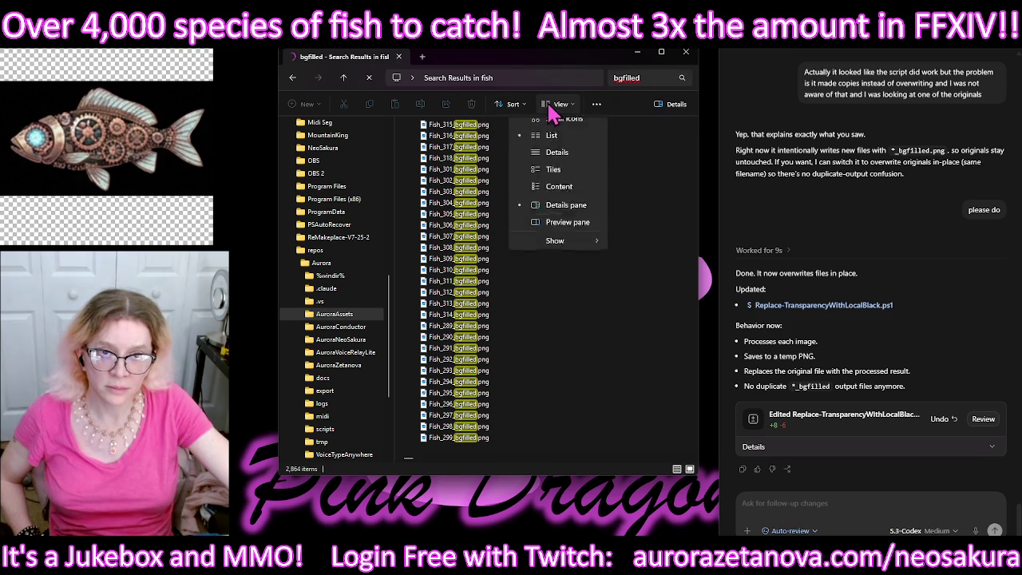
{"action": "left_click", "coordinate": [597, 104]}
{"action": "left_click", "coordinate": [597, 103]}
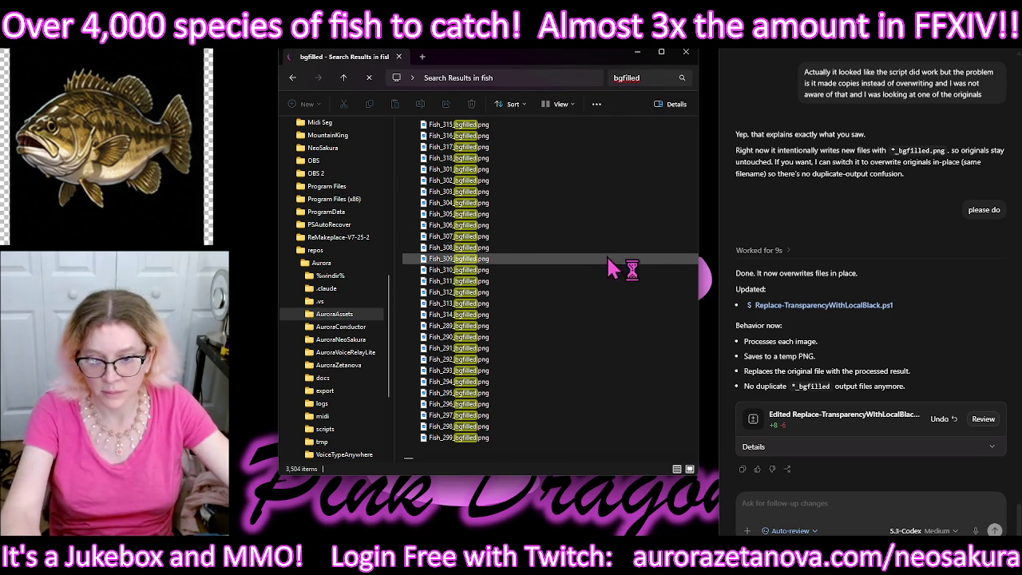
{"action": "left_click", "coordinate": [540, 158]}
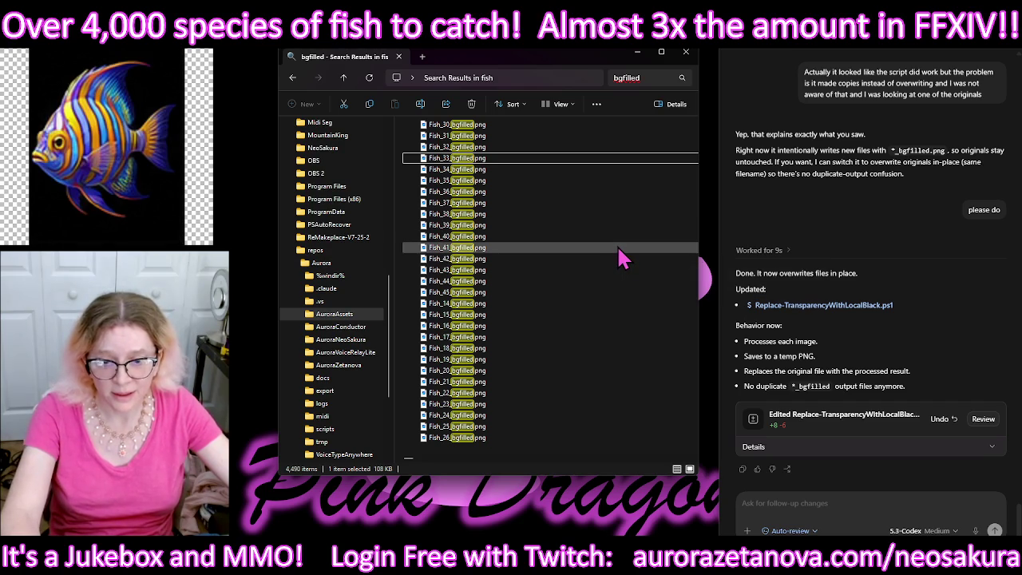
{"action": "key", "text": "ctrl+a"}
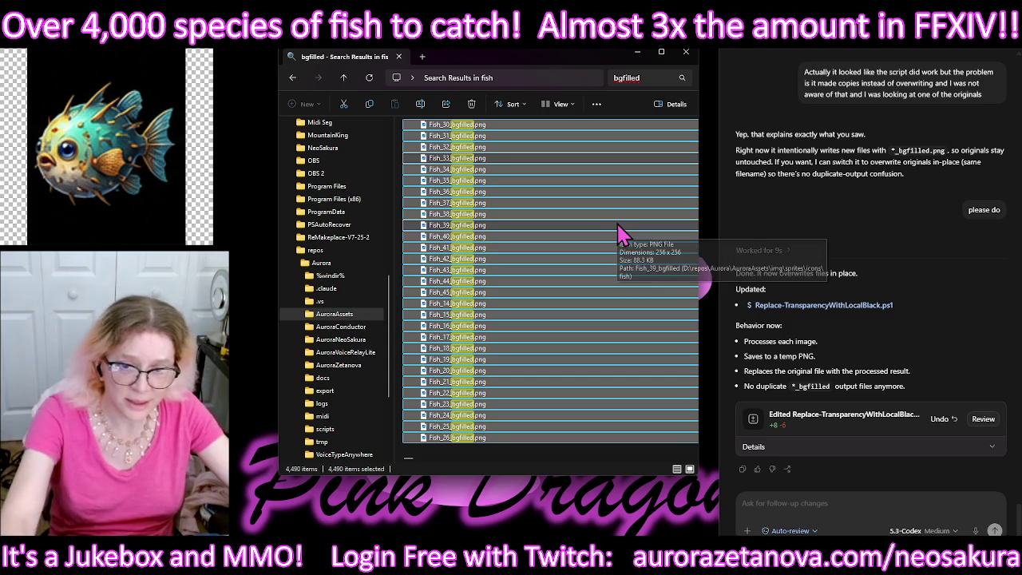
Step: Delete all 4,490 selected _bgfilled fish icon copies and close the stray IrfanView window
{"action": "key", "text": "Delete"}
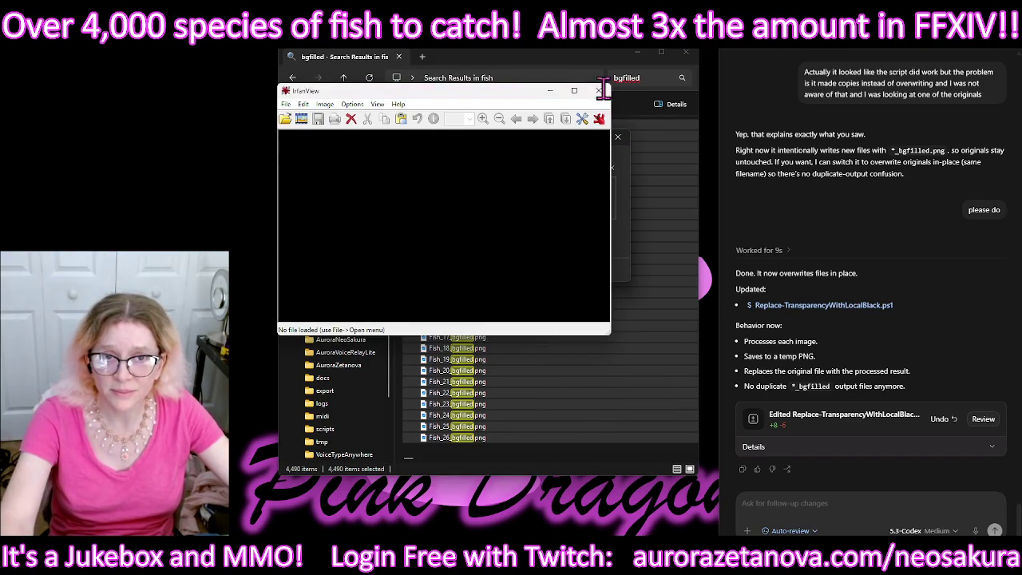
{"action": "left_click", "coordinate": [598, 90]}
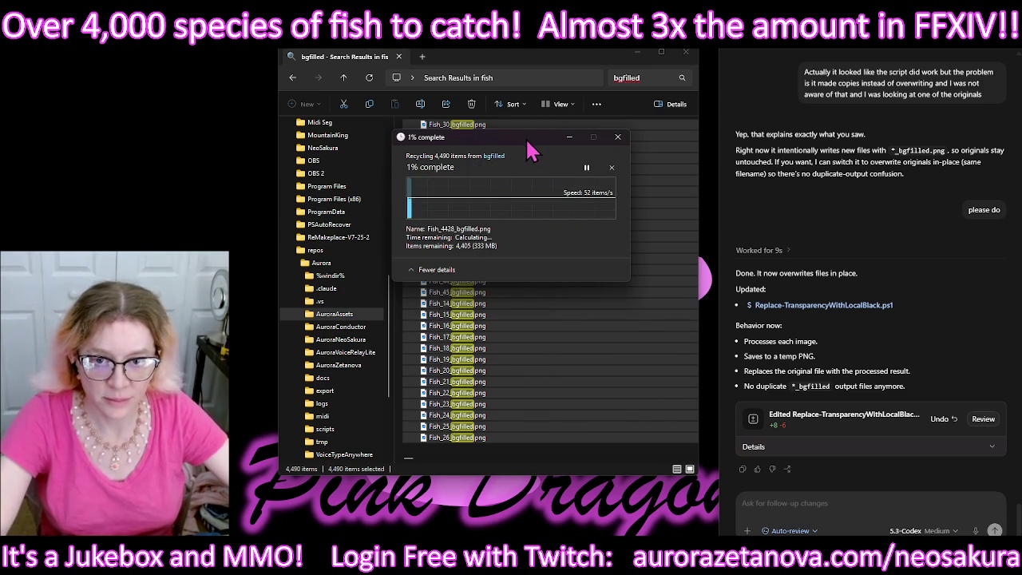
{"action": "left_click_drag", "start_coordinate": [531, 148], "coordinate": [164, 79]}
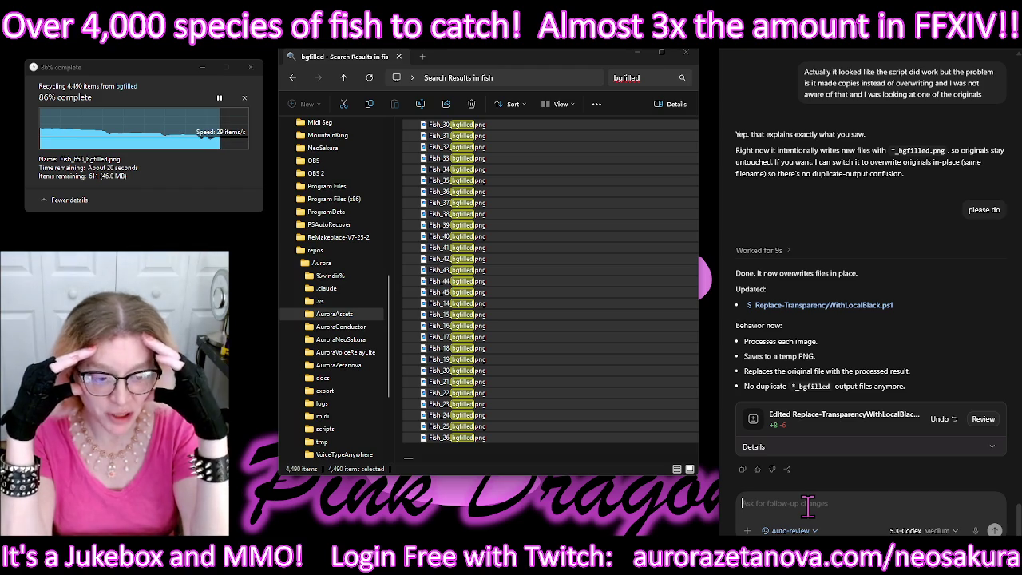
Step: Ask Codex to relabel the master media panel's daily bonus 'Bonus', with no timer and unlimited uses
{"action": "type", "text": "On my master media pane! I have a section for daily bonus."}
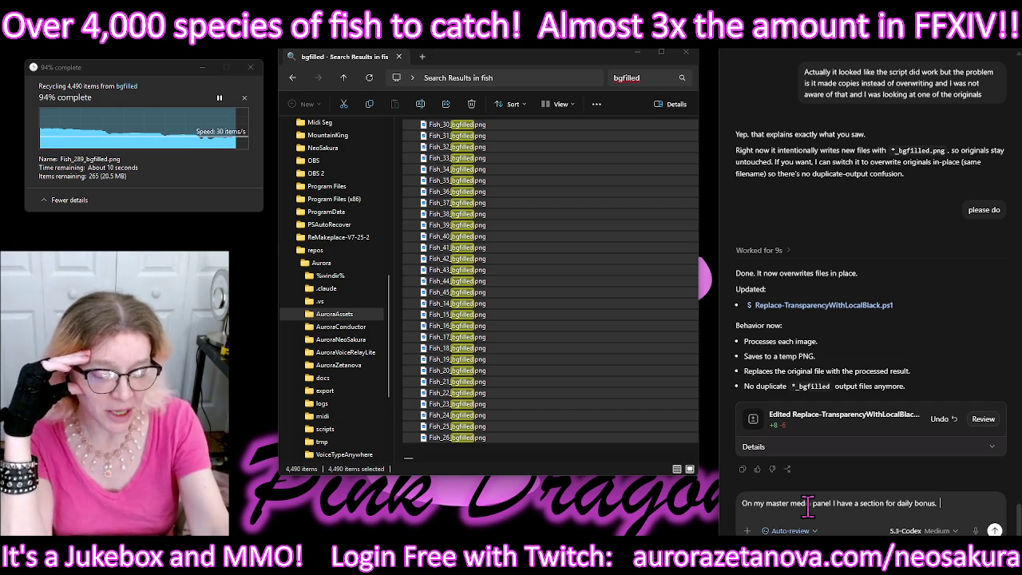
{"action": "type", "text": "  Change that to just say bonus."}
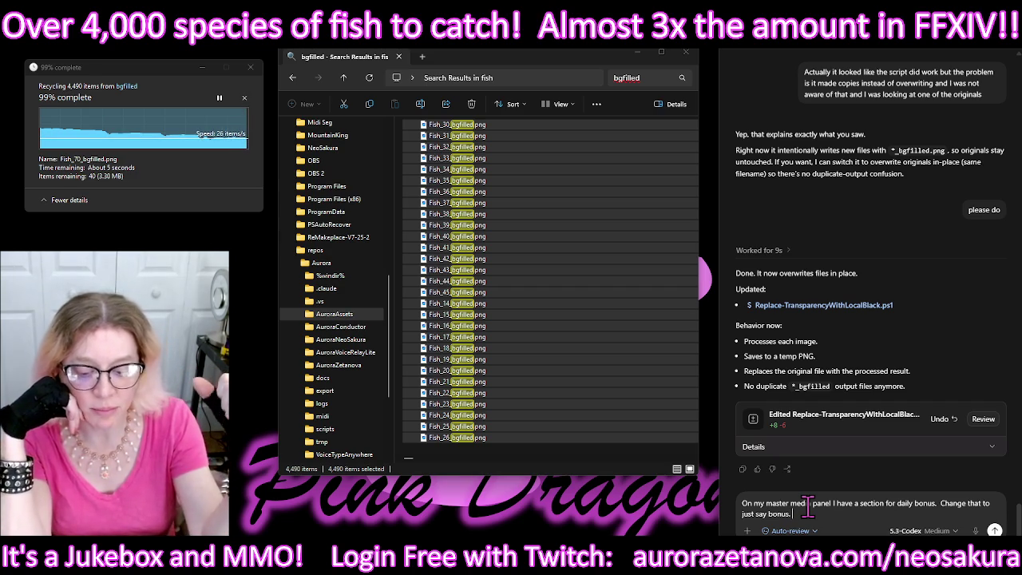
{"action": "type", "text": "Take the timer off of it and let people do it as many times"}
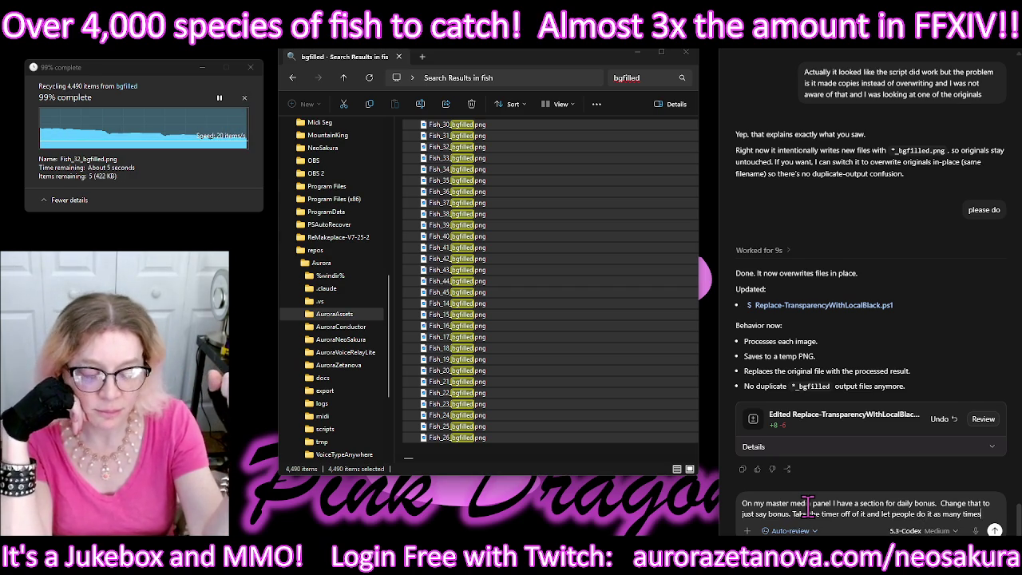
{"action": "type", "text": " they want."}
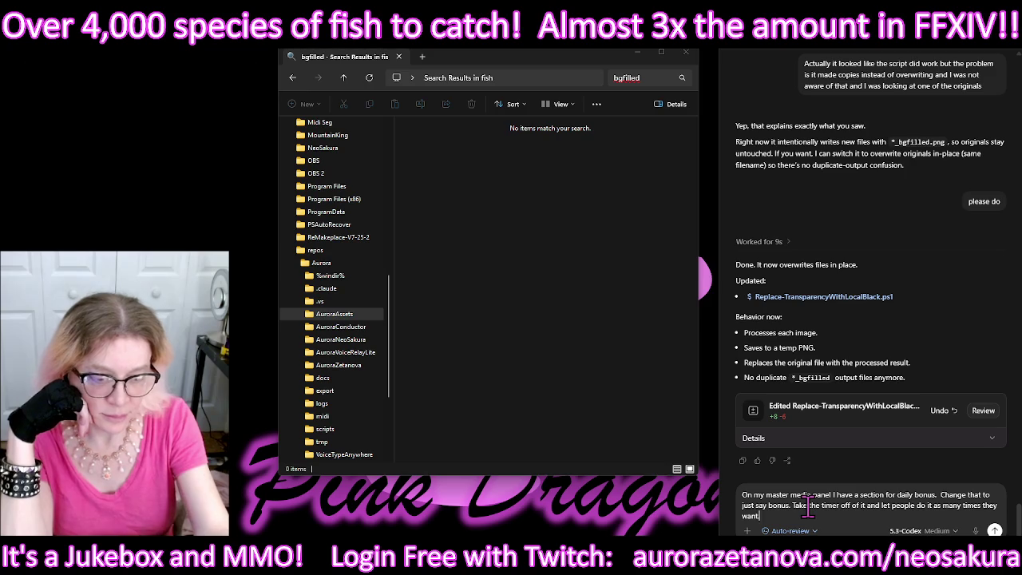
{"action": "key", "text": "Return"}
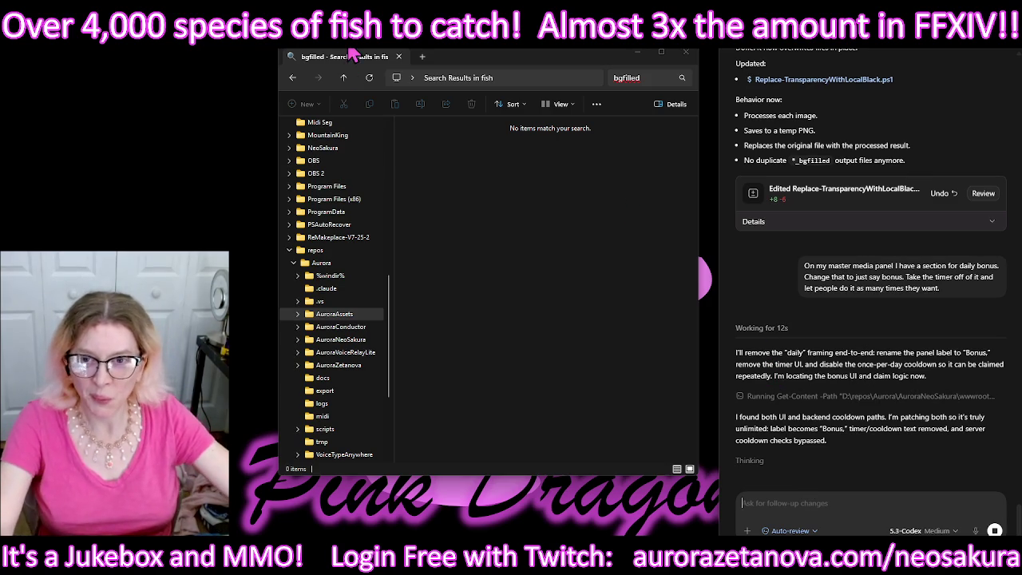
Step: Leave the search, open the Aurora scripts folder and launch Replace-TransparencyWithLocalBlack.ps1
{"action": "left_click", "coordinate": [293, 79]}
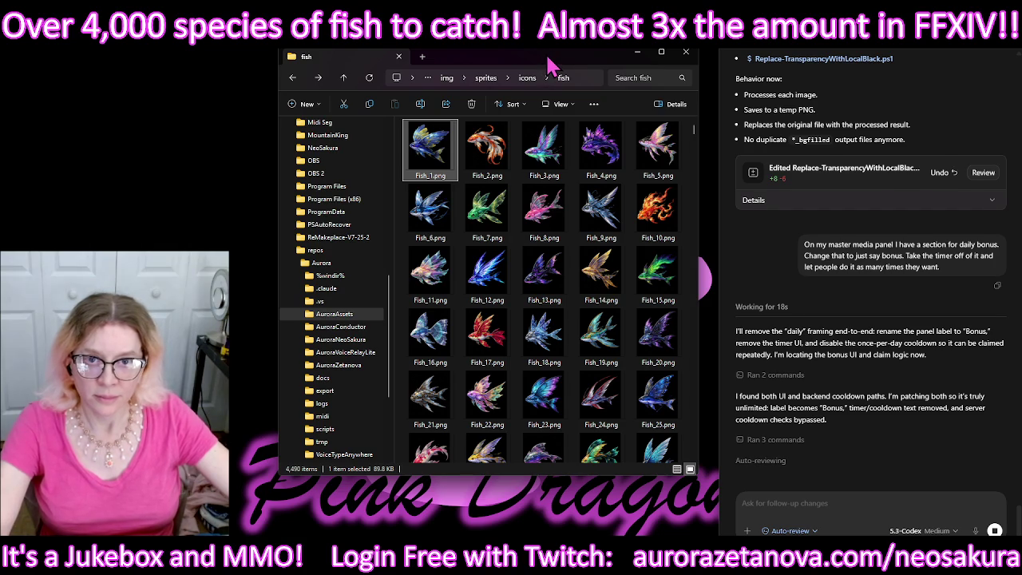
{"action": "left_click_drag", "start_coordinate": [549, 64], "coordinate": [529, 63]}
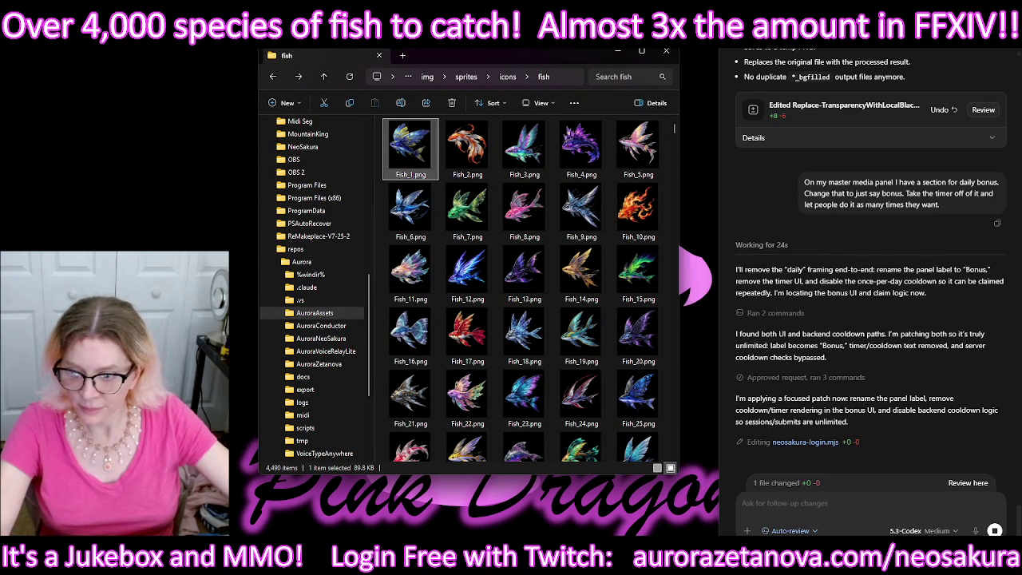
{"action": "key", "text": "alt+Tab"}
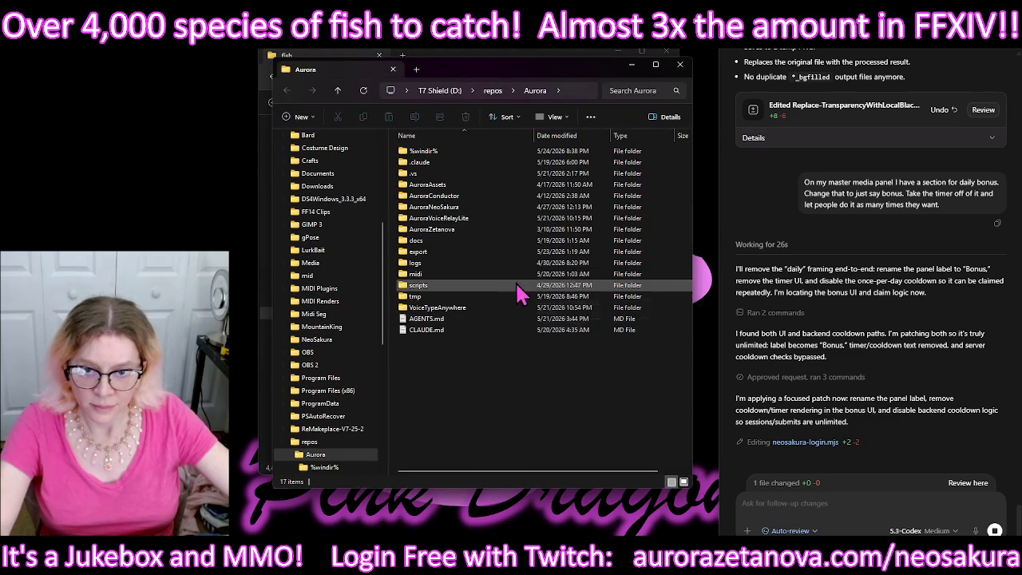
{"action": "double_click", "coordinate": [485, 286]}
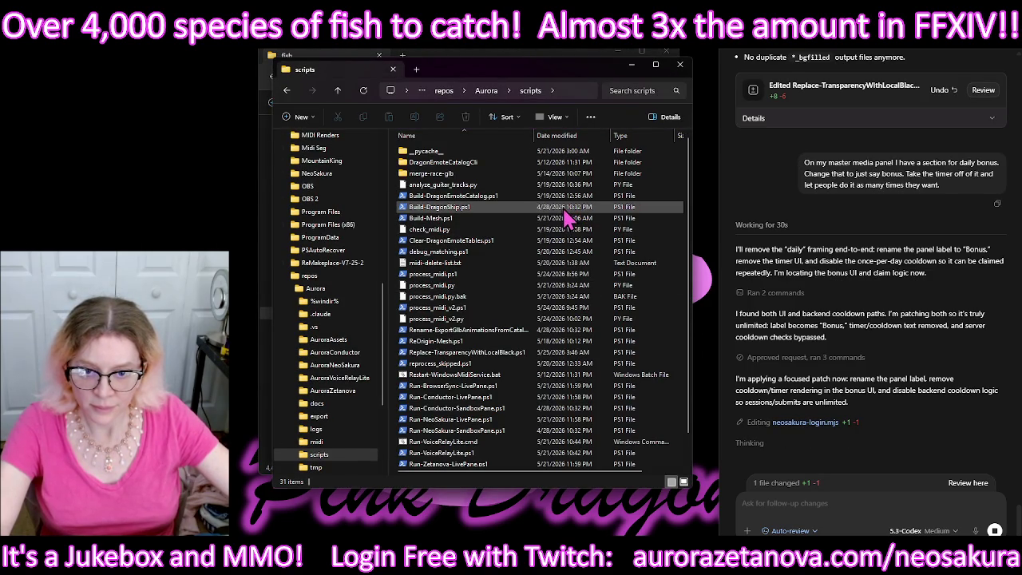
{"action": "double_click", "coordinate": [445, 355]}
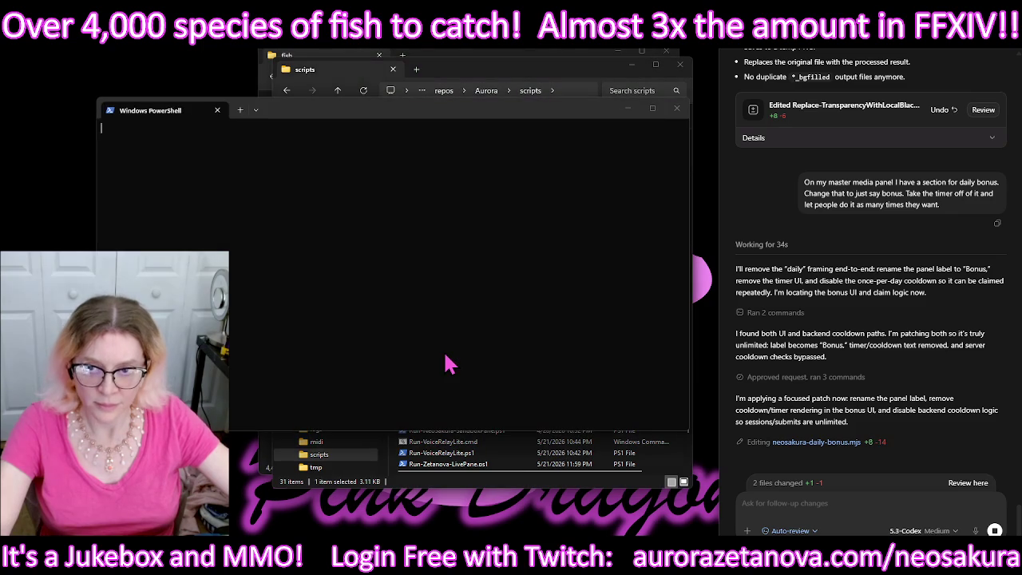
Step: Run the script on the fish folder by pasting its path, without quotes, as InputFolder
{"action": "left_click", "coordinate": [484, 55]}
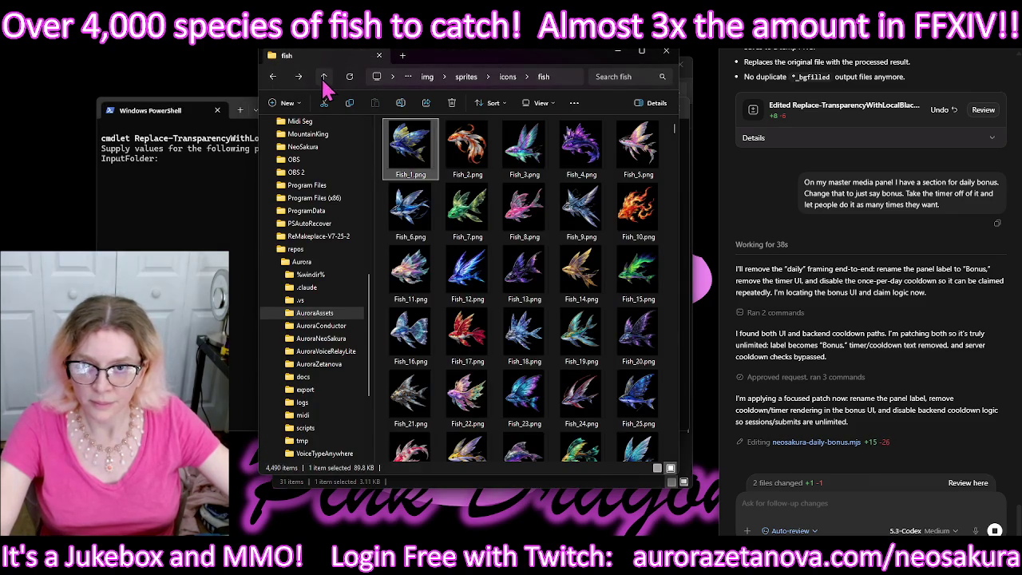
{"action": "left_click", "coordinate": [323, 78]}
{"action": "right_click", "coordinate": [413, 139]}
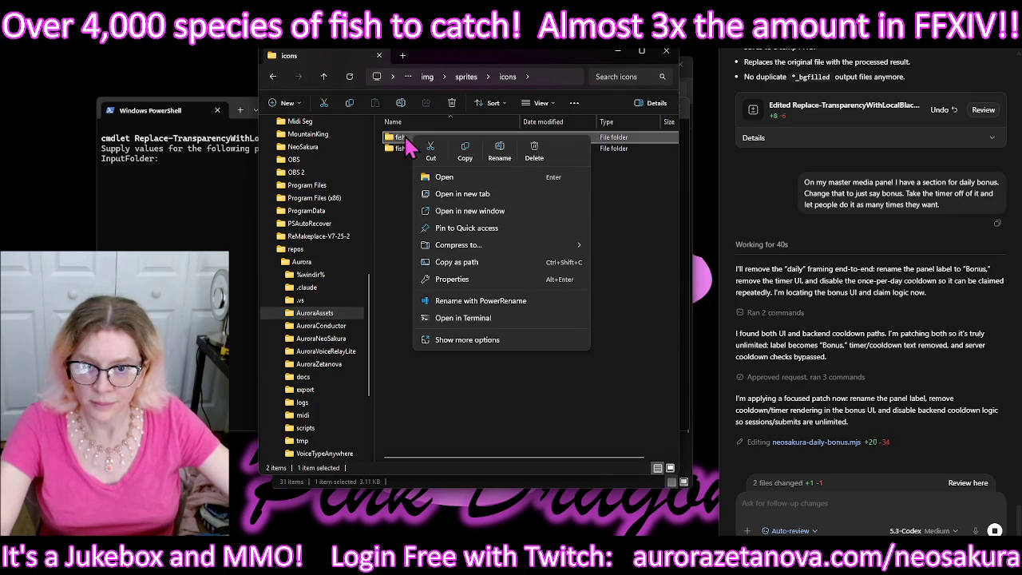
{"action": "left_click", "coordinate": [456, 261]}
{"action": "left_click", "coordinate": [194, 187]}
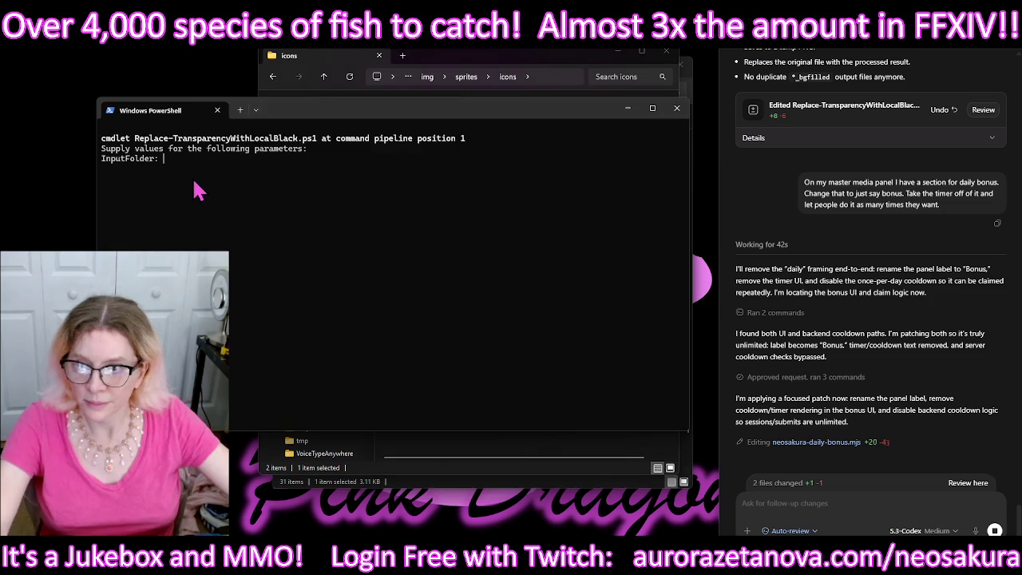
{"action": "type", "text": "\"D:\\repos\\Aurora\\AuroraAssets\\img\\sprites\\icons\\fish\""}
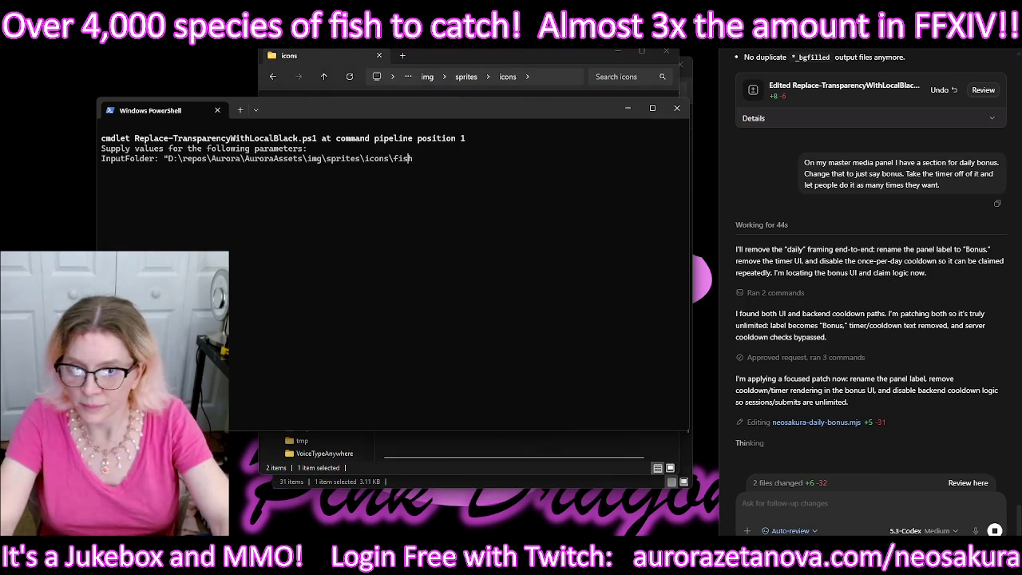
{"action": "key", "text": "BackSpace"}
{"action": "key", "text": "Home"}
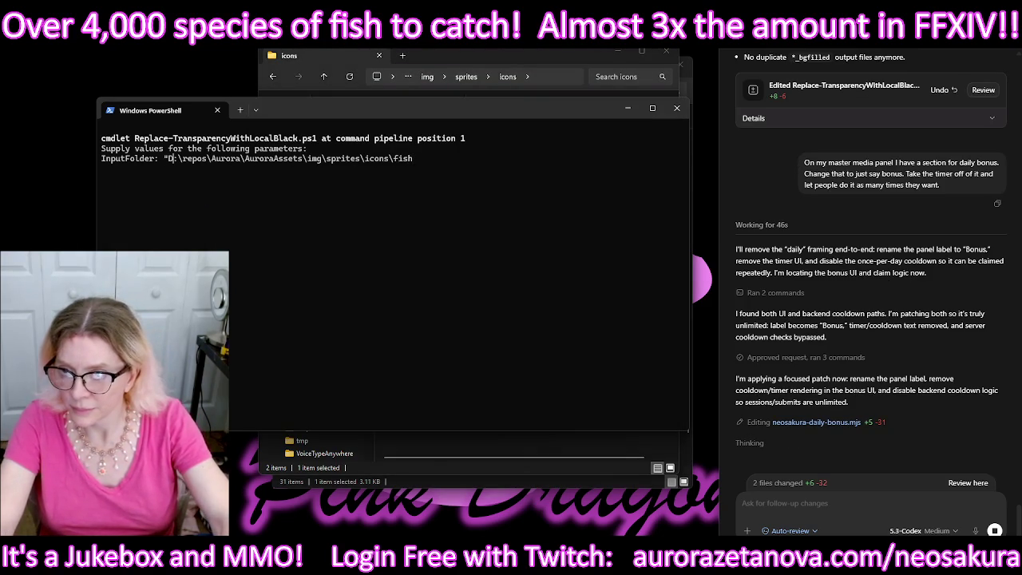
{"action": "key", "text": "Delete"}
{"action": "key", "text": "Return"}
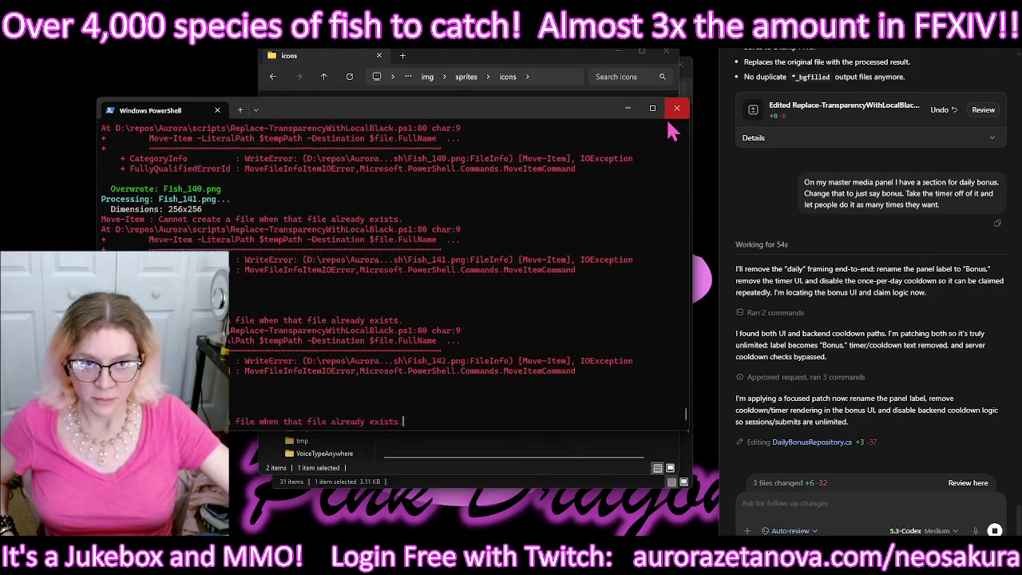
Step: Copy the Move-Item 'file already exists' error output and send it to Codex as a follow-up
{"action": "left_click_drag", "start_coordinate": [567, 170], "coordinate": [112, 144]}
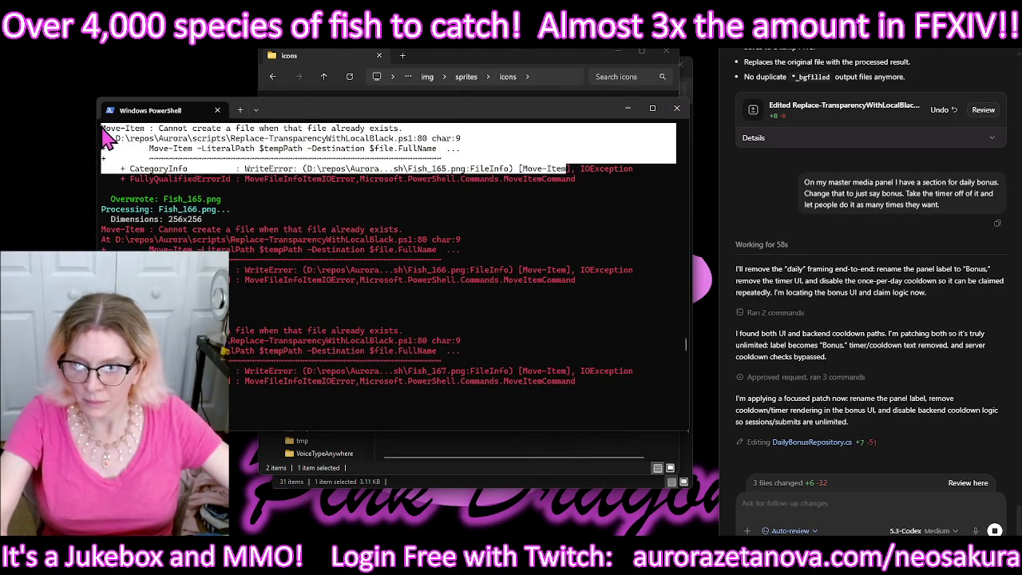
{"action": "mouse_move", "coordinate": [108, 140]}
{"action": "left_mouse_down"}
{"action": "mouse_move", "coordinate": [224, 339]}
{"action": "mouse_move", "coordinate": [227, 267]}
{"action": "left_mouse_up"}
{"action": "key", "text": "ctrl+c"}
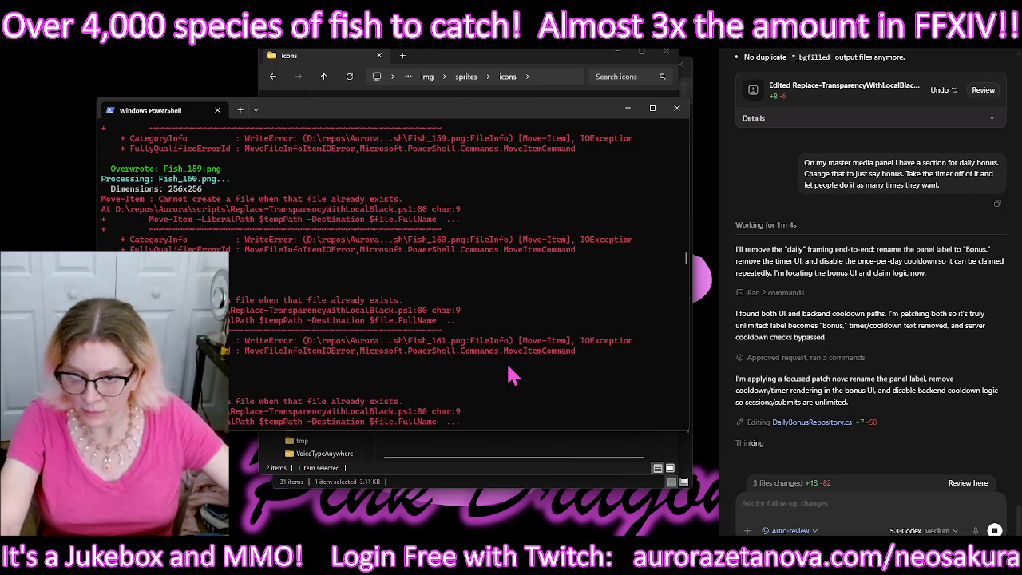
{"action": "left_click_drag", "start_coordinate": [596, 350], "coordinate": [216, 300]}
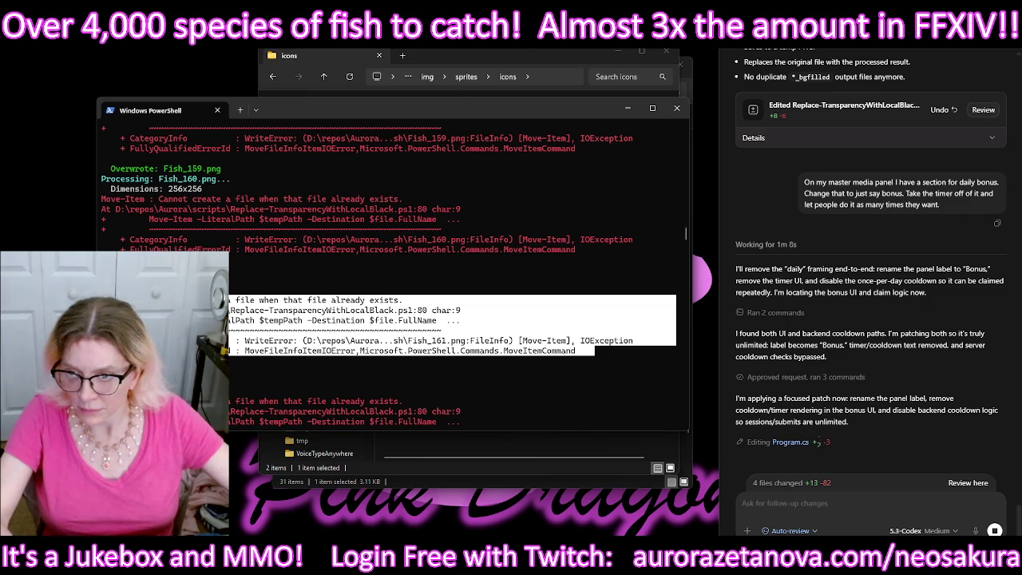
{"action": "mouse_move", "coordinate": [215, 300]}
{"action": "left_mouse_down"}
{"action": "mouse_move", "coordinate": [216, 268]}
{"action": "mouse_move", "coordinate": [216, 279]}
{"action": "left_mouse_up"}
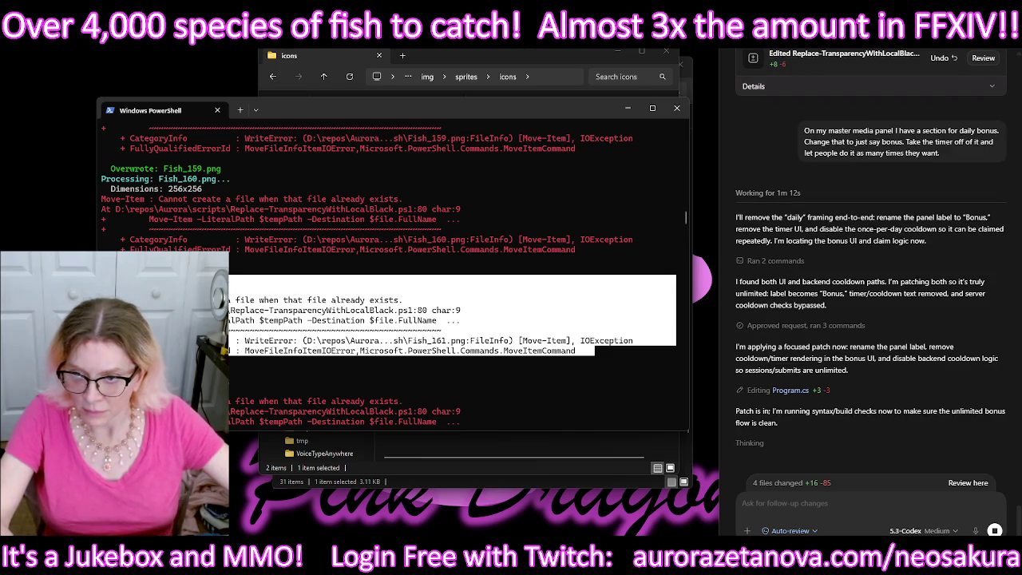
{"action": "left_click_drag", "start_coordinate": [234, 371], "coordinate": [227, 275]}
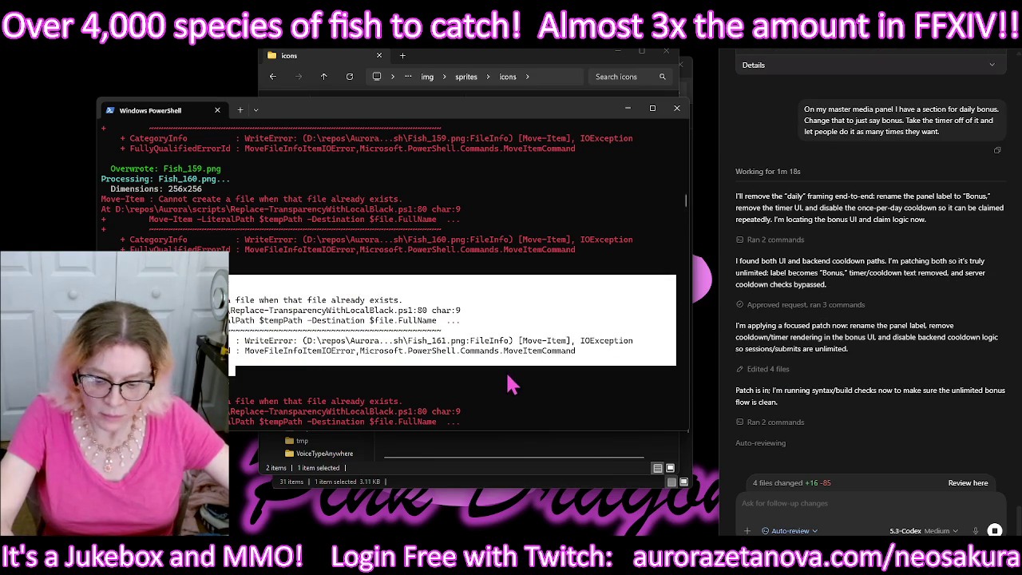
{"action": "key", "text": "ctrl+c"}
{"action": "key", "text": "ctrl+v"}
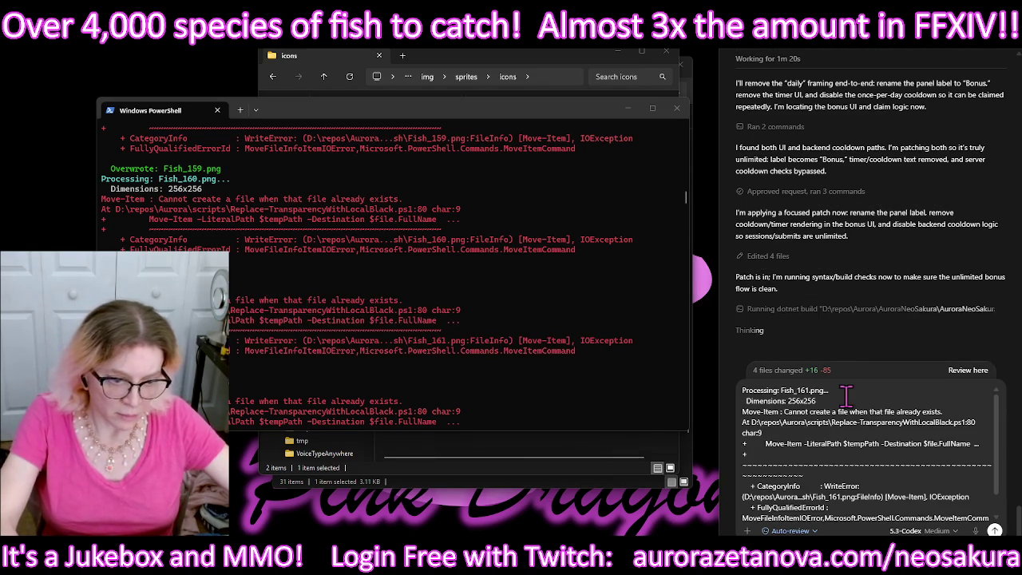
{"action": "key", "text": "Return"}
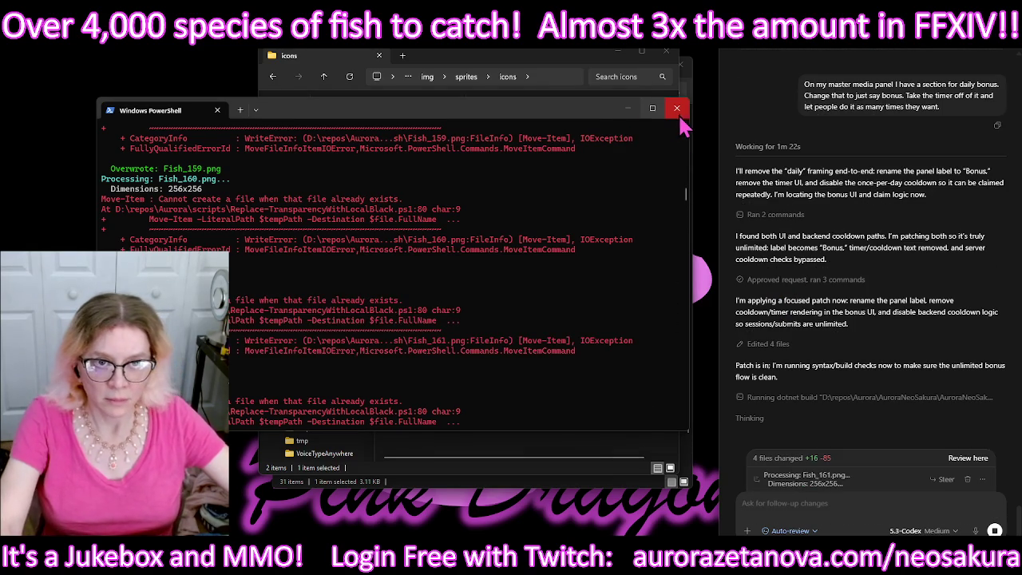
Step: Close PowerShell and browse the fish folder, finding leftover tmp_blackfill copies beside Fish_61–Fish_93
{"action": "left_click", "coordinate": [677, 109]}
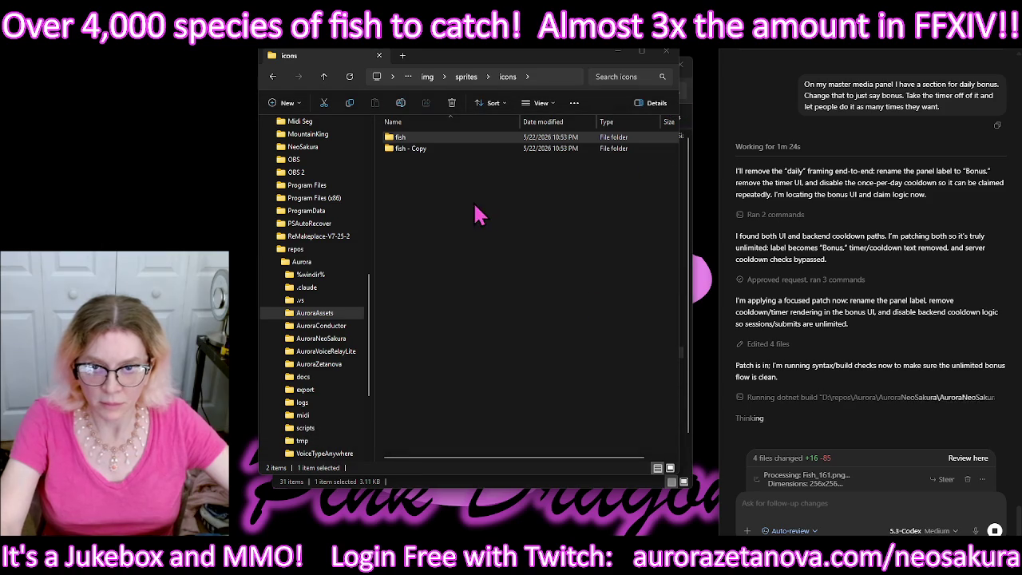
{"action": "double_click", "coordinate": [423, 137]}
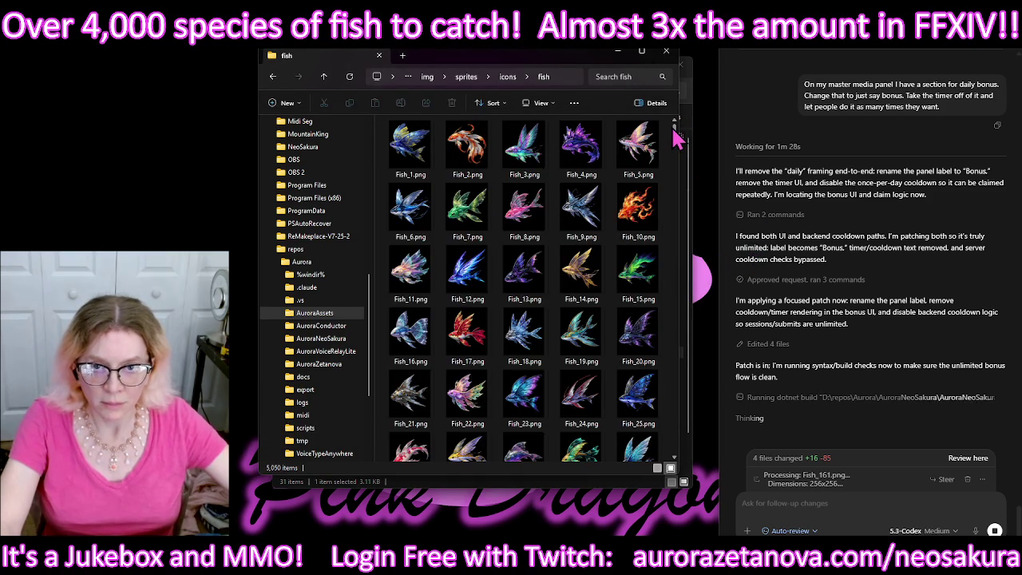
{"action": "left_click_drag", "start_coordinate": [677, 137], "coordinate": [675, 466]}
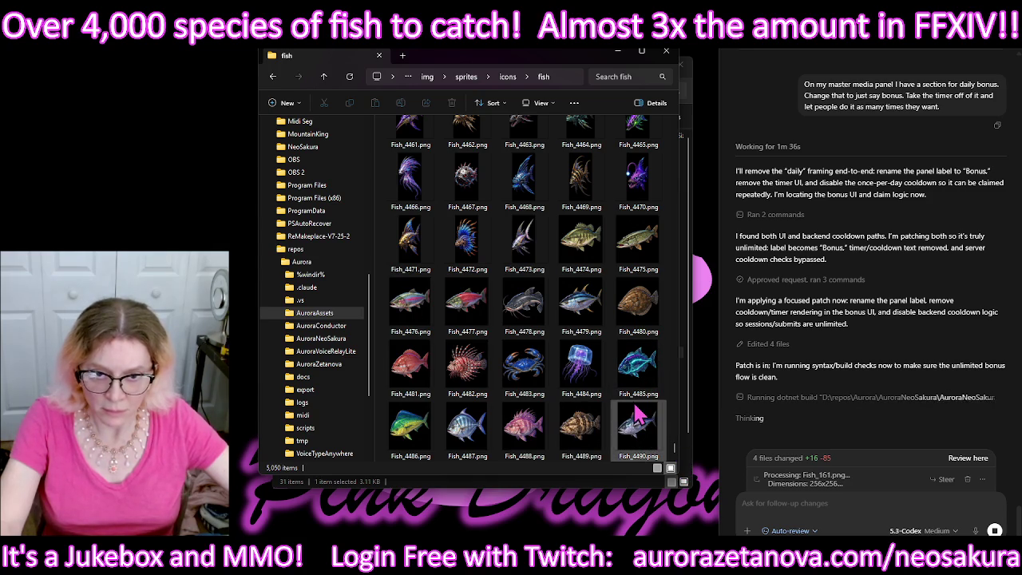
{"action": "scroll", "coordinate": [636, 413], "scroll_direction": "up", "scroll_amount": 3}
{"action": "scroll", "coordinate": [636, 413], "scroll_direction": "down", "scroll_amount": 3}
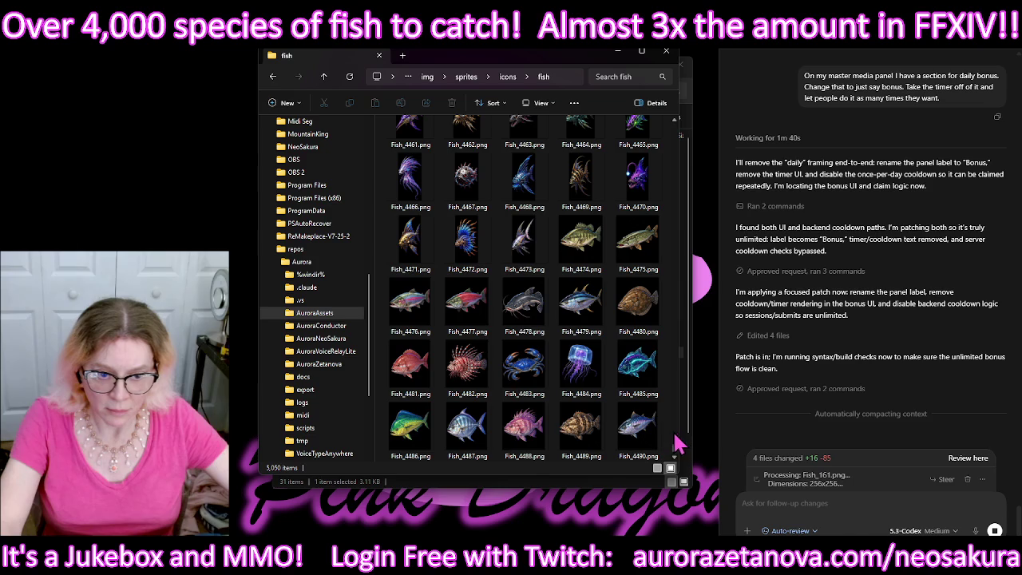
{"action": "left_click_drag", "start_coordinate": [674, 452], "coordinate": [677, 129]}
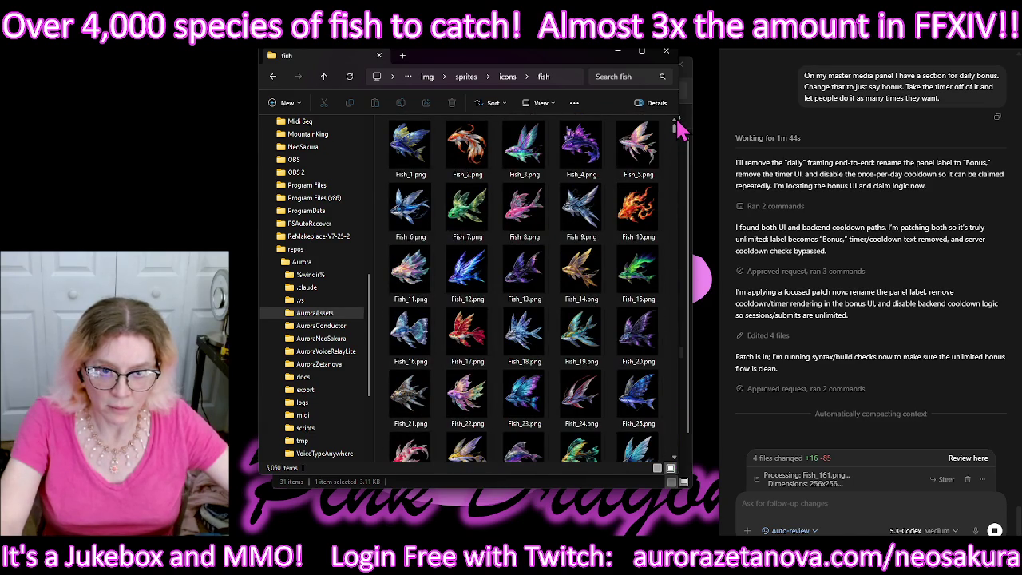
{"action": "left_click_drag", "start_coordinate": [679, 129], "coordinate": [684, 147]}
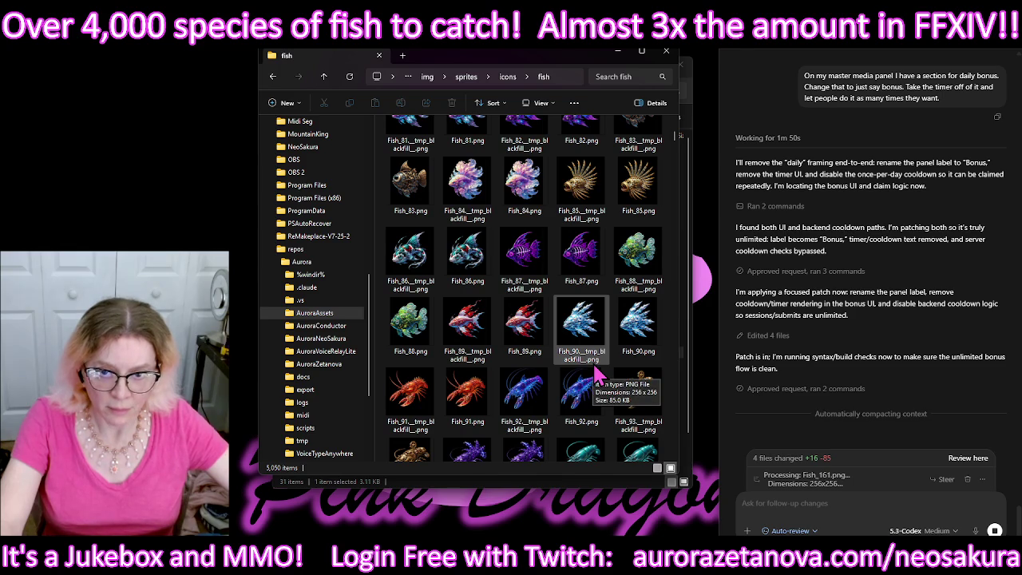
Step: Search the fish folder for 'tmp' and delete all 560 tmp_blackfill results
{"action": "left_click", "coordinate": [611, 77]}
{"action": "type", "text": "tm"}
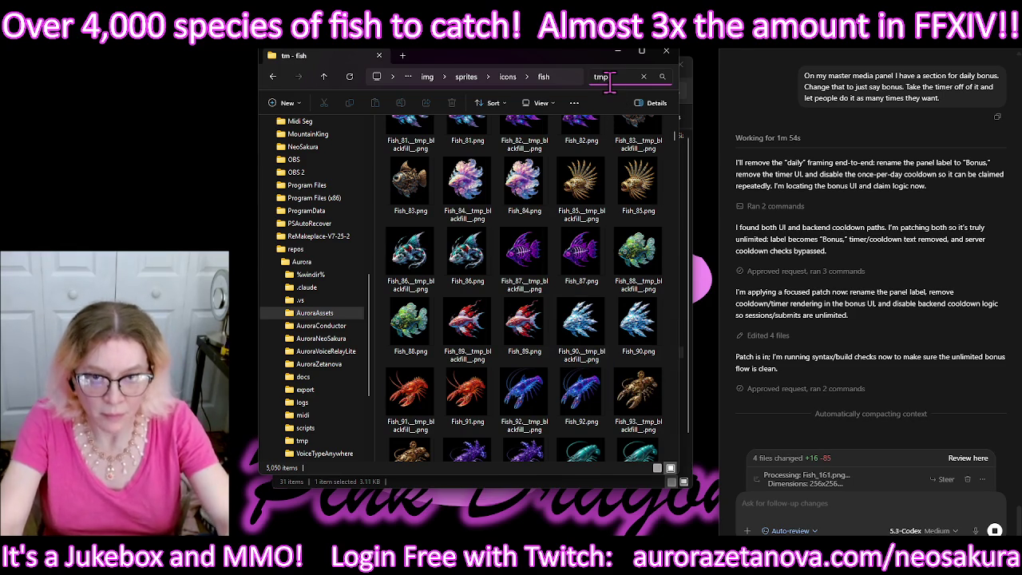
{"action": "type", "text": "p"}
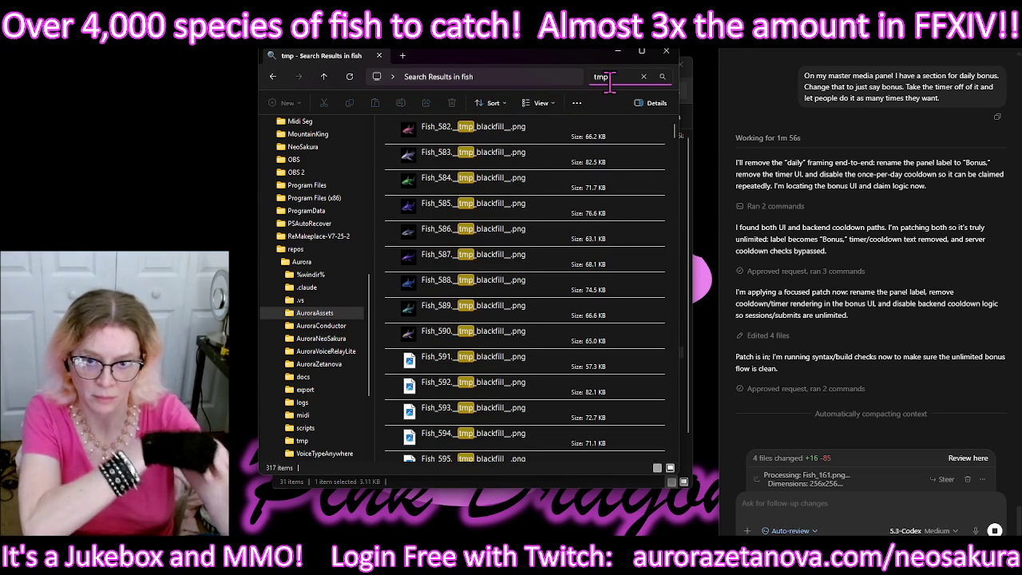
{"action": "left_click", "coordinate": [550, 135]}
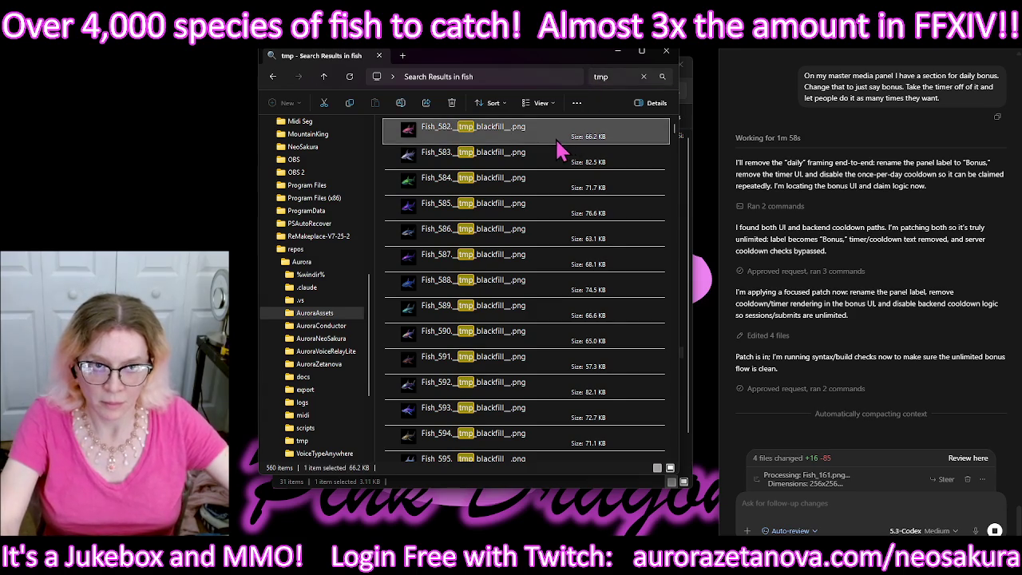
{"action": "scroll", "coordinate": [642, 310], "scroll_direction": "down", "scroll_amount": 5}
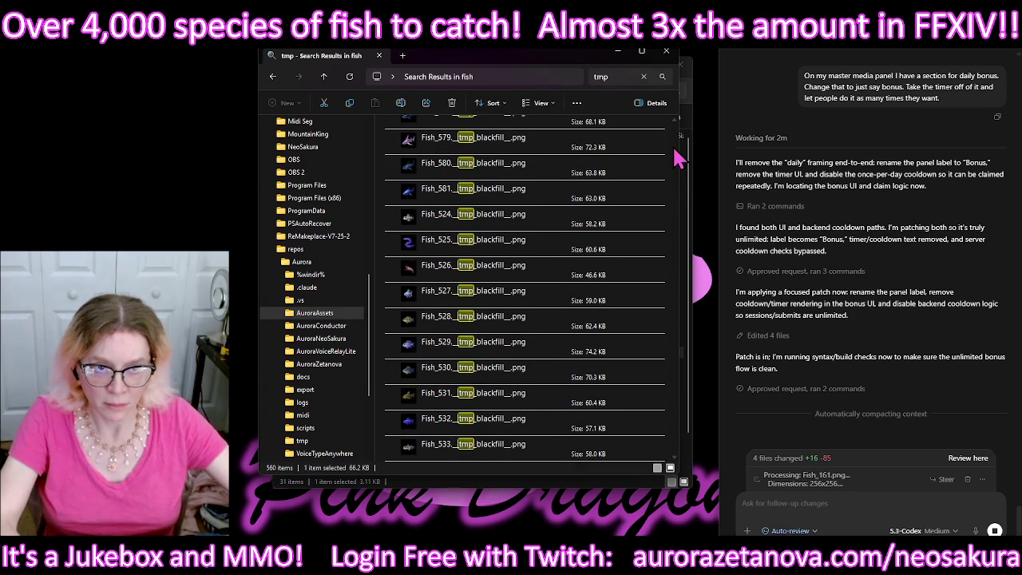
{"action": "left_click_drag", "start_coordinate": [675, 194], "coordinate": [586, 451]}
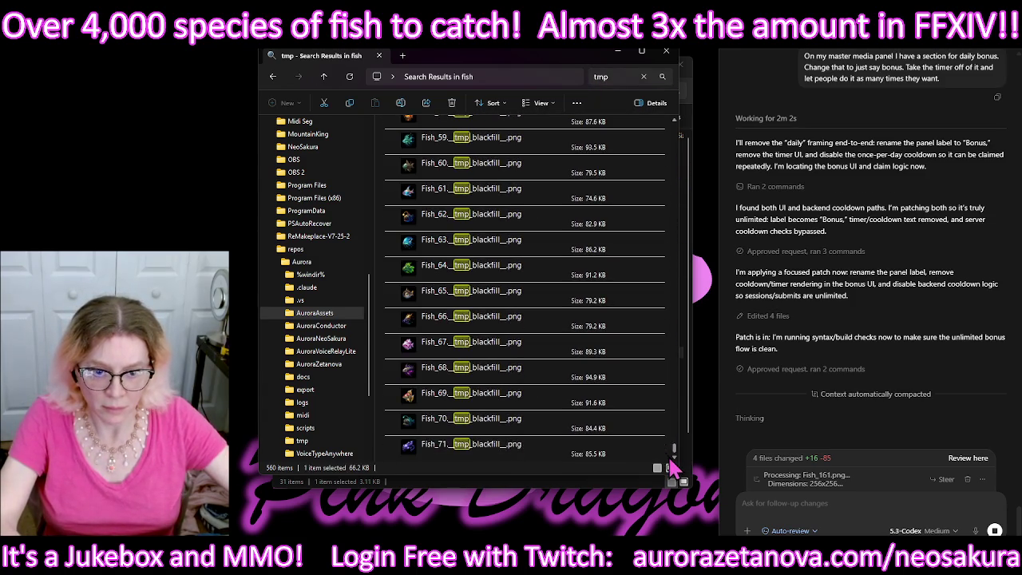
{"action": "left_click", "coordinate": [583, 449], "text": "shift"}
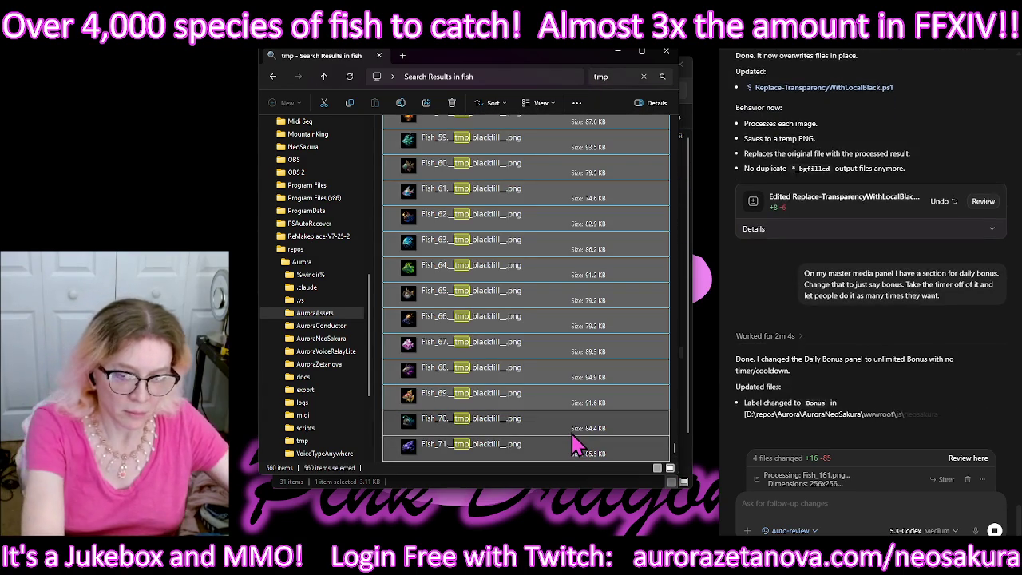
{"action": "key", "text": "Delete"}
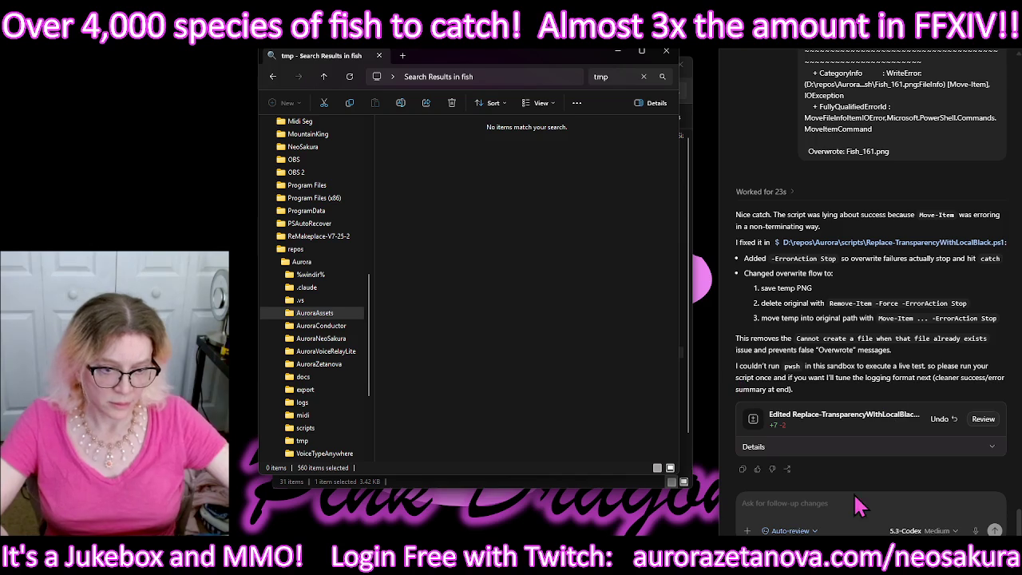
{"action": "left_click", "coordinate": [845, 502]}
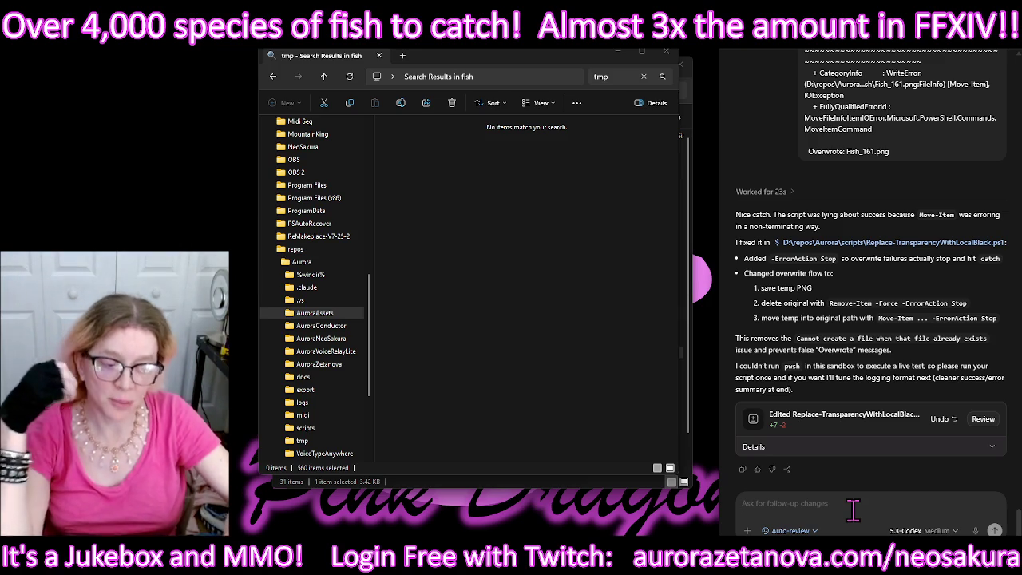
Step: Describe collapsible sections that won't drag-rearrange, and ask for a shorter drag header leaving room for a button
{"action": "type", "text": "In the master media panel there's several sections that are collapsible and they're supposed to be rearrangeable they are not"}
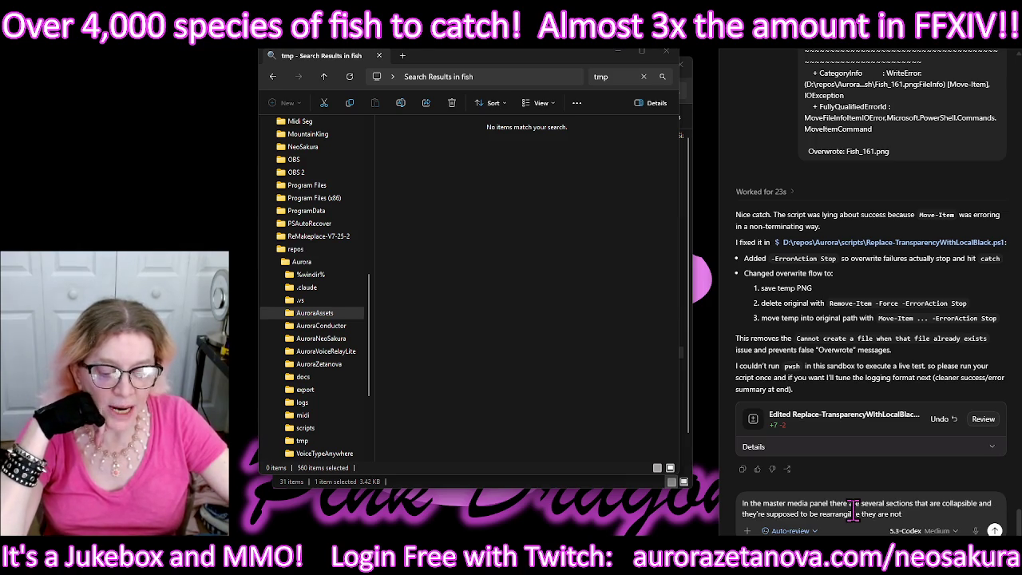
{"action": "type", "text": "ing when I click and drag so you look into that."}
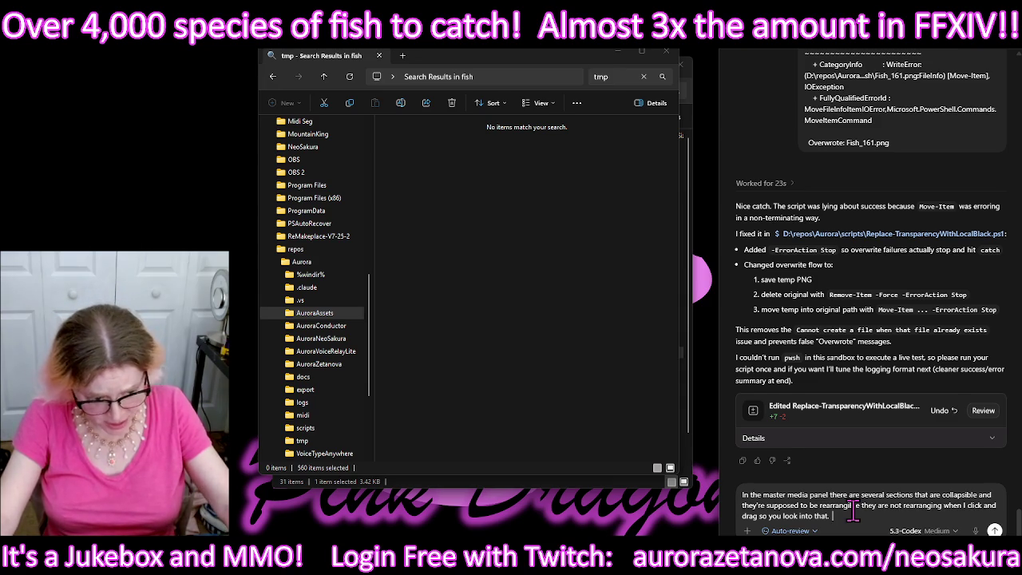
{"action": "type", "text": "And then the part that you click to do the drag and or expand and collapse the p"}
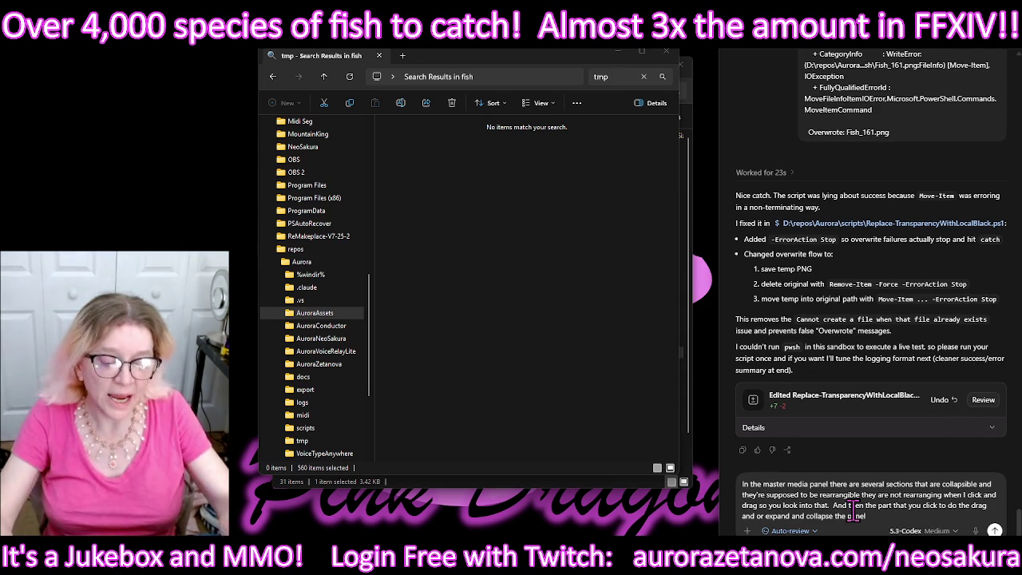
{"action": "type", "text": "anel"}
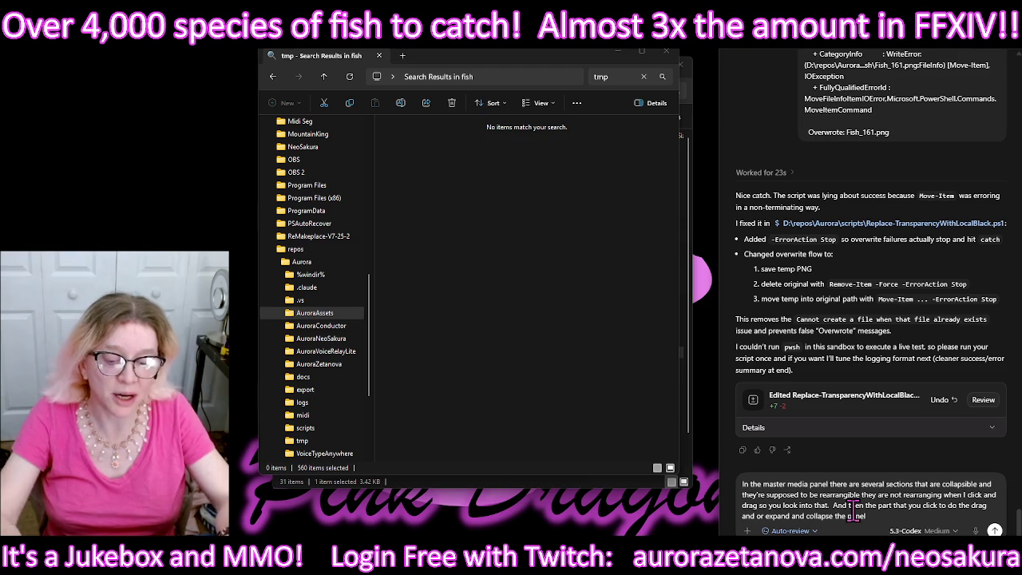
{"action": "type", "text": " that whole handle clickable part"}
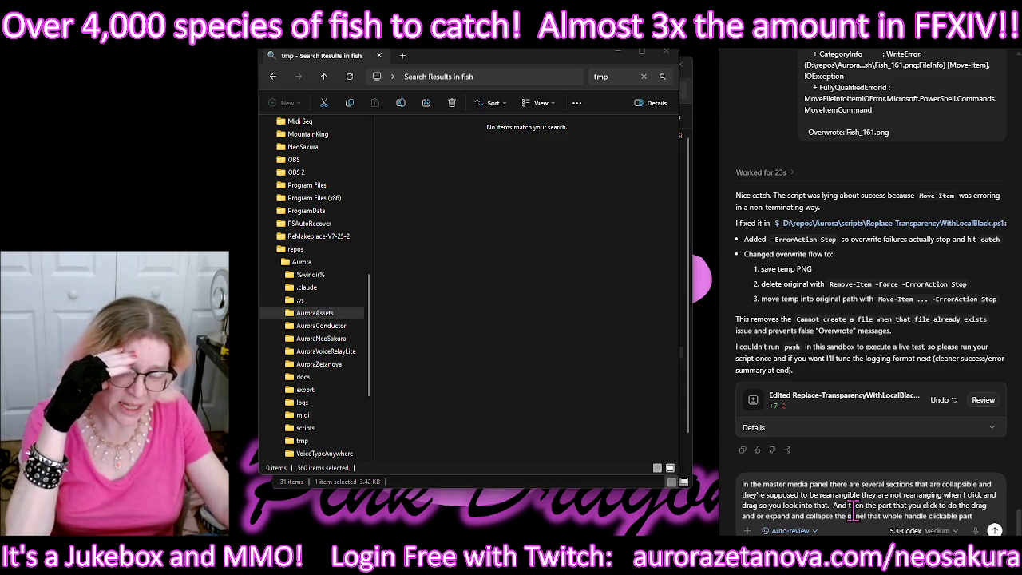
{"action": "type", "text": " I want it to stop short of the right edge"}
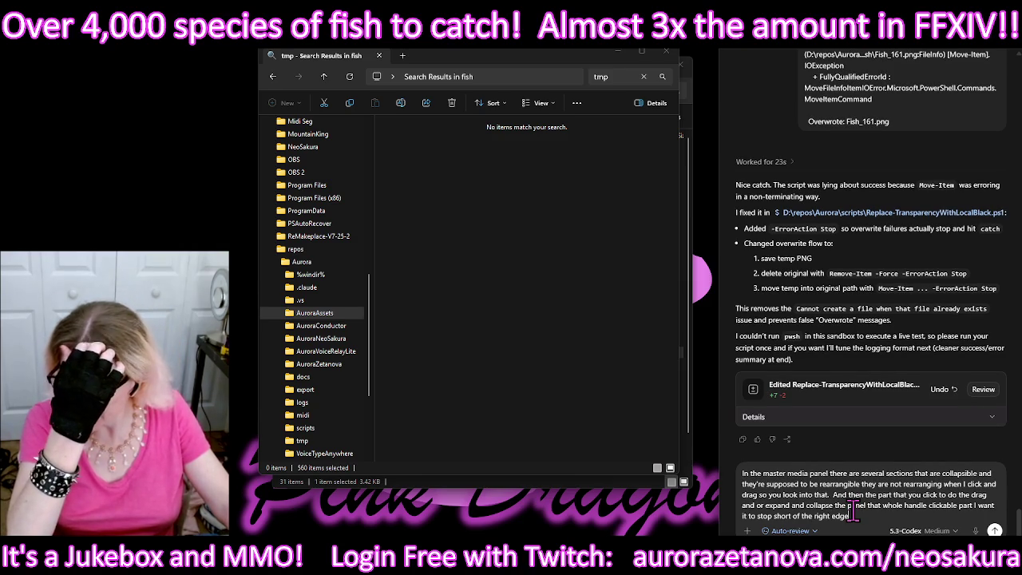
{"action": "type", "text": "here that little arrow is that indicates it"}
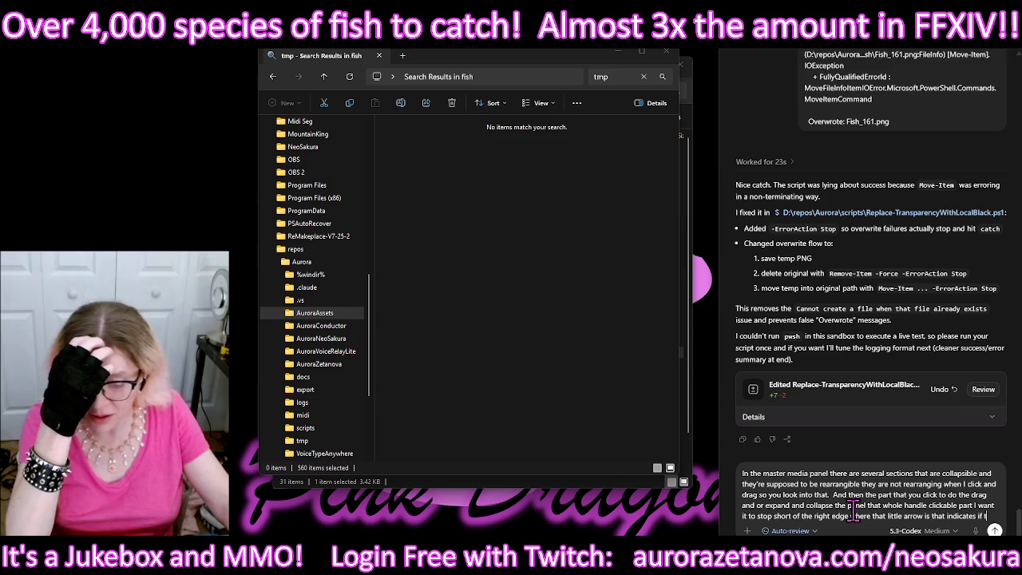
{"action": "type", "text": " the panel is"}
{"action": "type", "text": " expanded or collapsed."}
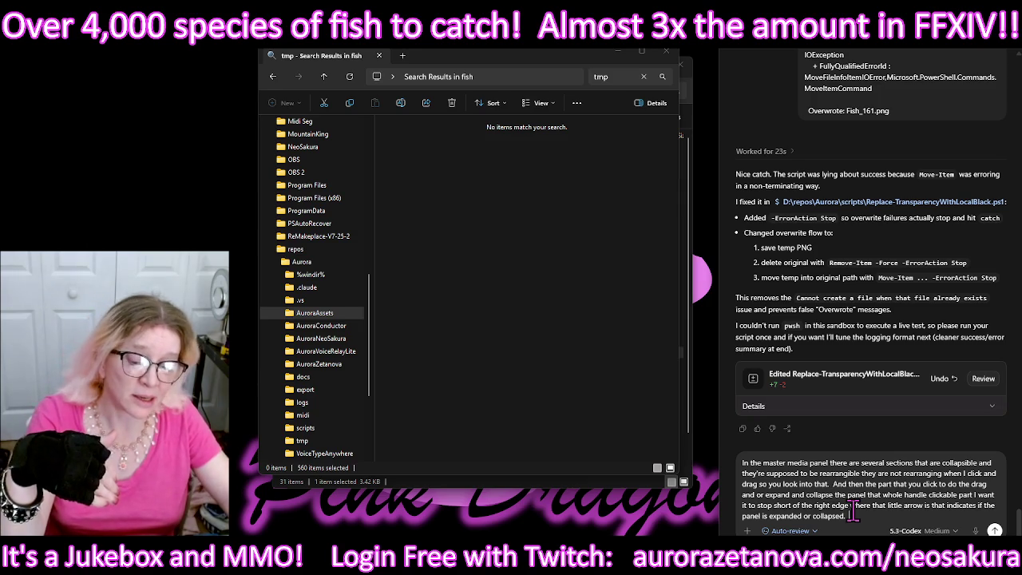
{"action": "type", "text": " And a little bit shorter than that as well because I want a button right the"}
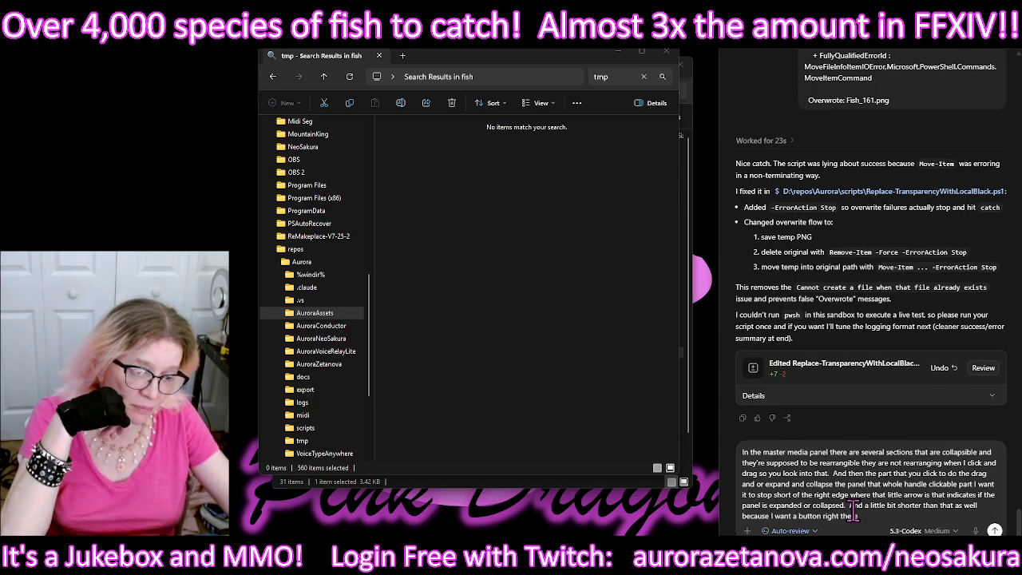
{"action": "type", "text": "re"}
{"action": "mouse_move", "coordinate": [914, 429]}
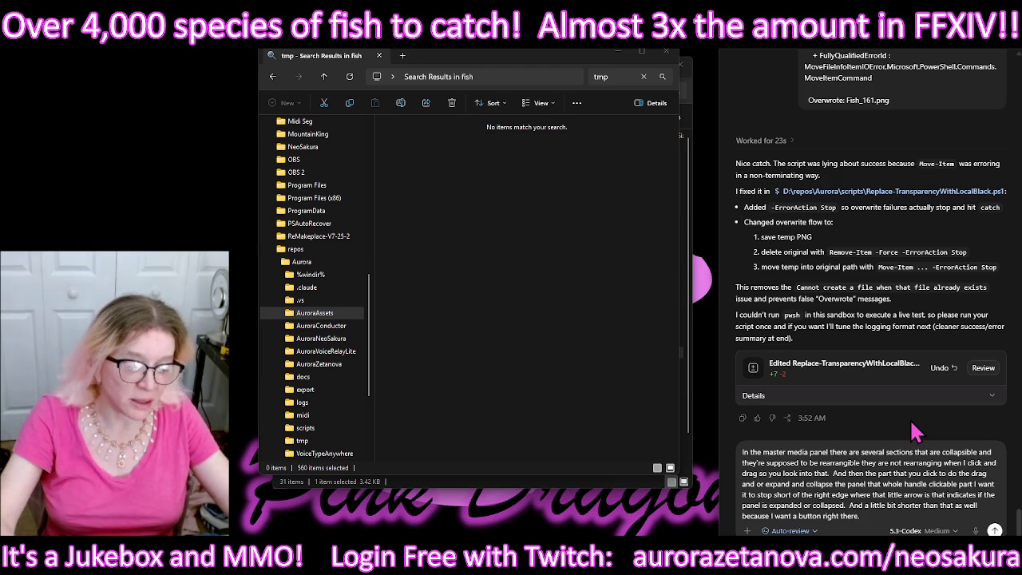
Step: Request a full-screen button popping a section into a resizable double-size window, with a send-back button
{"action": "type", "text": ". And make the button look like"}
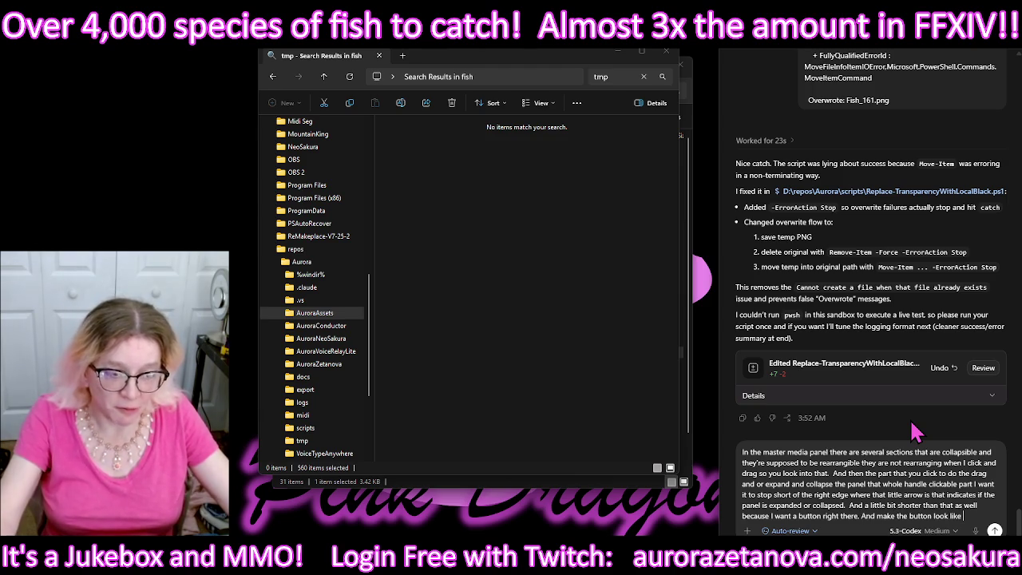
{"action": "type", "text": " A full screen indicator..."}
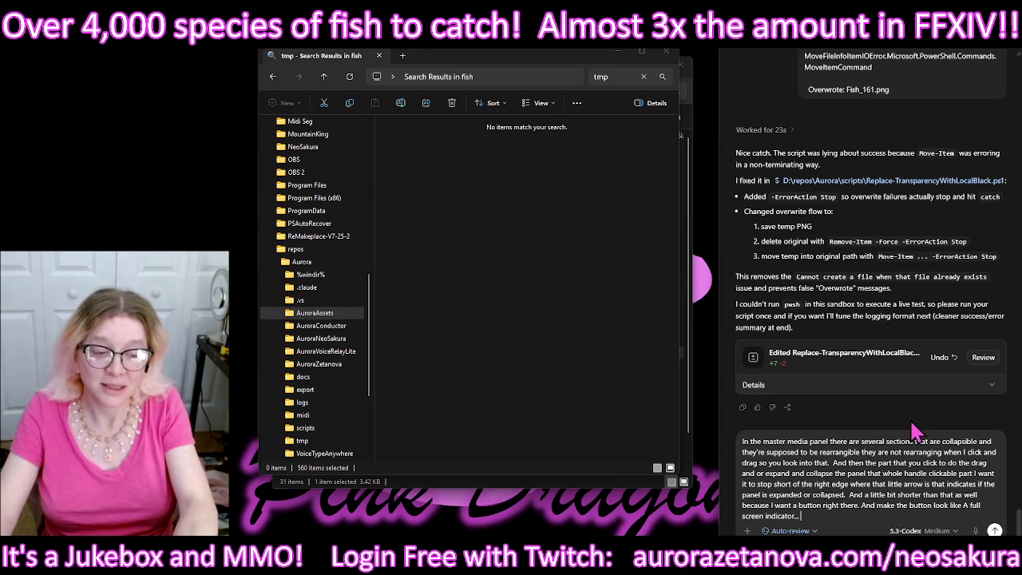
{"action": "type", "text": " And when clicked it takes that section and pops it out of the media panel"}
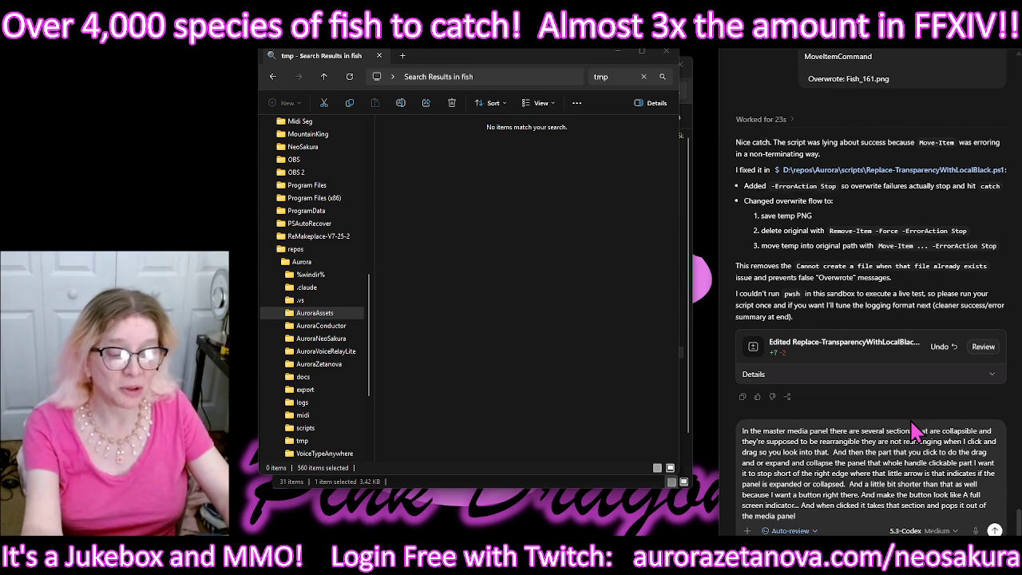
{"action": "type", "text": " and into"}
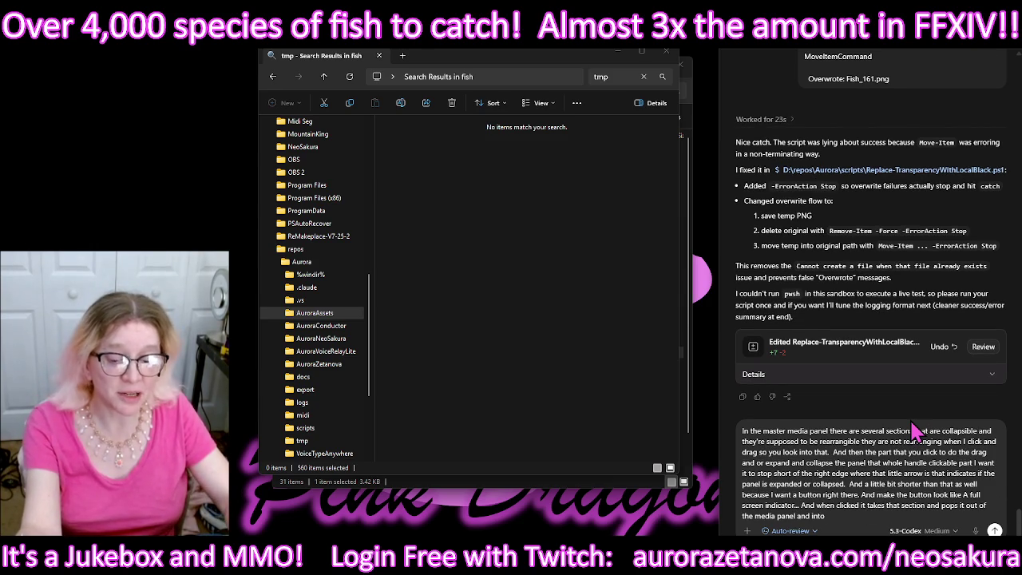
{"action": "type", "text": " the center of your screen."}
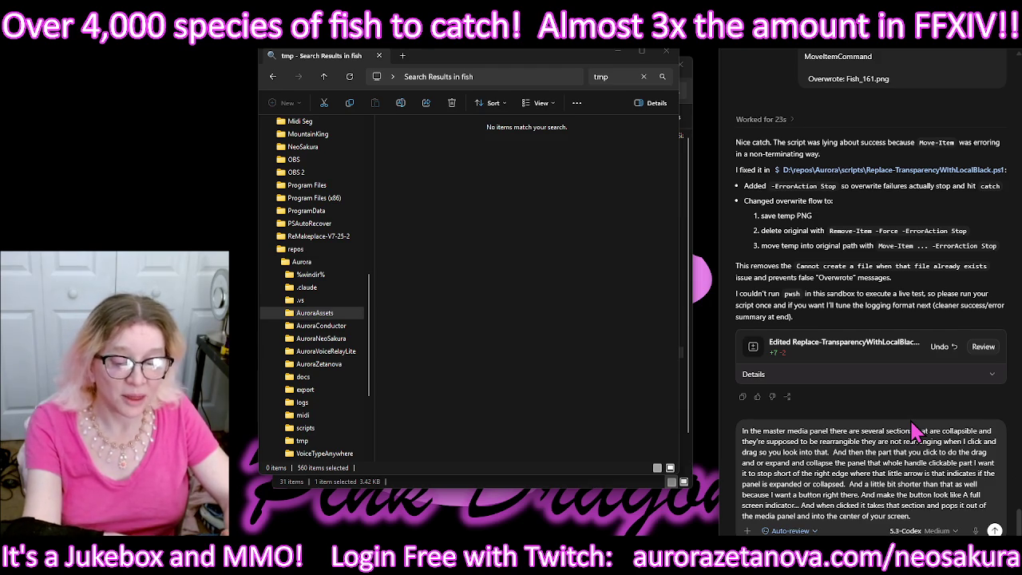
{"action": "type", "text": "At like double the width and height."}
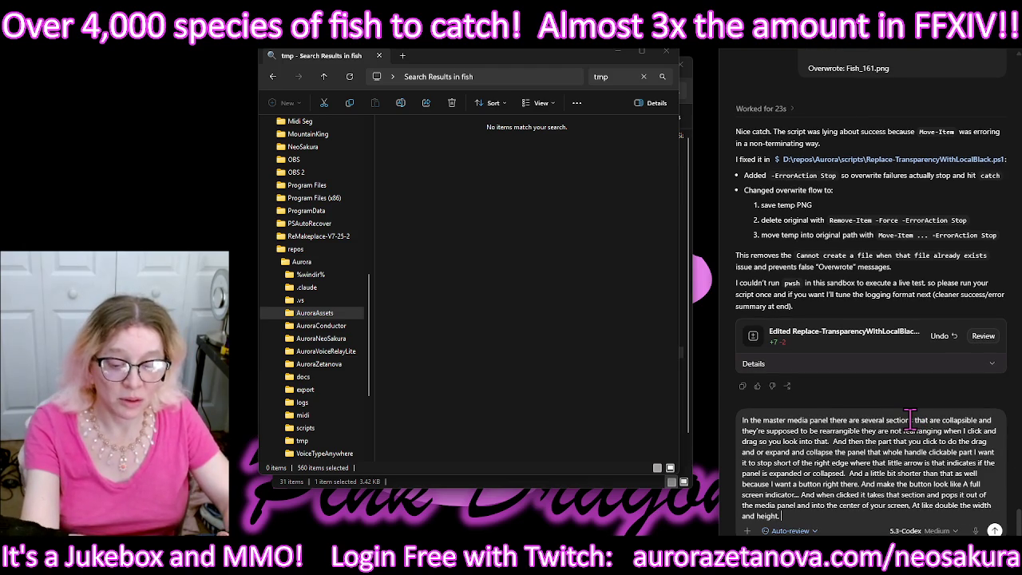
{"action": "type", "text": "In a fully resizable window."}
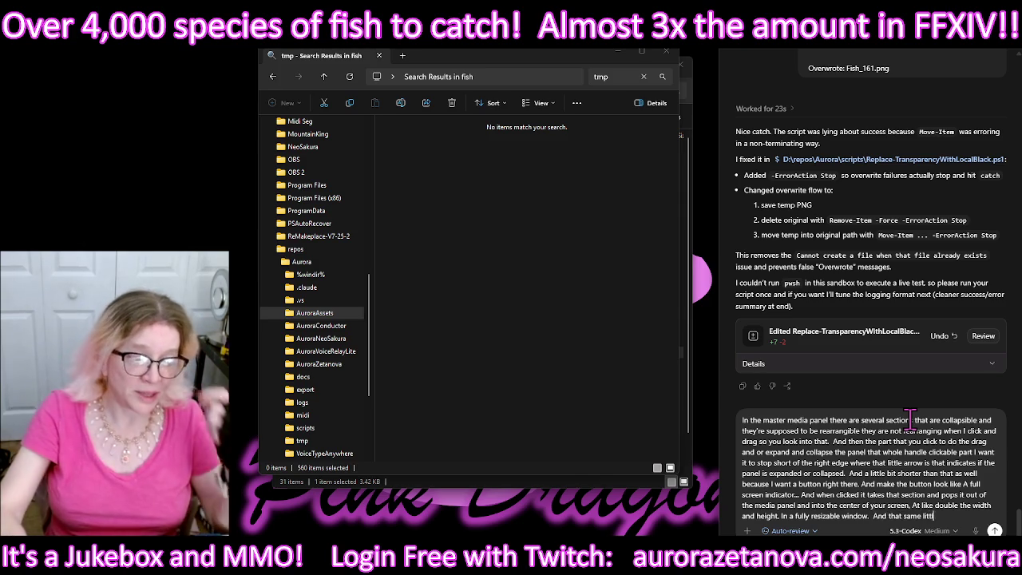
{"action": "type", "text": "And that same little button is in the upper right corner of this window"}
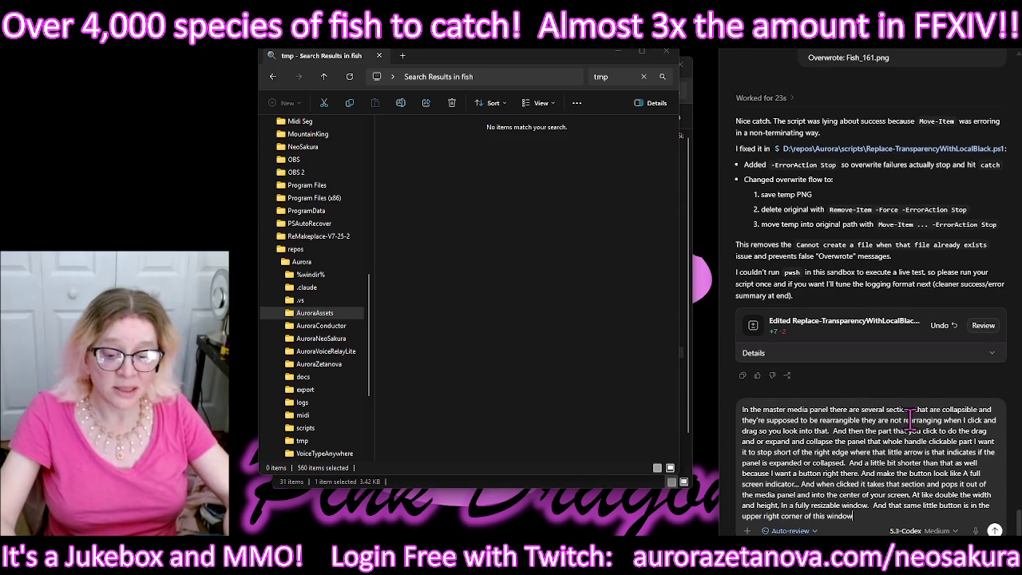
{"action": "type", "text": " the one that that made it pop out like this"}
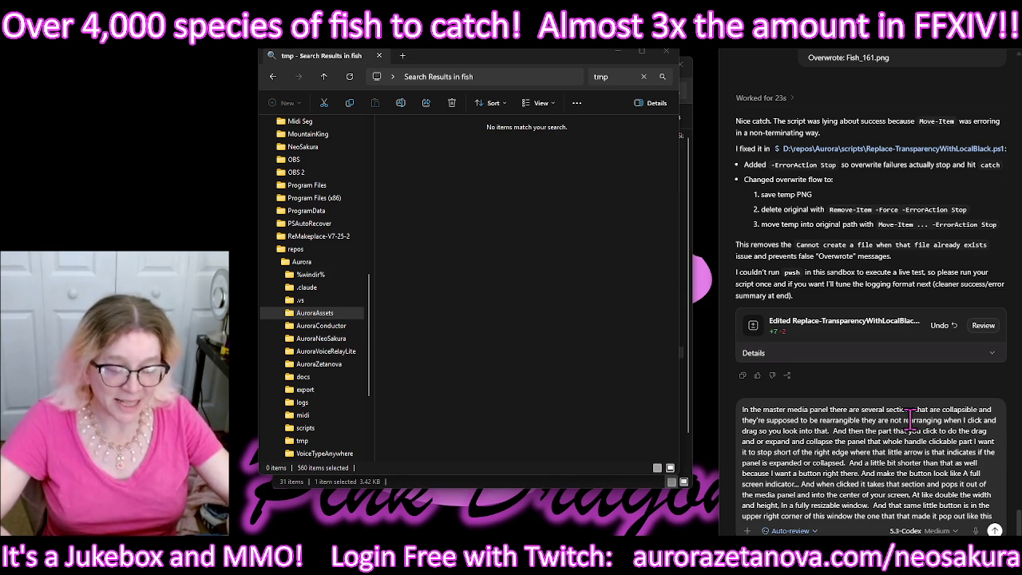
{"action": "type", "text": "but now it is an icon that makes it look like it's going to send it back and tha"}
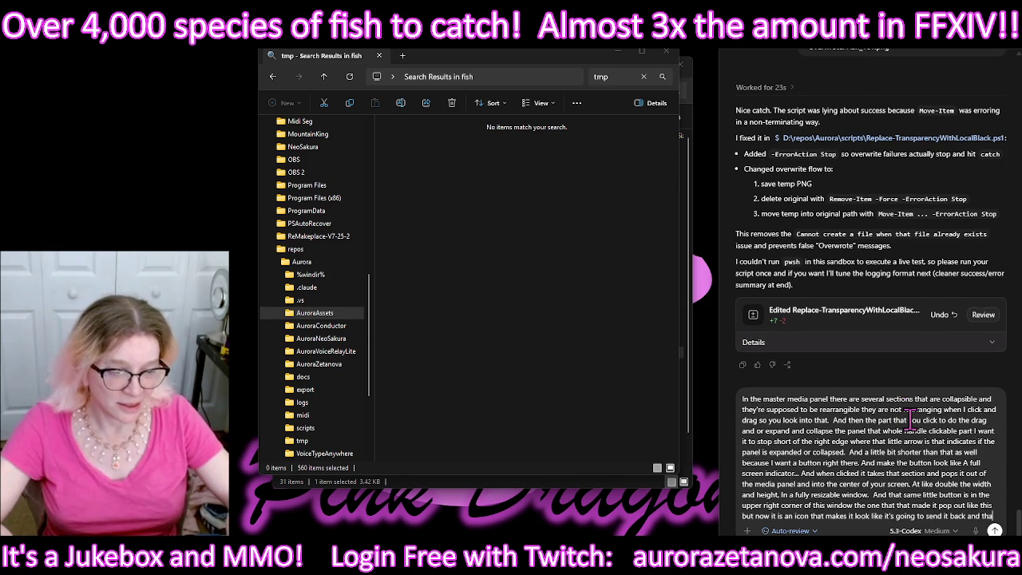
{"action": "type", "text": "t's what it'll do"}
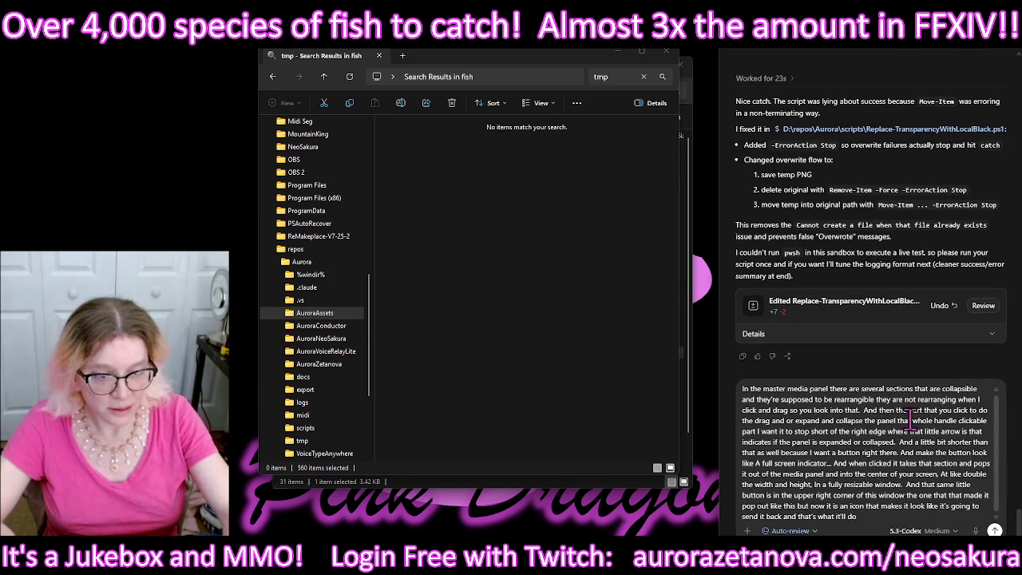
{"action": "key", "text": "Return"}
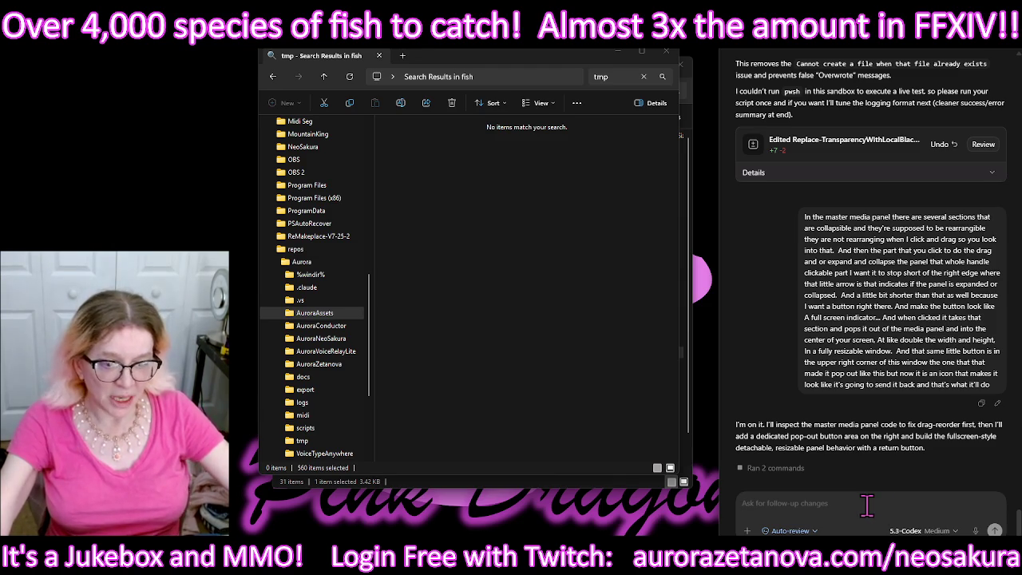
Step: Request unlimited floating panels, a matching dock-all button in the master panel, and auto-docking on hide
{"action": "type", "text": "While that bigger panel is out and floating it's resizable it's movable and it's like"}
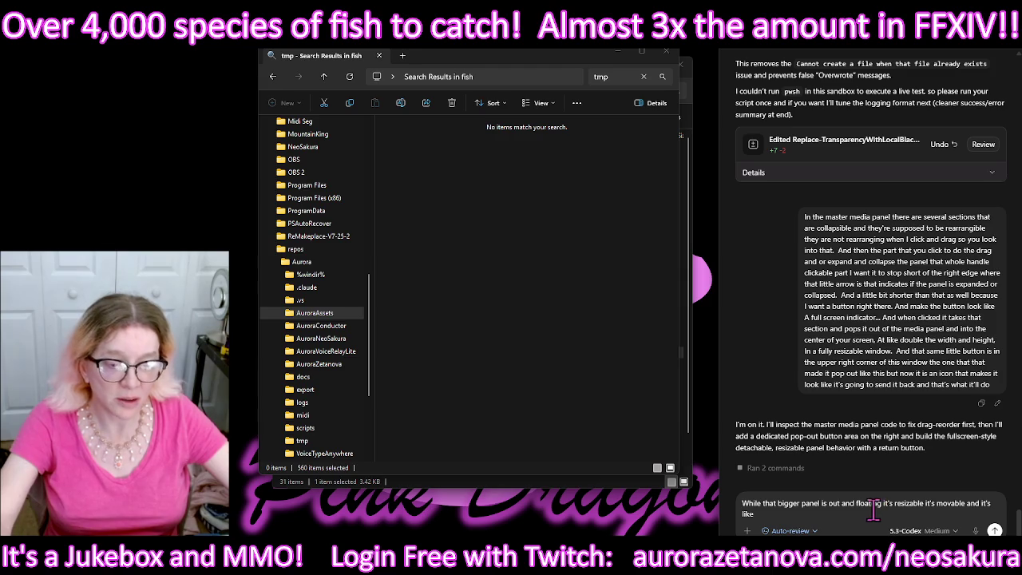
{"action": "triple_click", "coordinate": [788, 504]}
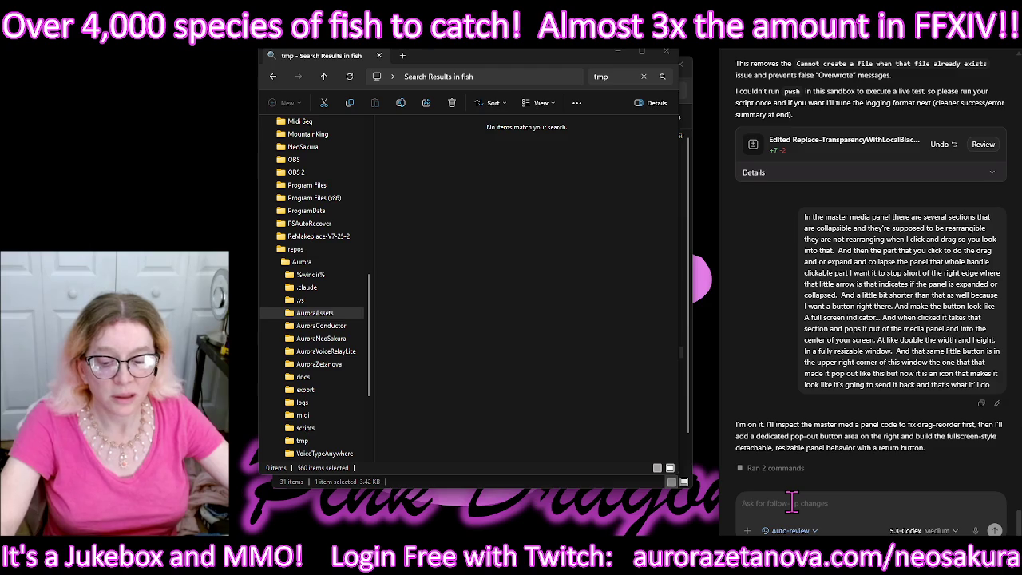
{"action": "type", "text": "These panels are floatable"}
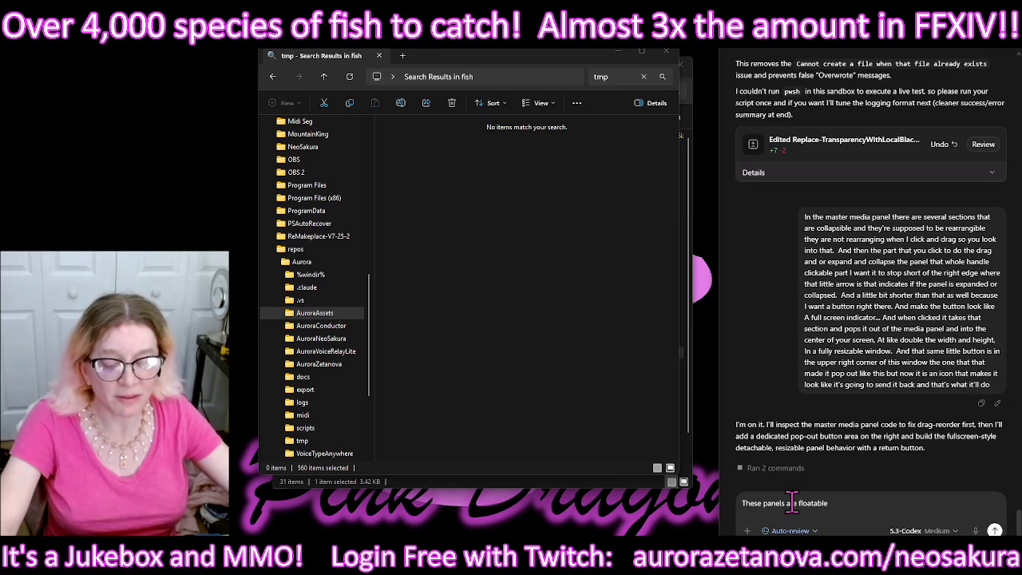
{"action": "type", "text": " they're floating so like they're resizable and movable and drag and drop whatever"}
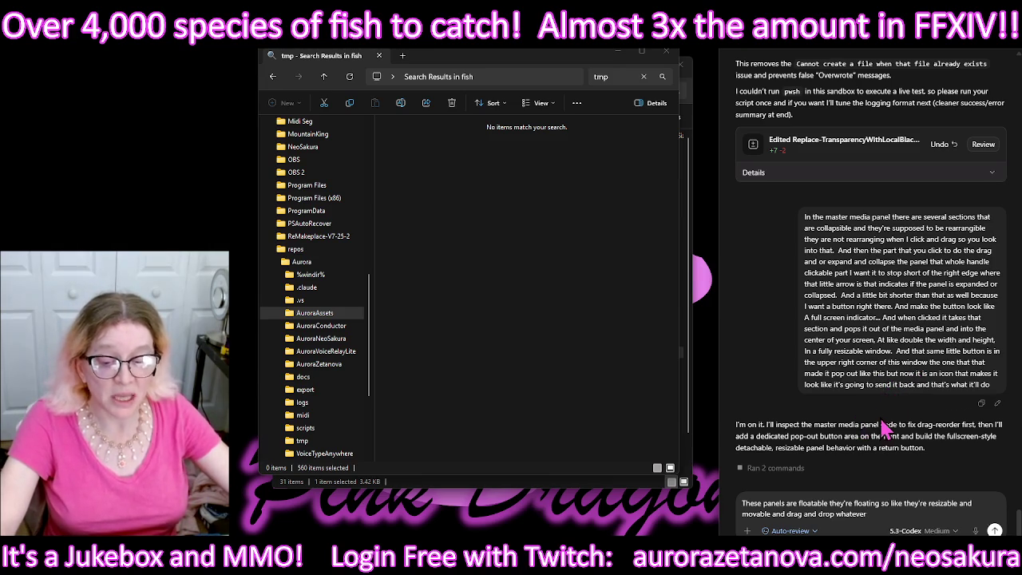
{"action": "type", "text": "And the user can have as"}
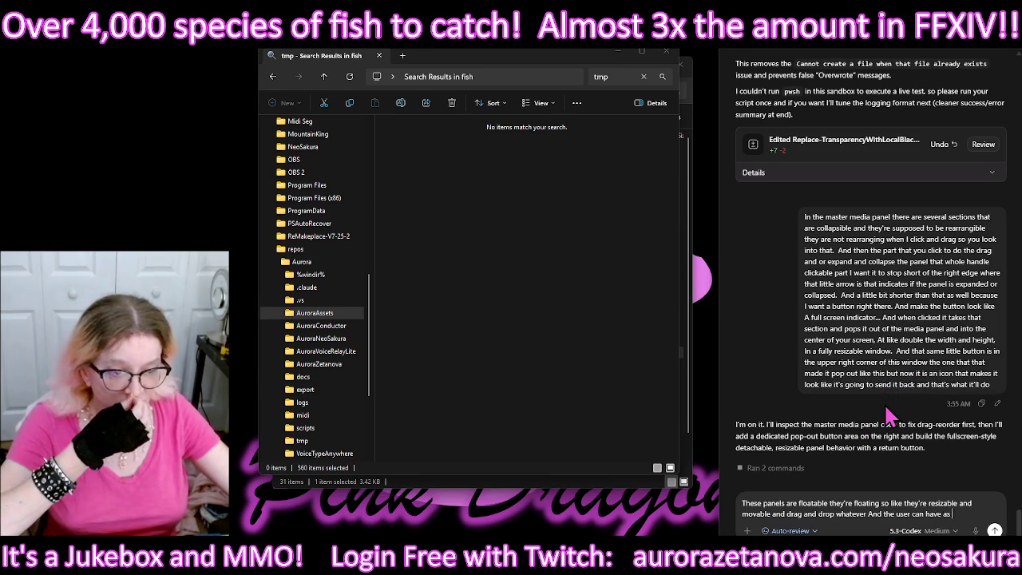
{"action": "type", "text": " many of them floating out as they want"}
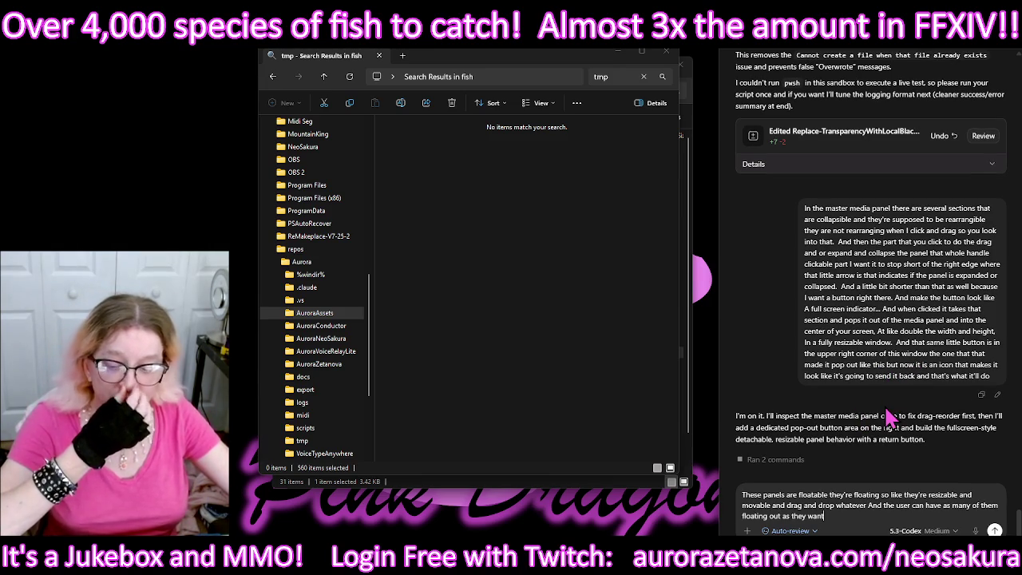
{"action": "type", "text": " and move them around however they want"}
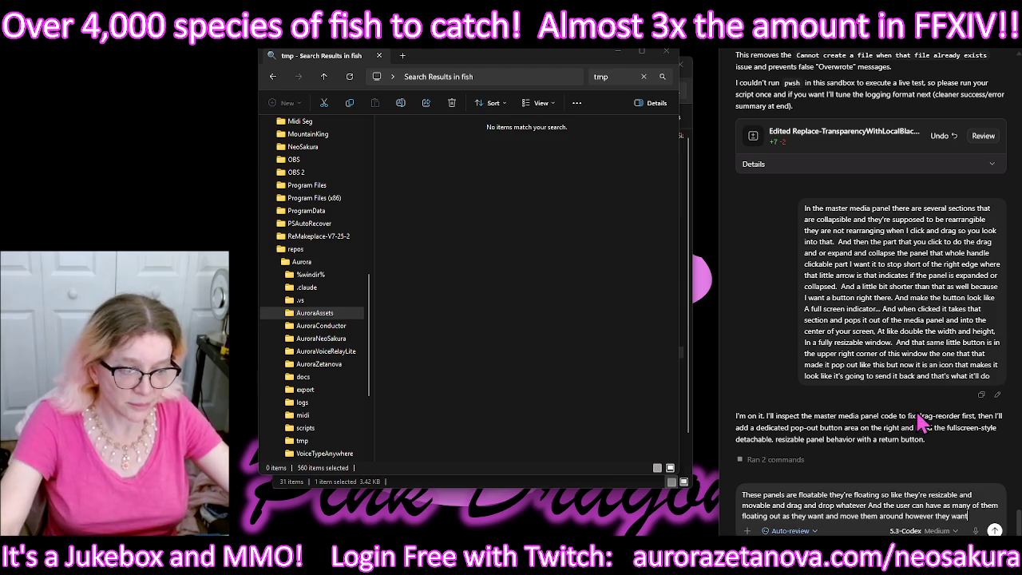
{"action": "type", "text": "."}
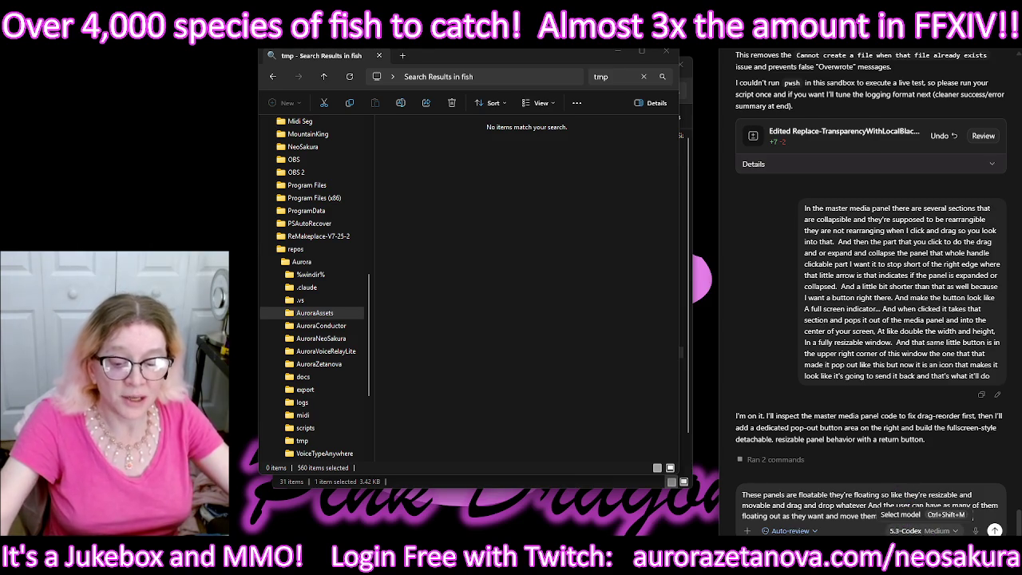
{"action": "type", "text": "And then that they have that button that sends it back but on the master media panel in the header"}
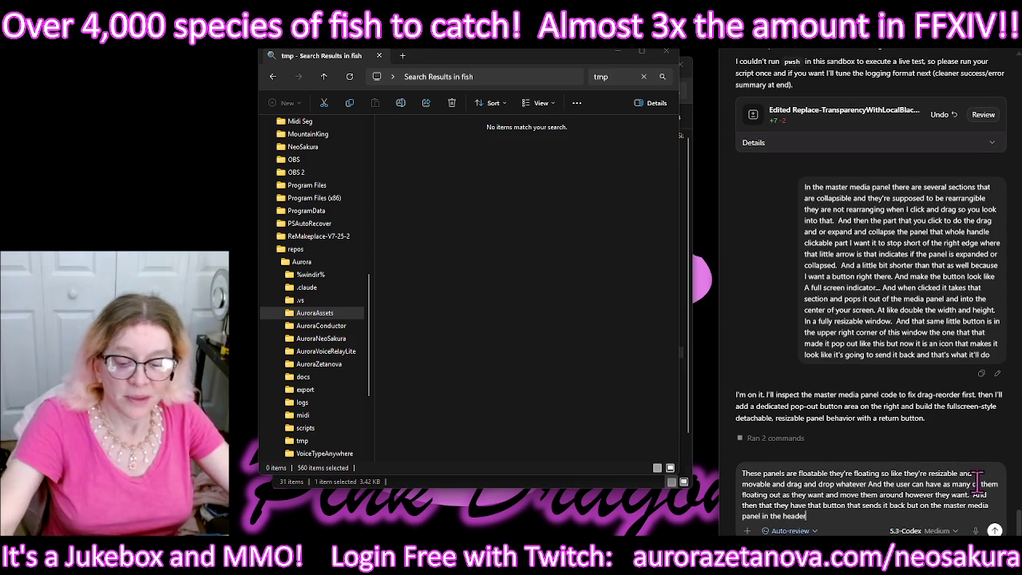
{"action": "type", "text": " another little button with an icon that"}
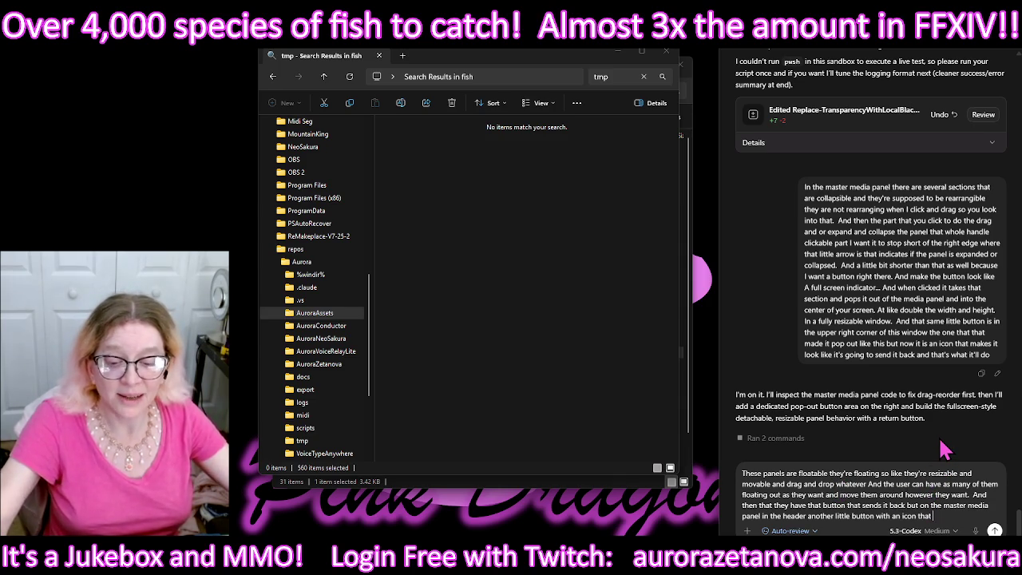
{"action": "type", "text": "Matches the one that sends a big panel back into the master media panel but"}
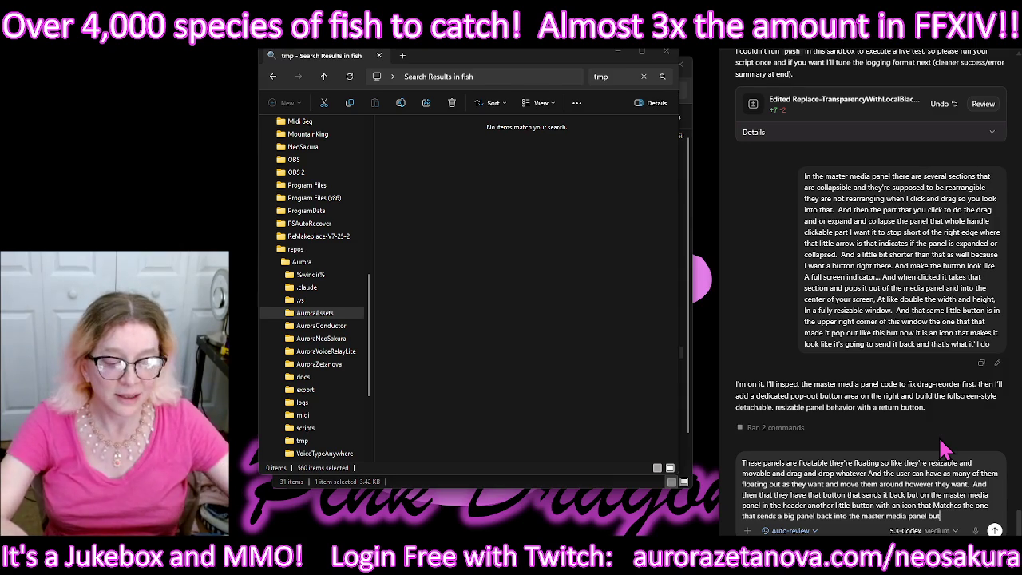
{"action": "type", "text": " looks like it'll affect more than one and that's exactly what it'll do it'll actually"}
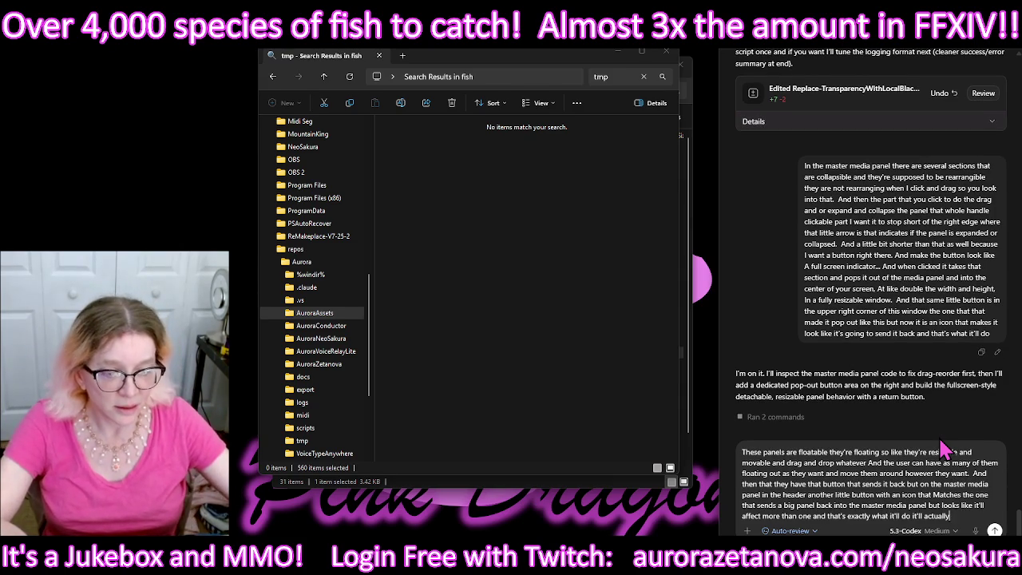
{"action": "type", "text": " grab all the floating panels and suck them all back into the master media panel with a single click"}
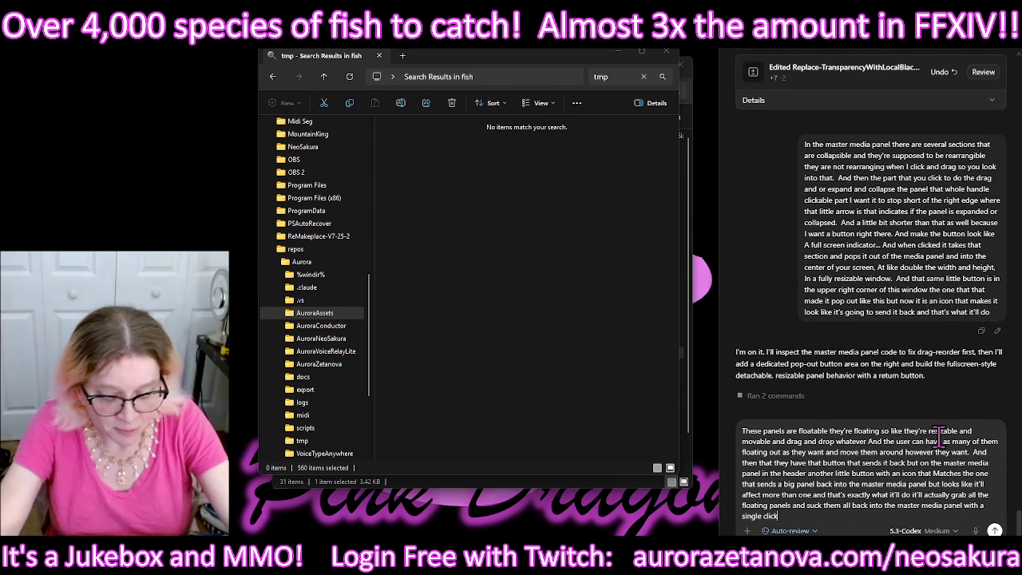
{"action": "type", "text": "."}
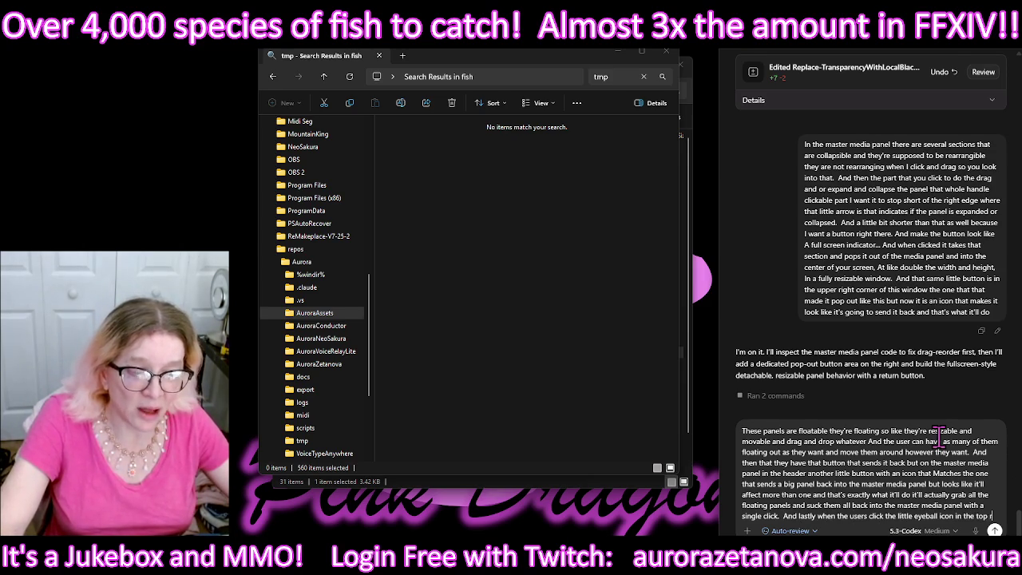
{"action": "type", "text": "right corner of the master media panel"}
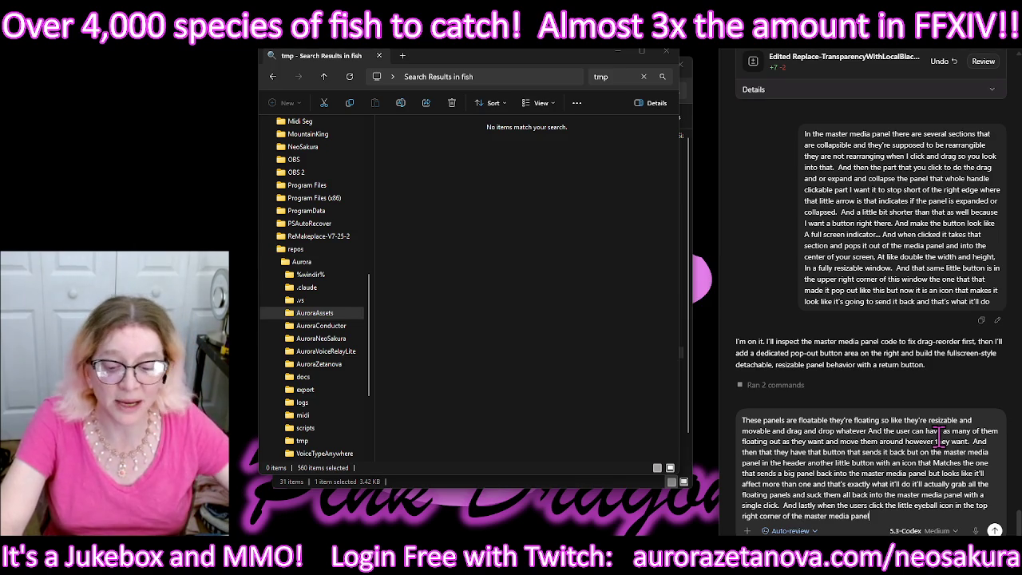
{"action": "type", "text": " that will also suck in any floating"}
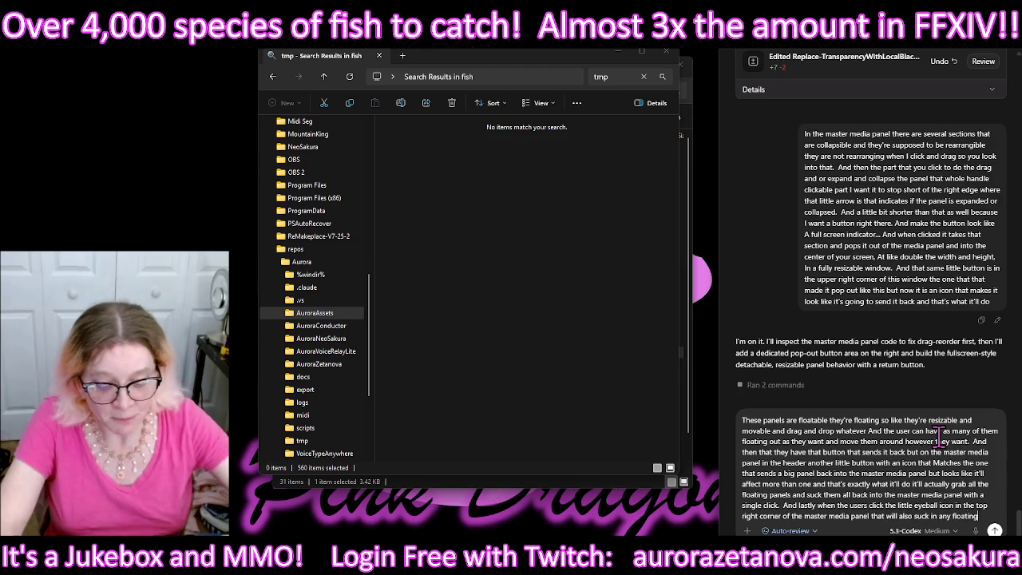
{"action": "type", "text": " panels into the master media panel just before hiding master media panel"}
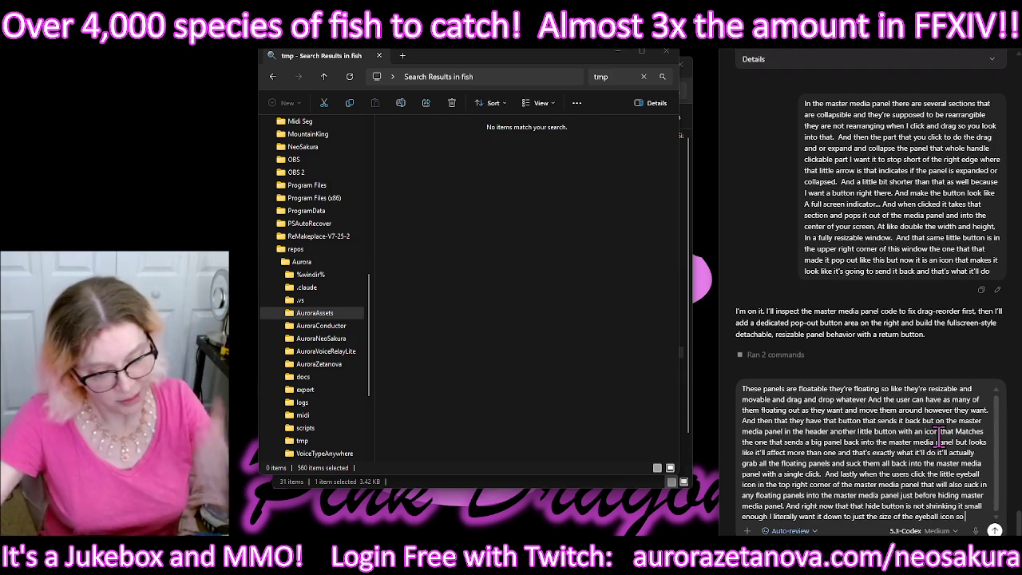
{"action": "key", "text": "Return"}
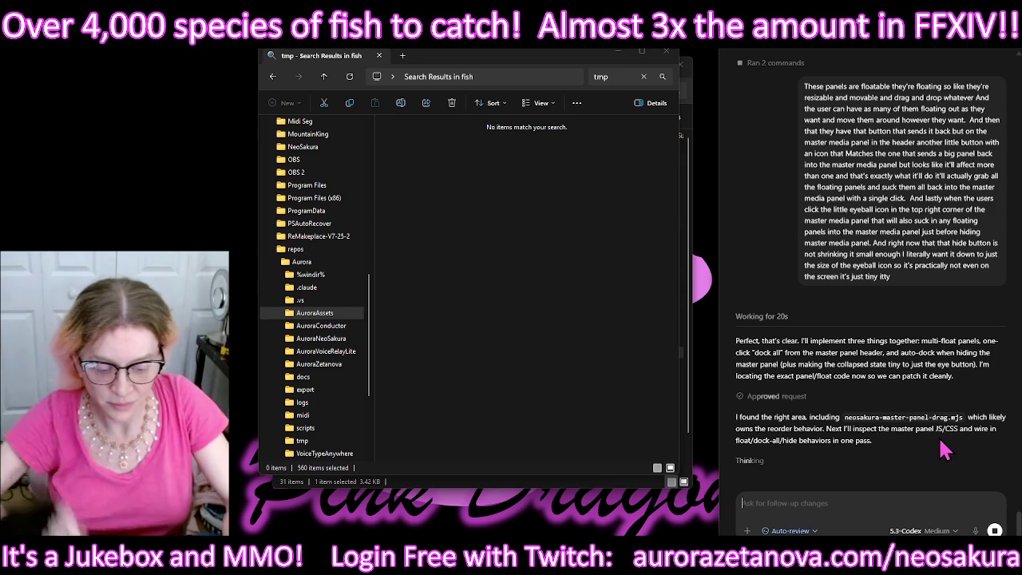
Step: Move the search results window aside and relaunch Replace-TransparencyWithLocalBlack.ps1 from the scripts folder
{"action": "left_click", "coordinate": [859, 501]}
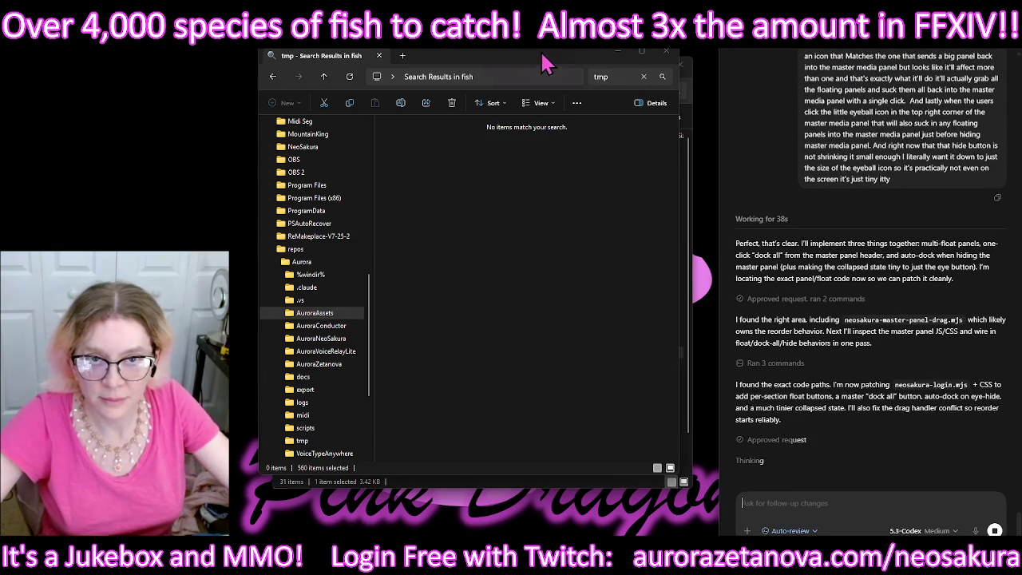
{"action": "left_click_drag", "start_coordinate": [543, 55], "coordinate": [255, 36]}
{"action": "double_click", "coordinate": [467, 359]}
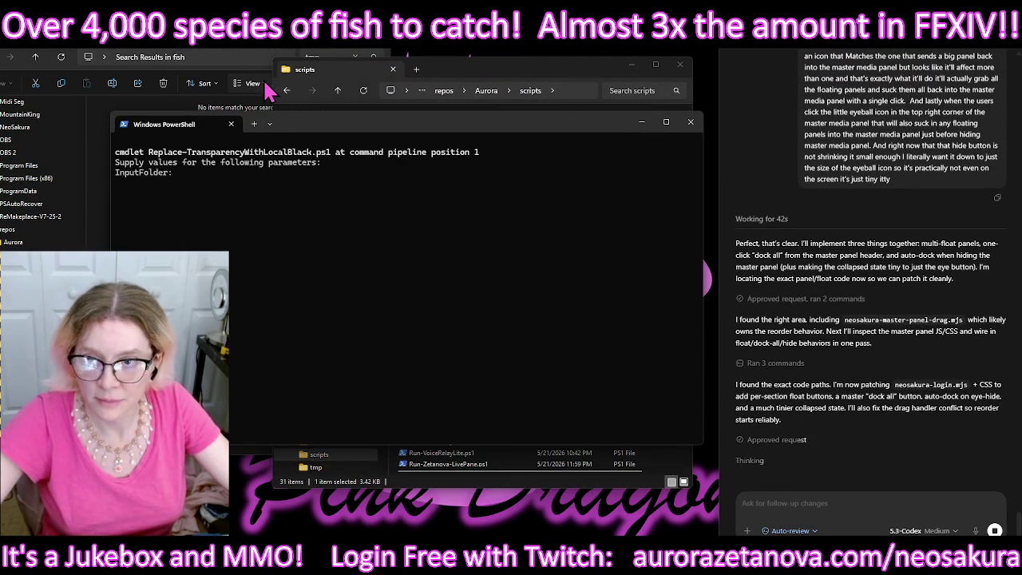
Step: Cancel the multi-line error paste and return File Explorer to the folder containing fish and its copy
{"action": "key", "text": "ctrl+v"}
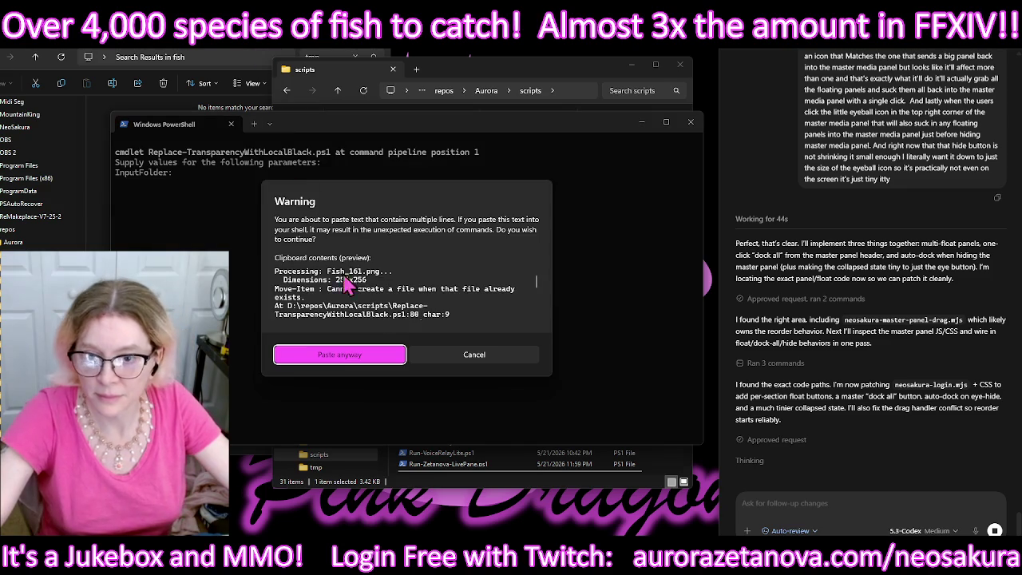
{"action": "left_click", "coordinate": [493, 361]}
{"action": "key", "text": "alt+Tab"}
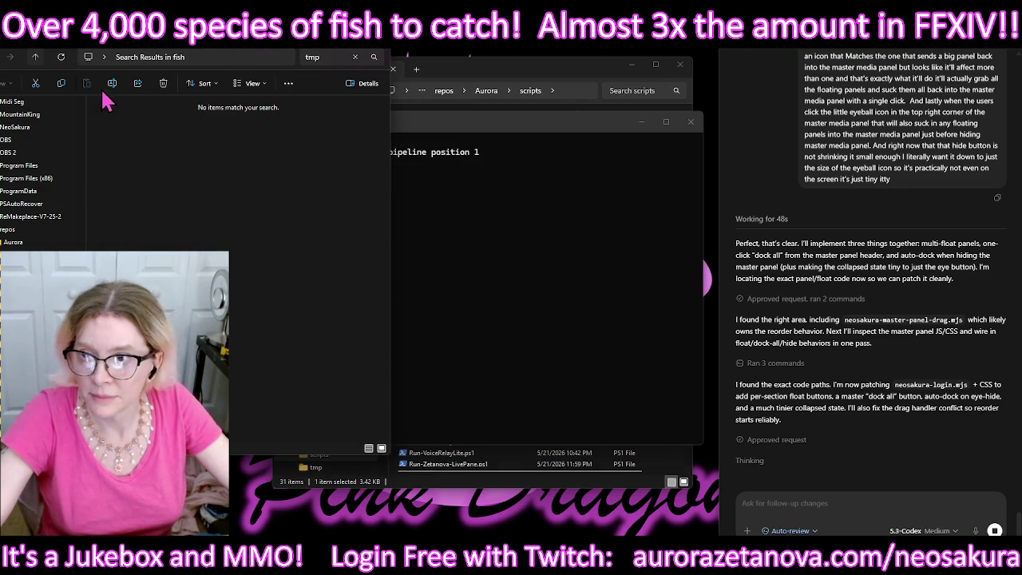
{"action": "left_click", "coordinate": [36, 57]}
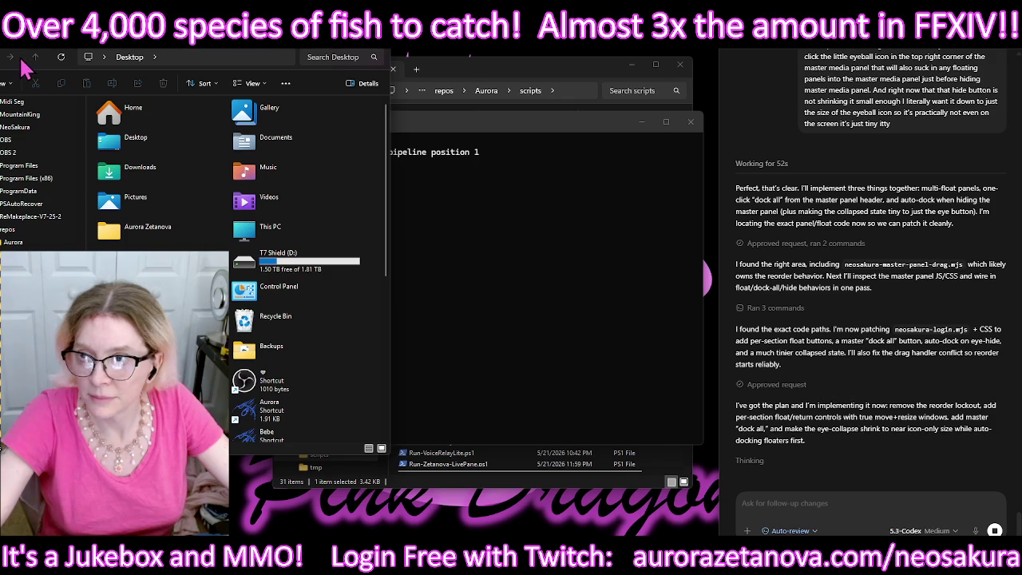
{"action": "left_click_drag", "start_coordinate": [21, 51], "coordinate": [132, 58]}
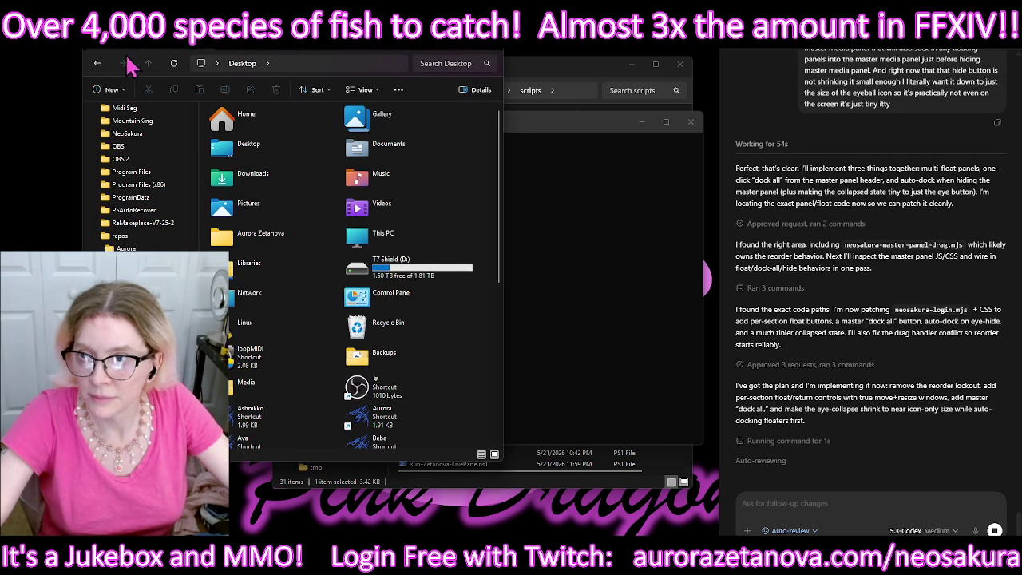
{"action": "left_click", "coordinate": [97, 64]}
{"action": "left_click", "coordinate": [97, 64]}
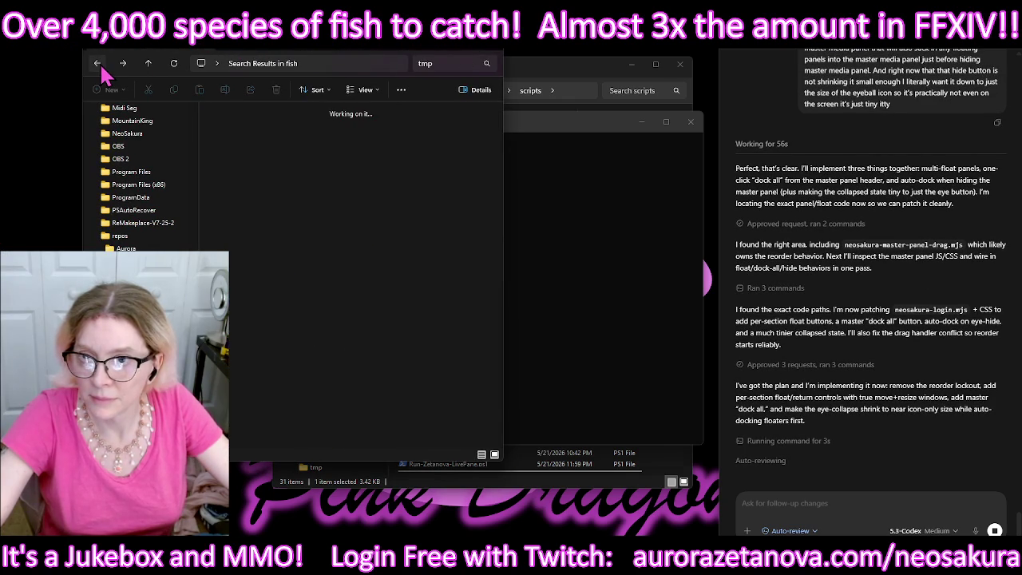
{"action": "left_click", "coordinate": [98, 64]}
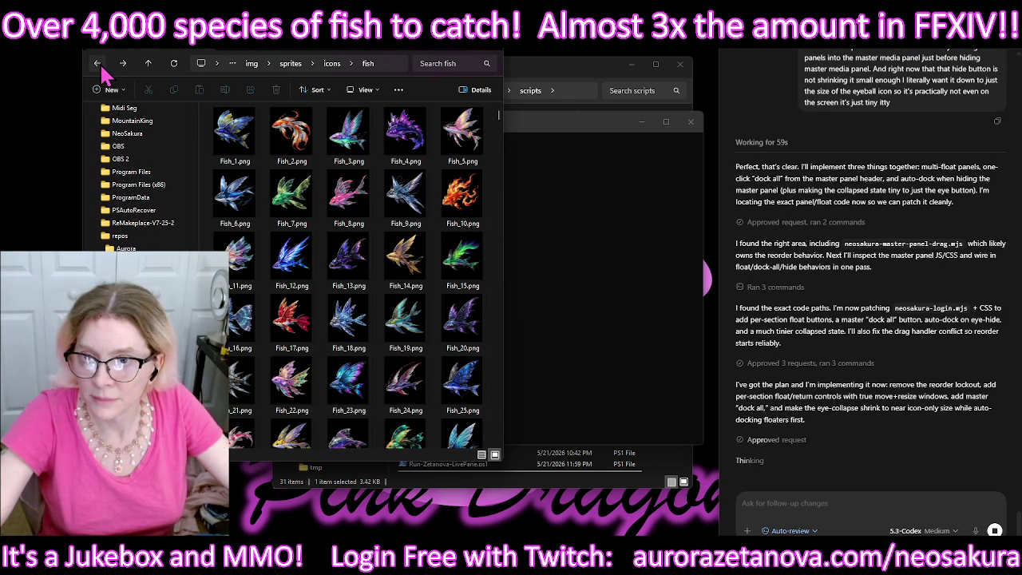
{"action": "left_click", "coordinate": [98, 64]}
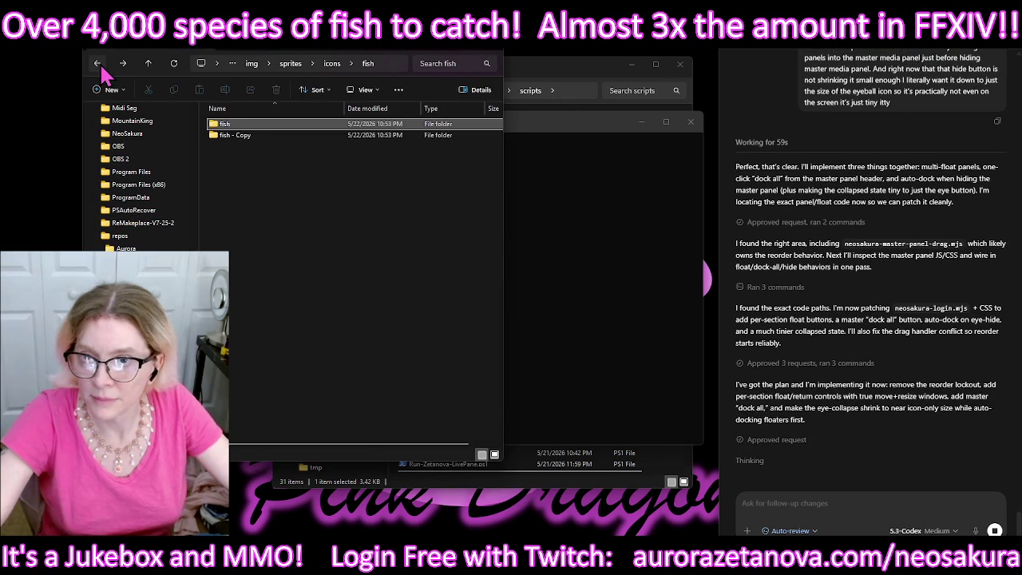
Step: Run the black-fill script with the fish folder's path, leading quote removed, as InputFolder
{"action": "right_click", "coordinate": [249, 125]}
{"action": "left_click", "coordinate": [318, 253]}
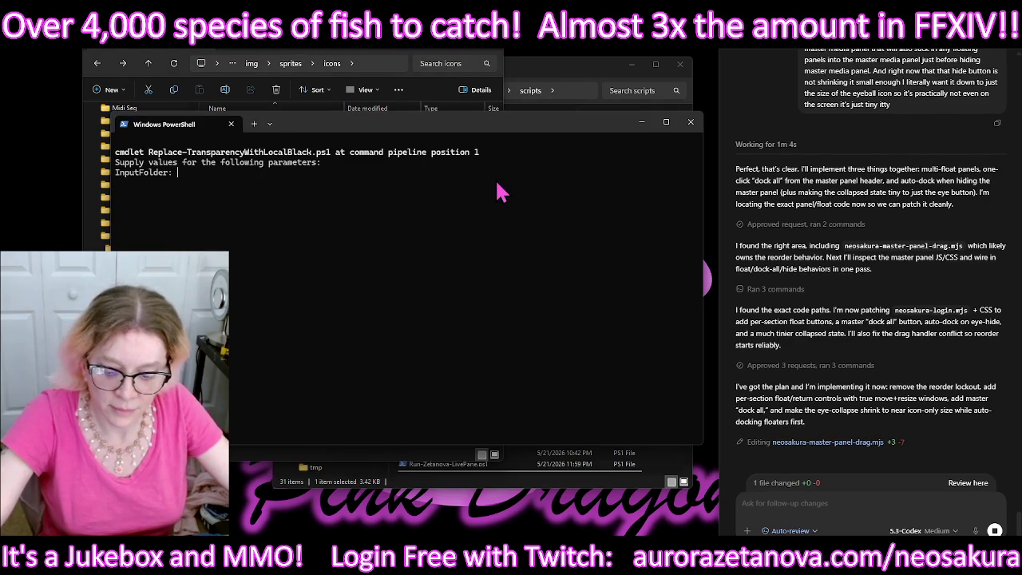
{"action": "type", "text": "\"D:\\repos\\Aurora\\AuroraAssets\\img\\sprites\\icons\\fish\""}
{"action": "key", "text": "Home"}
{"action": "key", "text": "Right"}
{"action": "key", "text": "BackSpace"}
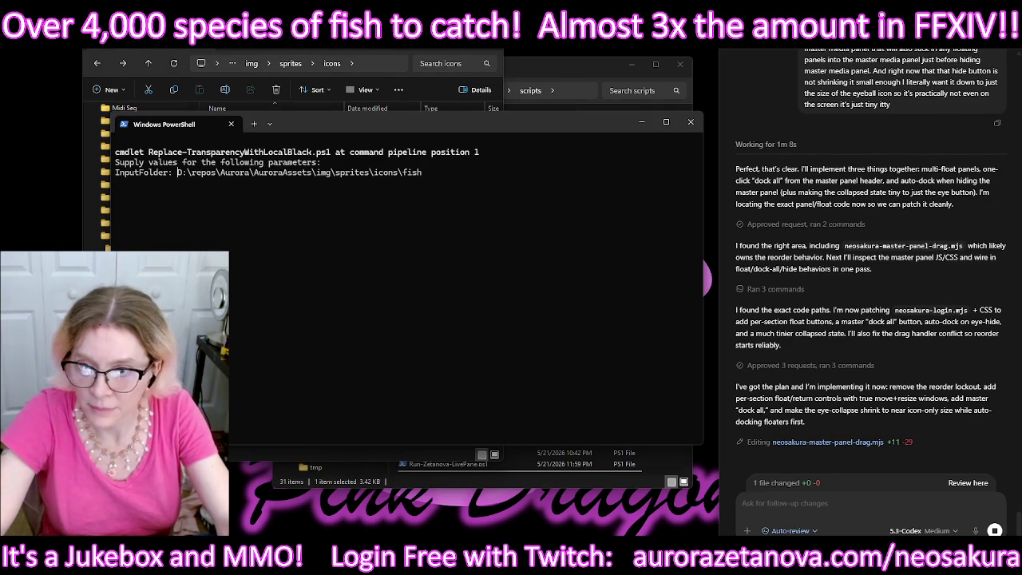
{"action": "key", "text": "Return"}
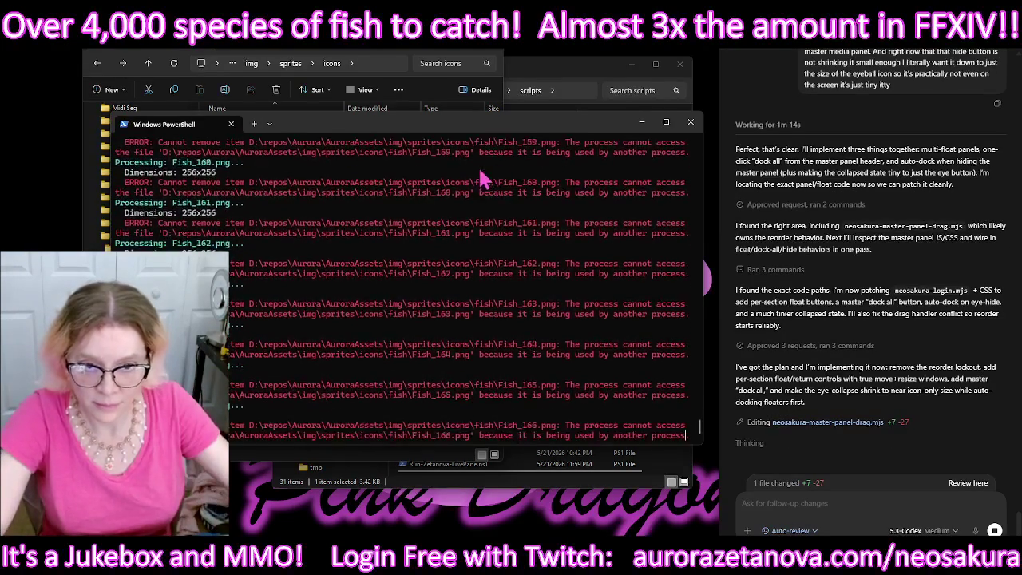
Step: Send the Fish_174 file-in-use error to Codex and close PowerShell
{"action": "left_click_drag", "start_coordinate": [478, 239], "coordinate": [469, 276]}
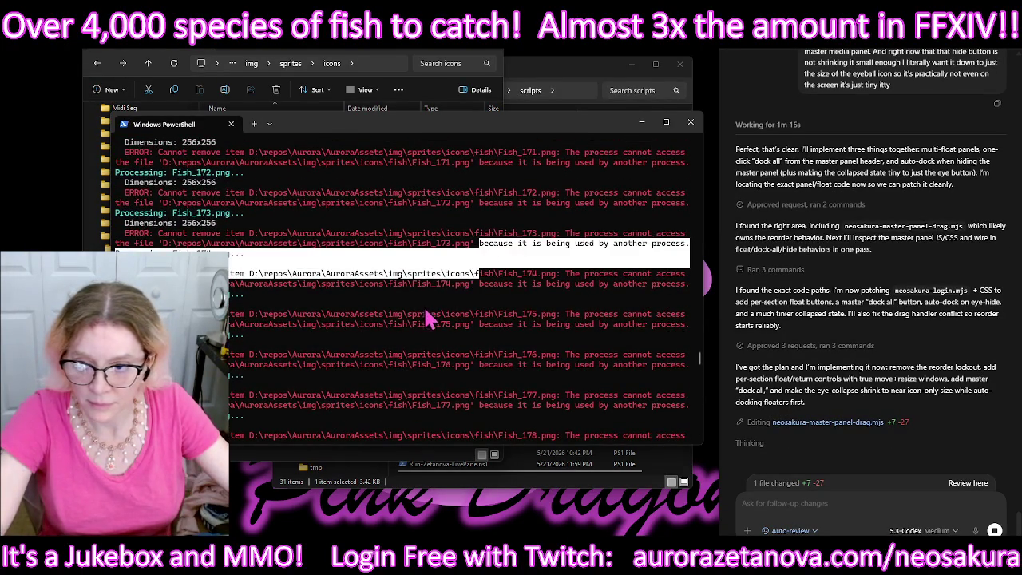
{"action": "key", "text": "ctrl+c"}
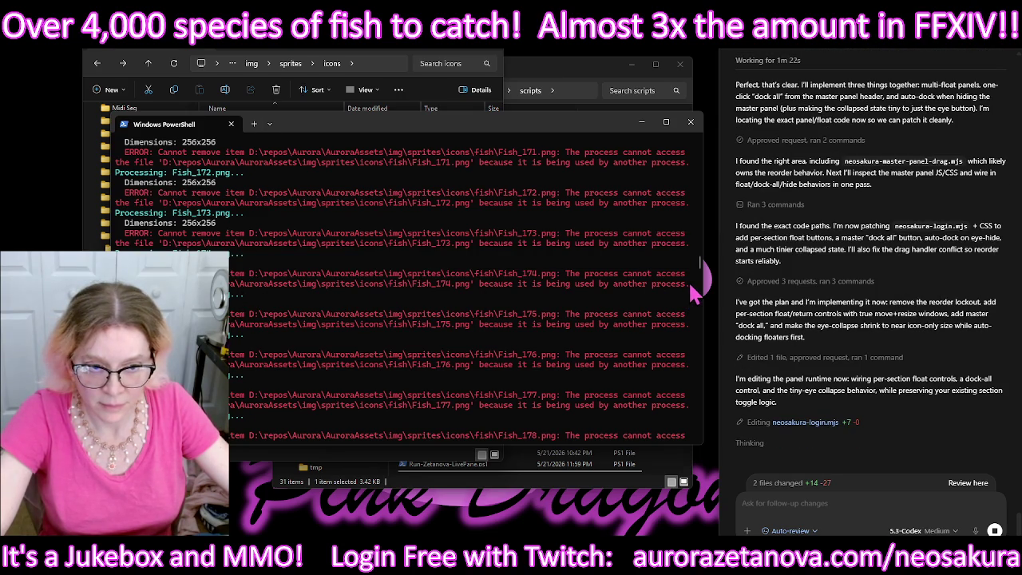
{"action": "mouse_move", "coordinate": [691, 288]}
{"action": "left_mouse_down"}
{"action": "mouse_move", "coordinate": [510, 269]}
{"action": "mouse_move", "coordinate": [227, 273]}
{"action": "mouse_move", "coordinate": [244, 262]}
{"action": "mouse_move", "coordinate": [247, 296]}
{"action": "mouse_move", "coordinate": [709, 287]}
{"action": "left_mouse_up"}
{"action": "key", "text": "ctrl+c"}
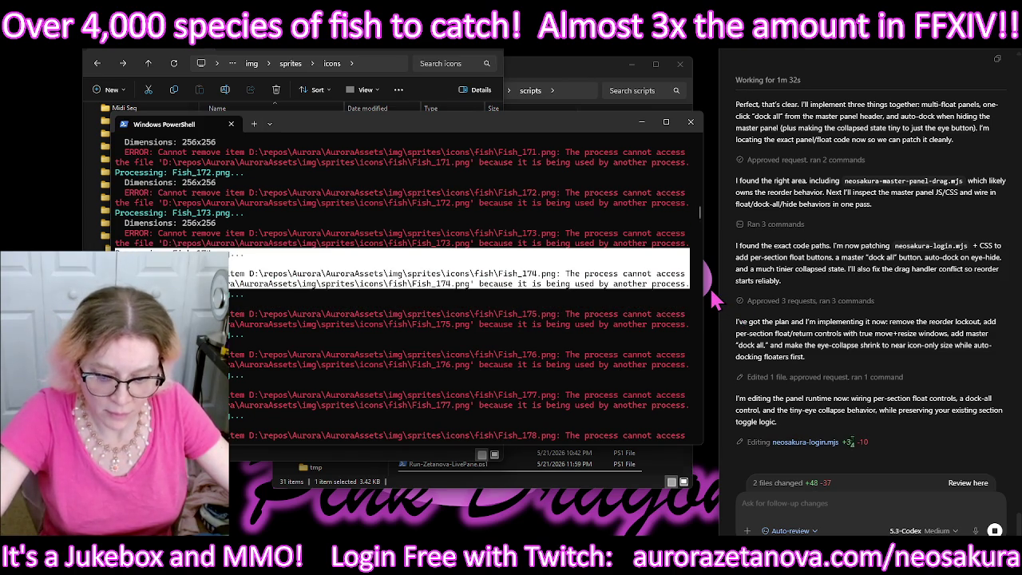
{"action": "key", "text": "ctrl+c"}
{"action": "left_click", "coordinate": [804, 503]}
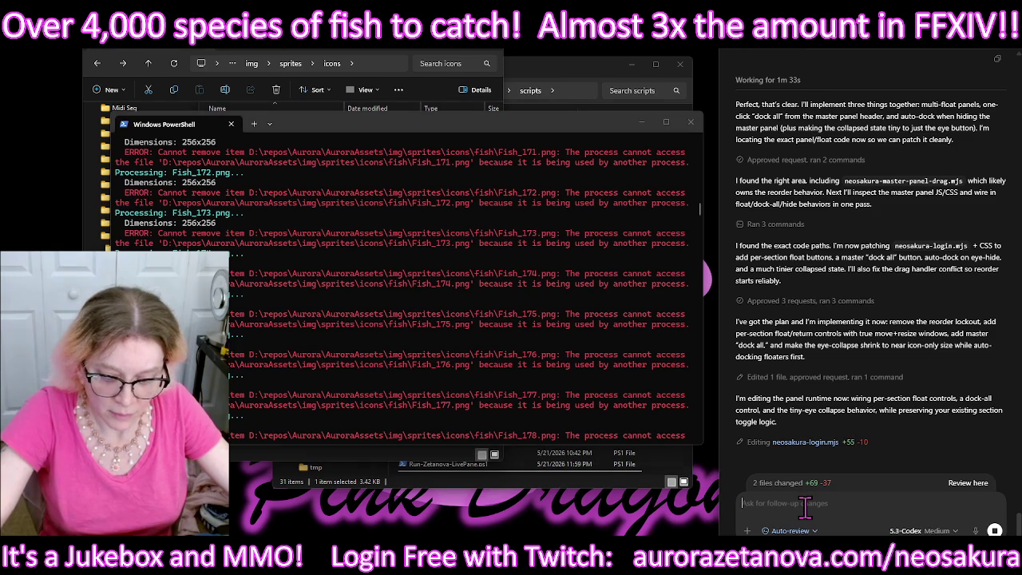
{"action": "key", "text": "ctrl+v"}
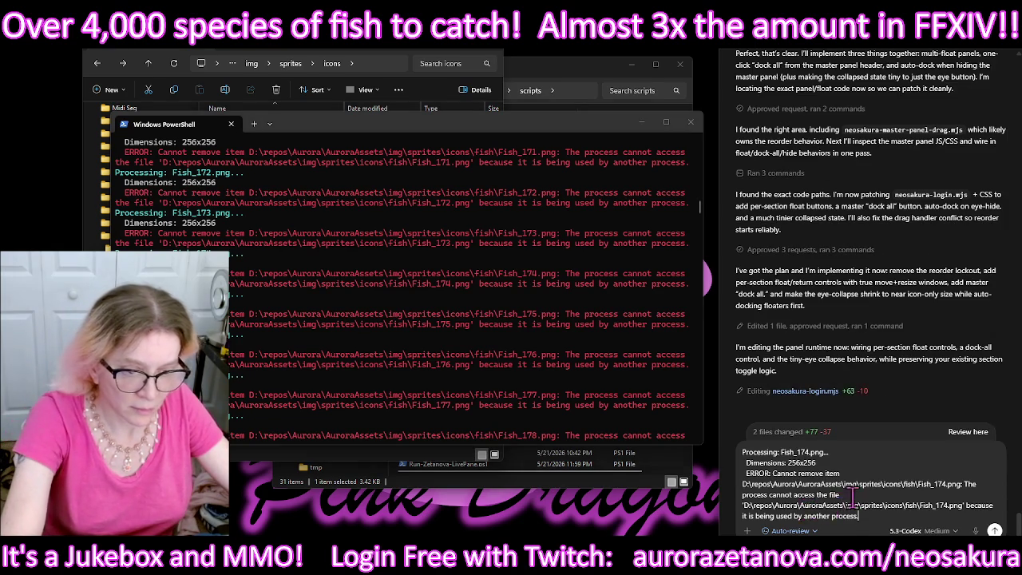
{"action": "key", "text": "Return"}
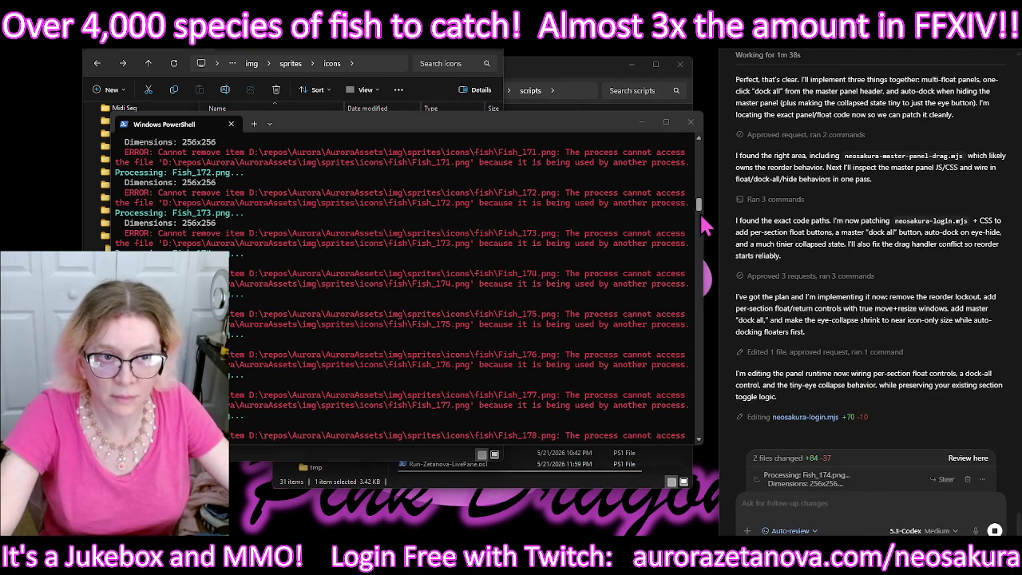
{"action": "left_click", "coordinate": [690, 122]}
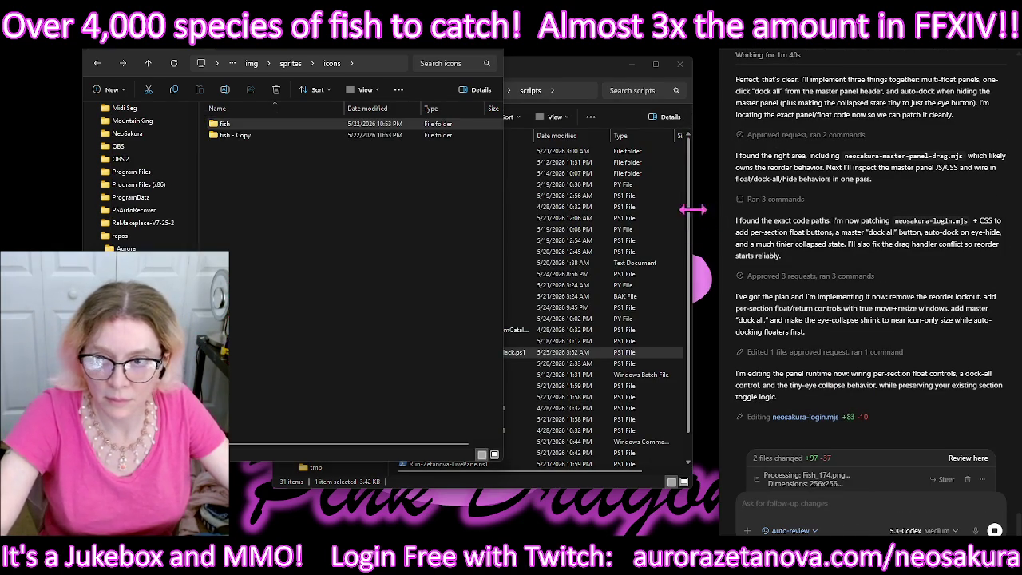
Step: Recycle the damaged fish folder and rename 'fish - Copy' to 'fish'
{"action": "double_click", "coordinate": [312, 125]}
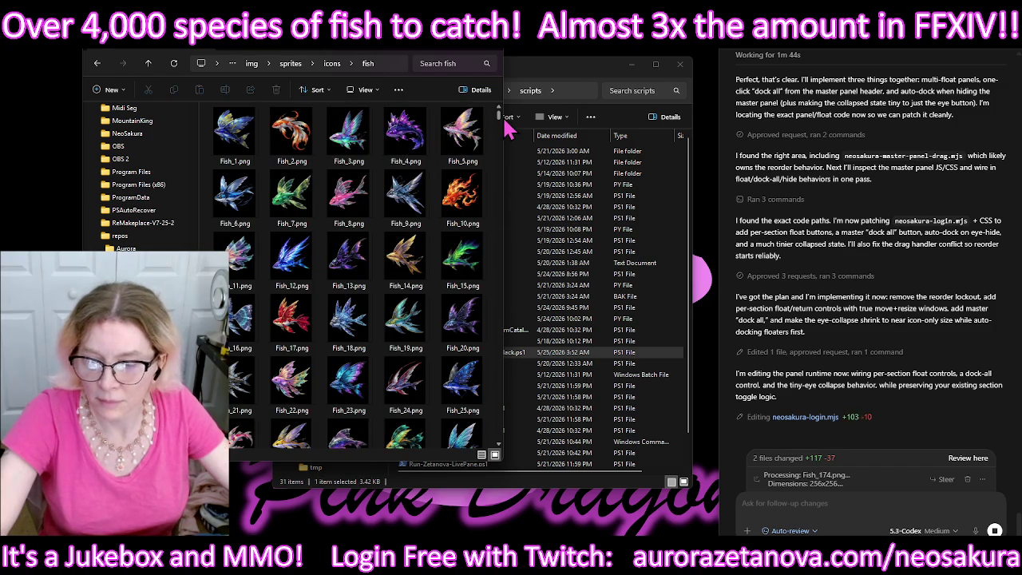
{"action": "left_click", "coordinate": [99, 67]}
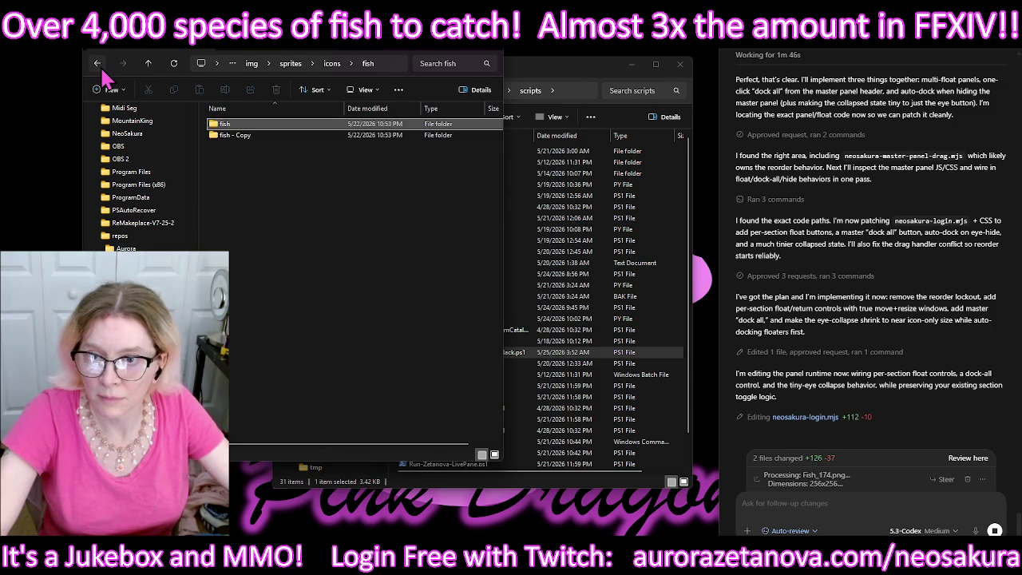
{"action": "left_click", "coordinate": [268, 140]}
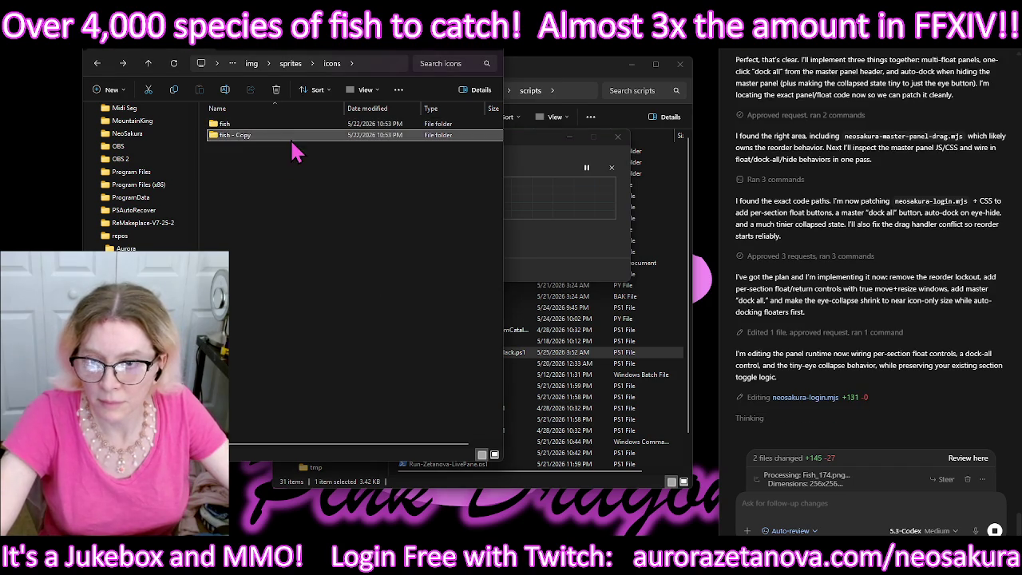
{"action": "left_click", "coordinate": [233, 136]}
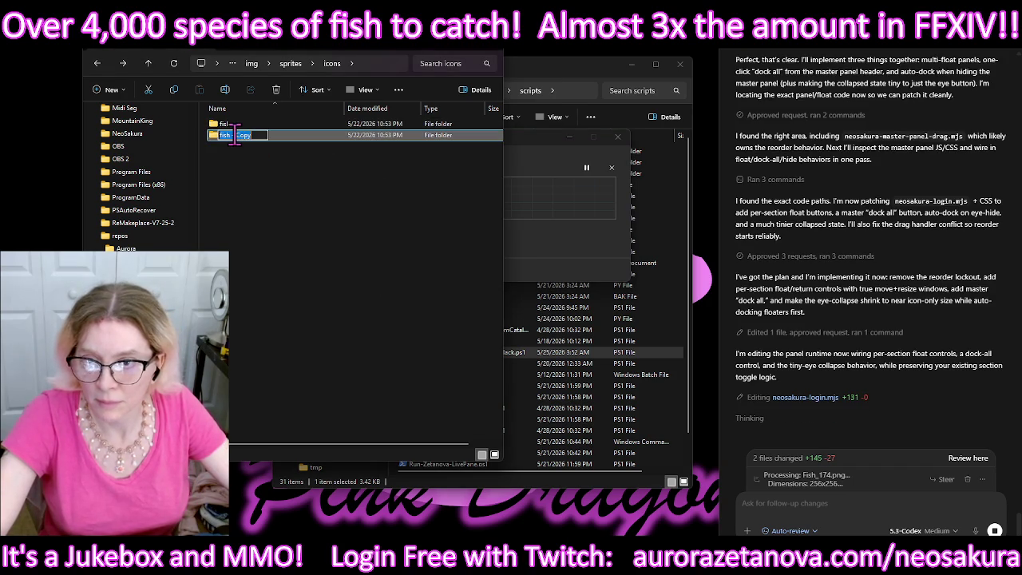
{"action": "key", "text": "BackSpace"}
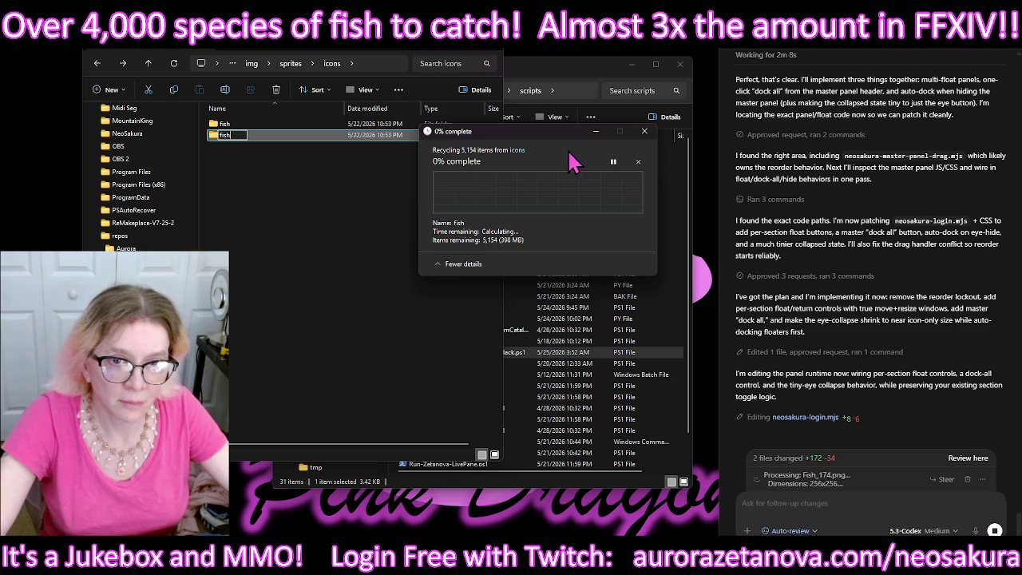
Step: Duplicate the restored fish folder as a new backup
{"action": "mouse_move", "coordinate": [561, 138]}
{"action": "left_mouse_down"}
{"action": "mouse_move", "coordinate": [531, 203]}
{"action": "mouse_move", "coordinate": [351, 213]}
{"action": "left_mouse_up"}
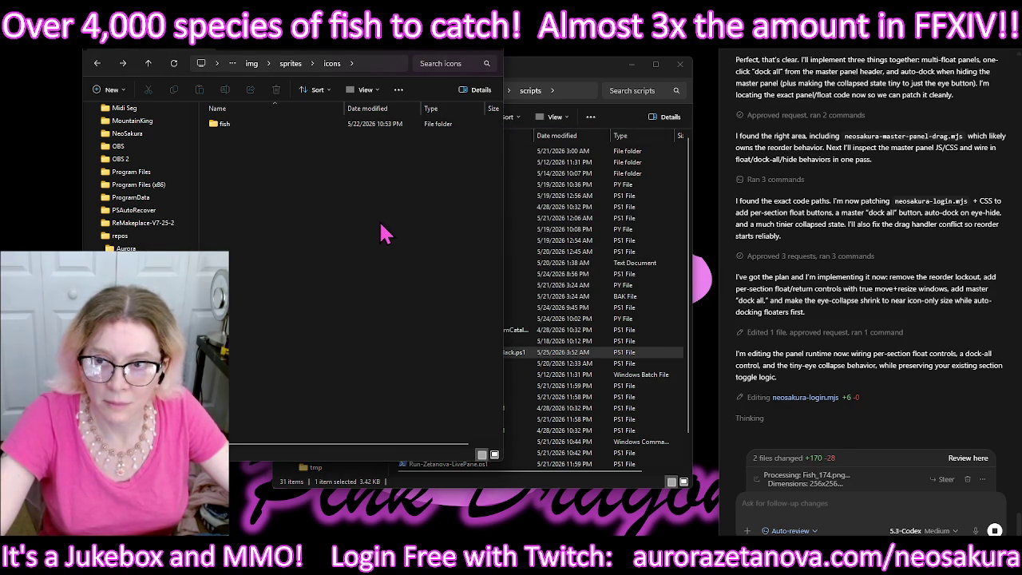
{"action": "left_click", "coordinate": [250, 132]}
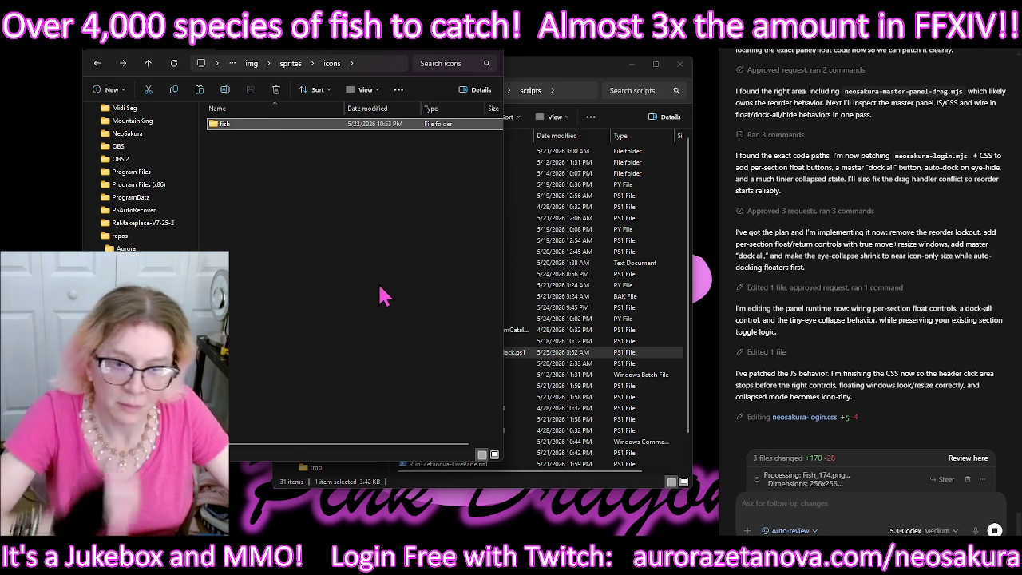
{"action": "key", "text": "ctrl+v"}
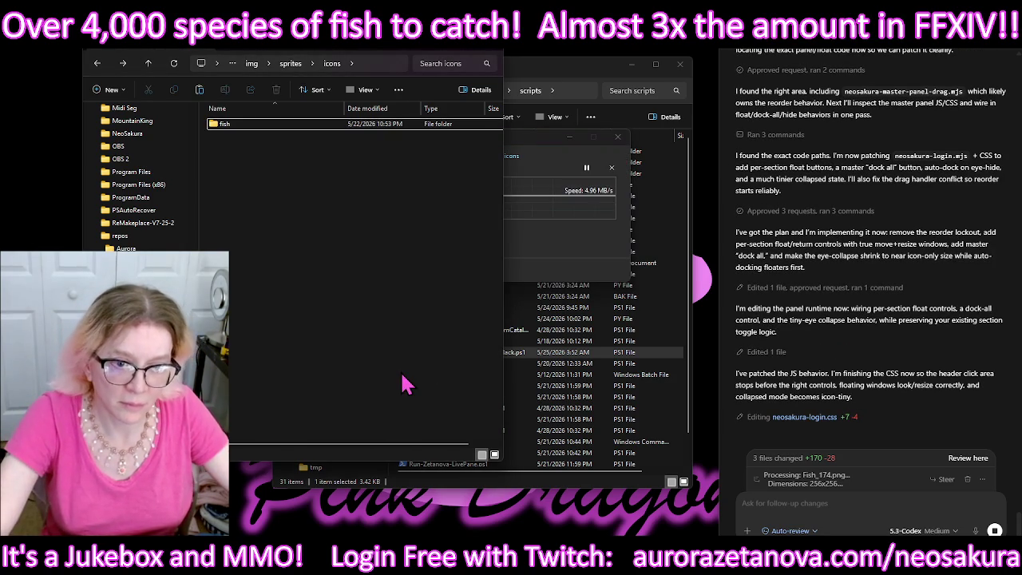
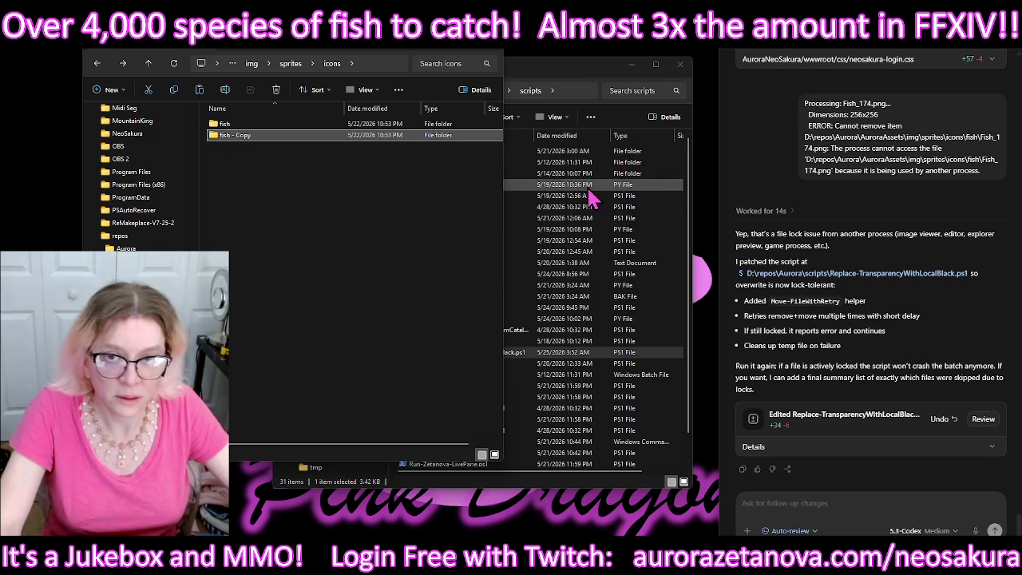
Step: Tell Codex the lock error hits every file so it patches the script to dispose bitmaps
{"action": "left_click_drag", "start_coordinate": [403, 54], "coordinate": [344, 62]}
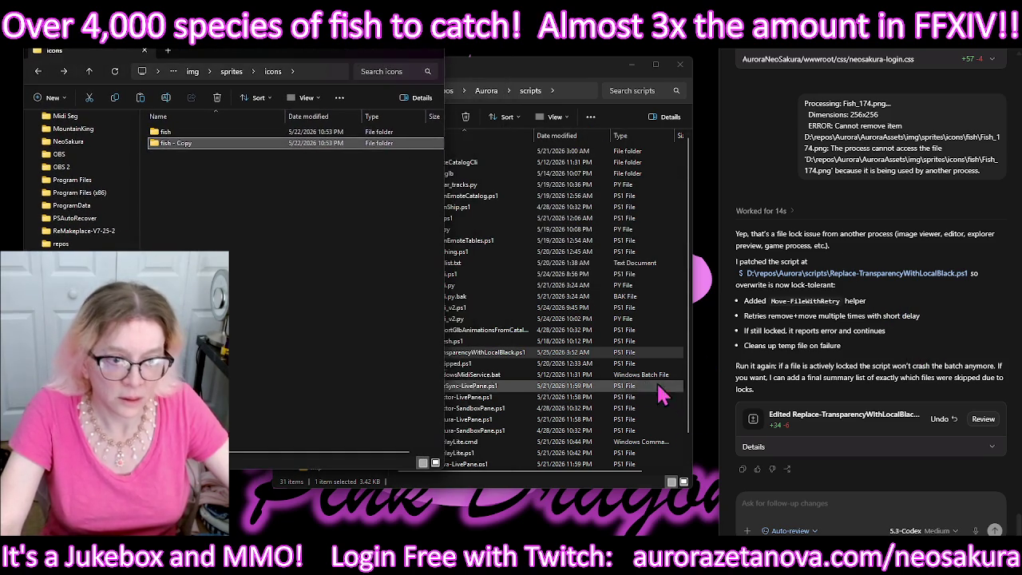
{"action": "left_click", "coordinate": [765, 503]}
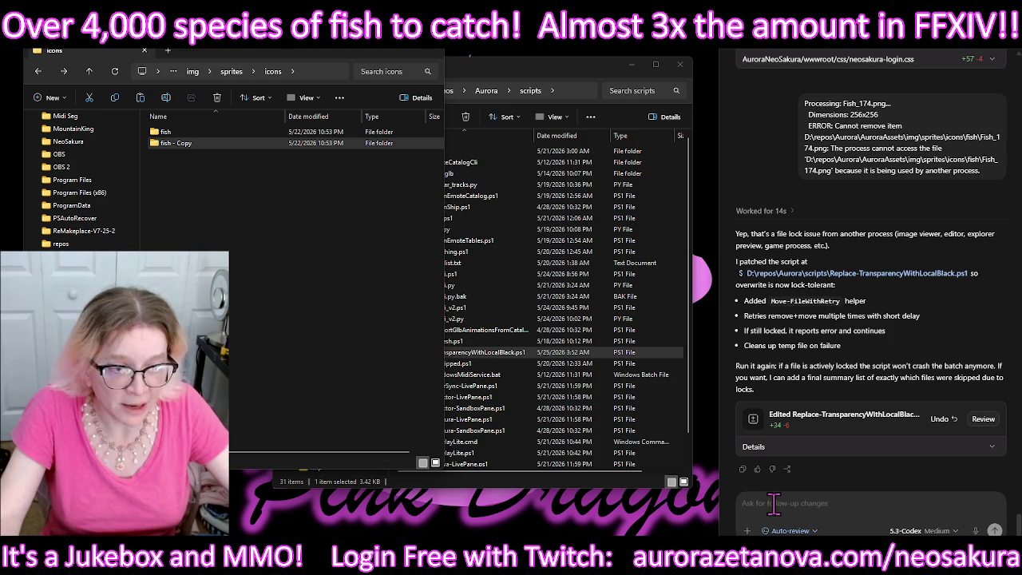
{"action": "type", "text": "No it's doing that for literally every single file"}
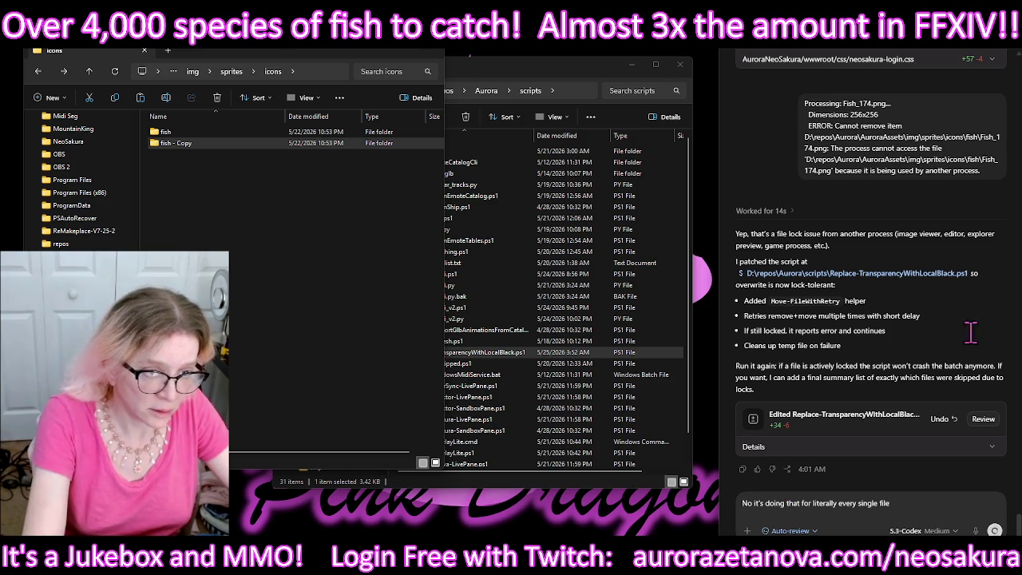
{"action": "key", "text": "Return"}
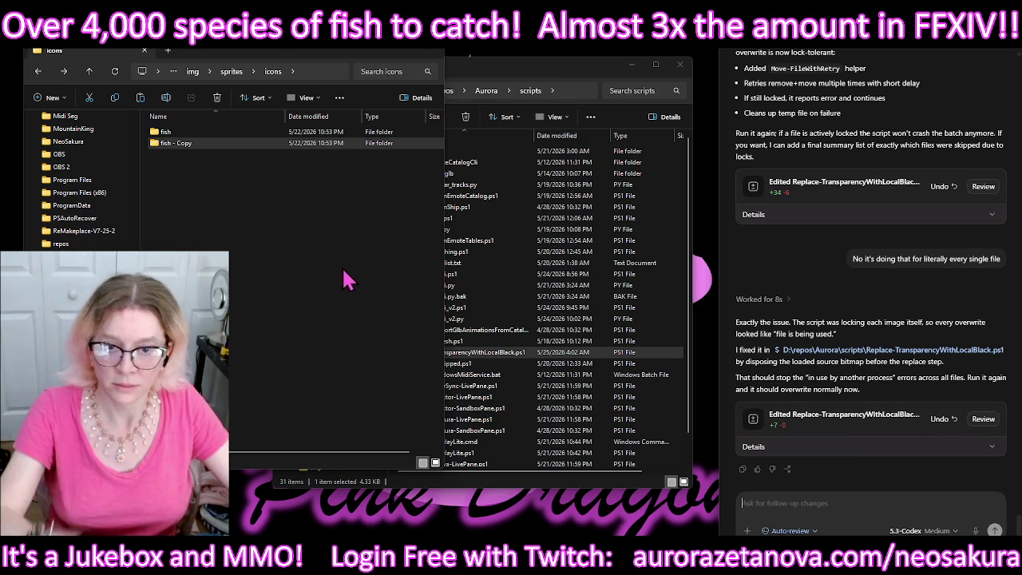
{"action": "left_click", "coordinate": [534, 354]}
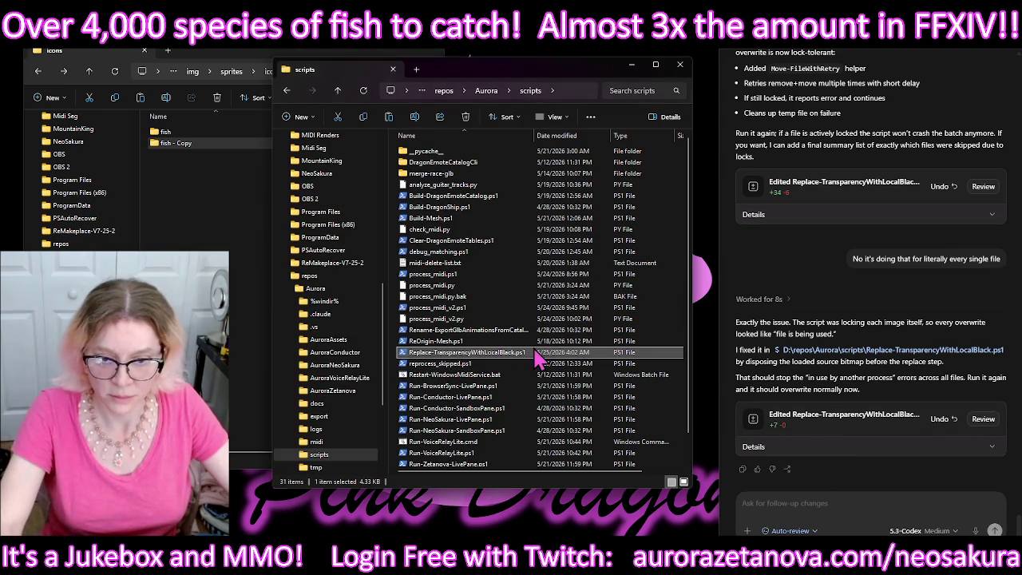
Step: Run Replace-TransparencyWithLocalBlack.ps1 with the pasted fish icons folder as InputFolder, keeping its output visible
{"action": "double_click", "coordinate": [505, 352]}
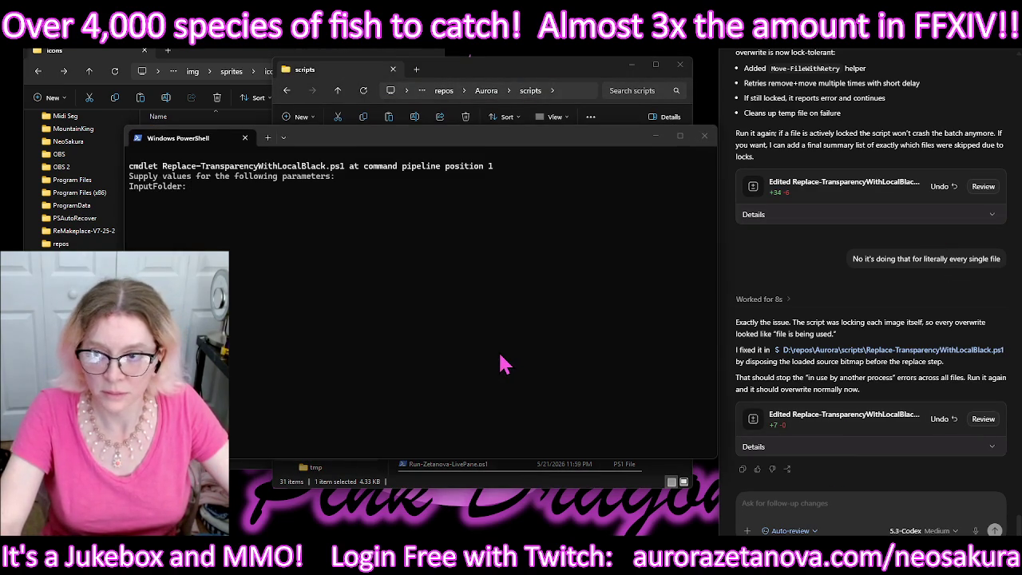
{"action": "type", "text": "D:\\repos\\Aurora\\AuroraAssets\\img\\sprites\\icons\\fish"}
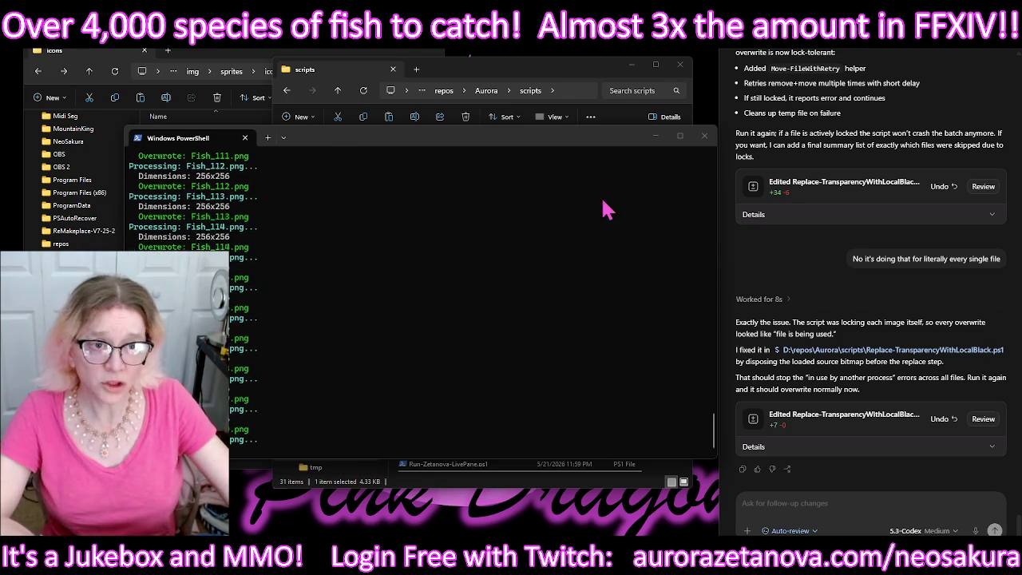
{"action": "mouse_move", "coordinate": [716, 230]}
{"action": "left_mouse_down"}
{"action": "mouse_move", "coordinate": [501, 278]}
{"action": "mouse_move", "coordinate": [260, 314]}
{"action": "left_mouse_up"}
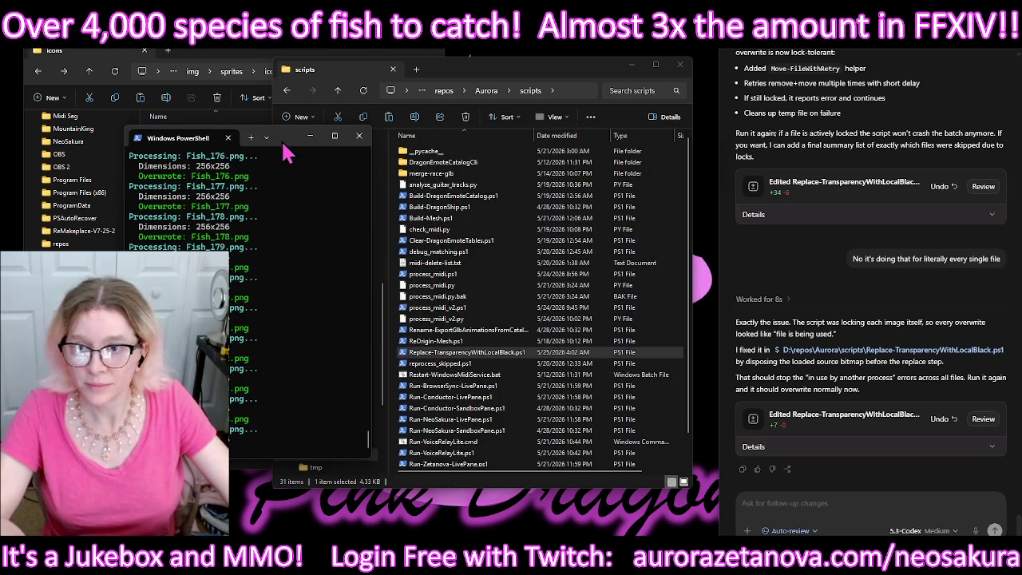
{"action": "left_click_drag", "start_coordinate": [285, 147], "coordinate": [785, 73]}
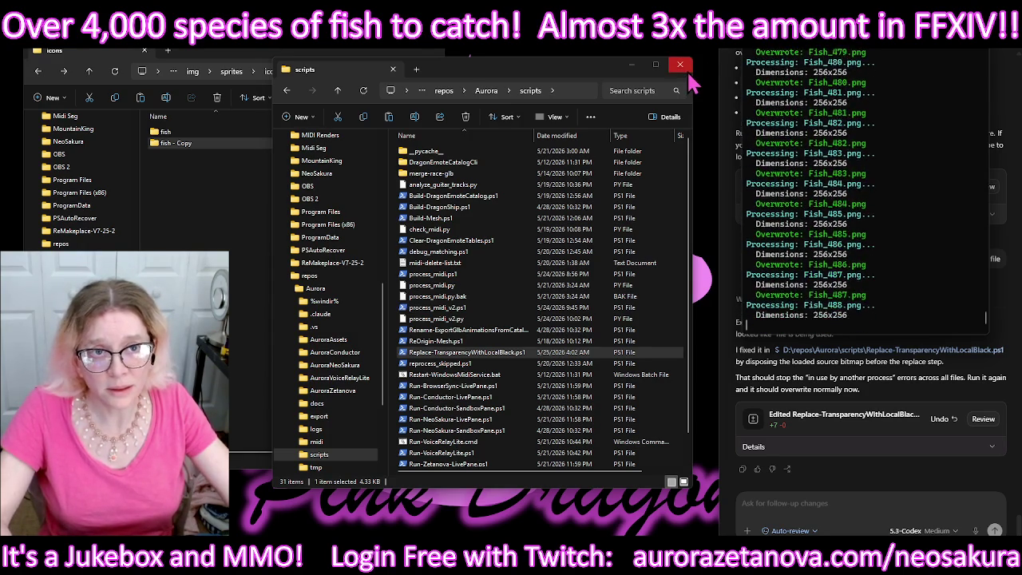
{"action": "left_click", "coordinate": [633, 66]}
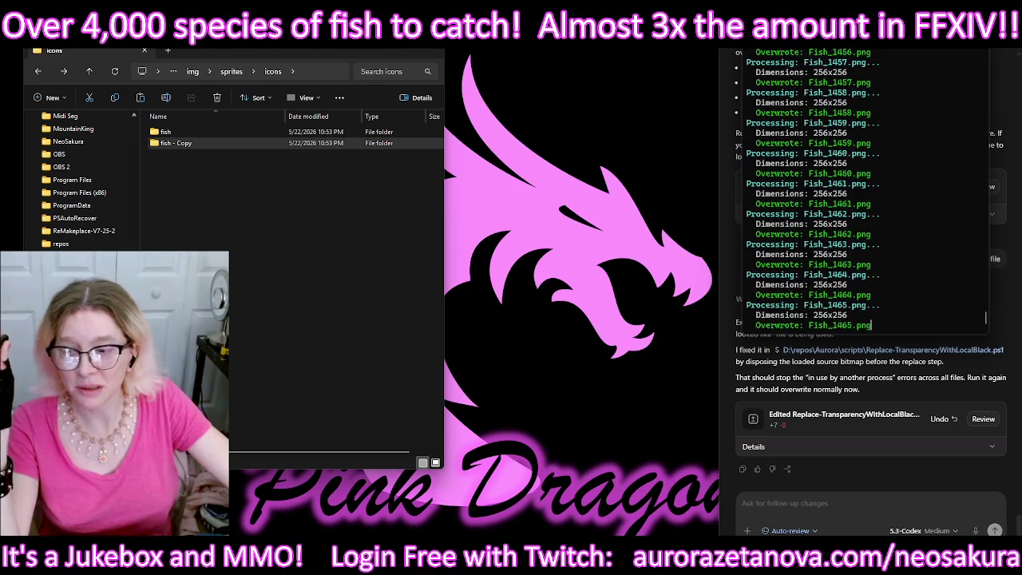
Step: Go back to AuroraAssets, browse into img/sprites/emote, and open the first heart-eyes dragon emote
{"action": "left_click", "coordinate": [175, 143]}
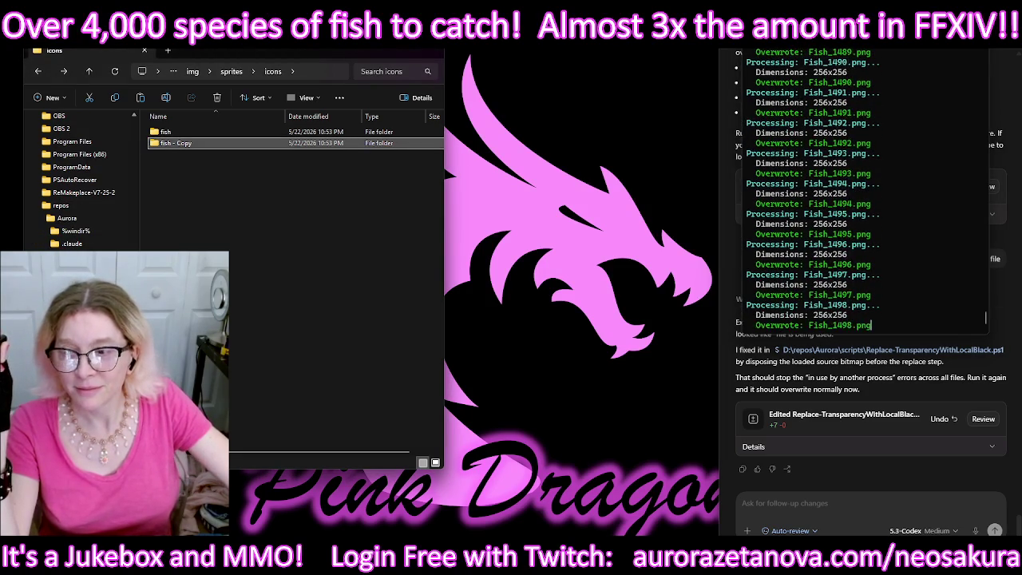
{"action": "key", "text": "alt+Left"}
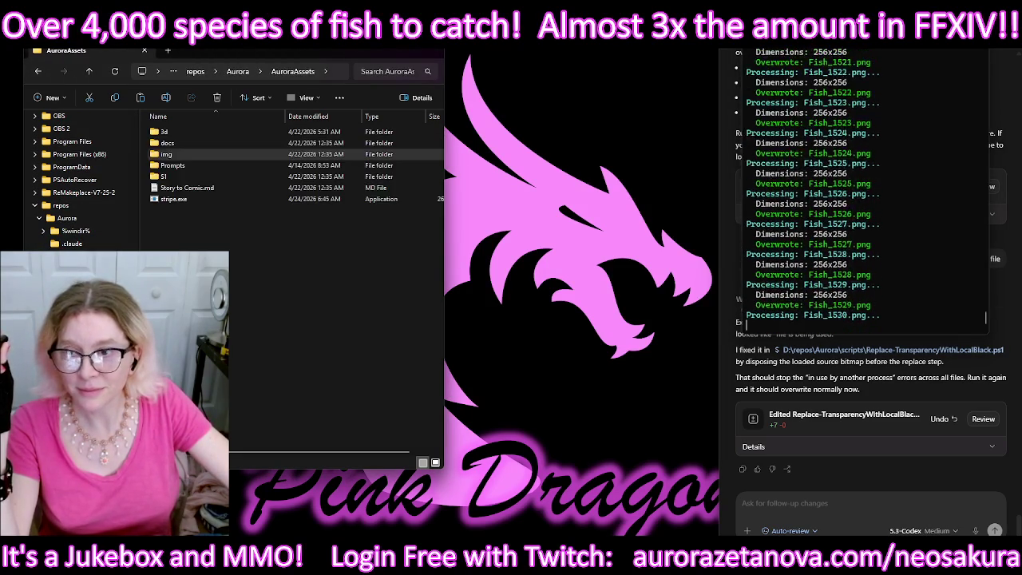
{"action": "double_click", "coordinate": [217, 165]}
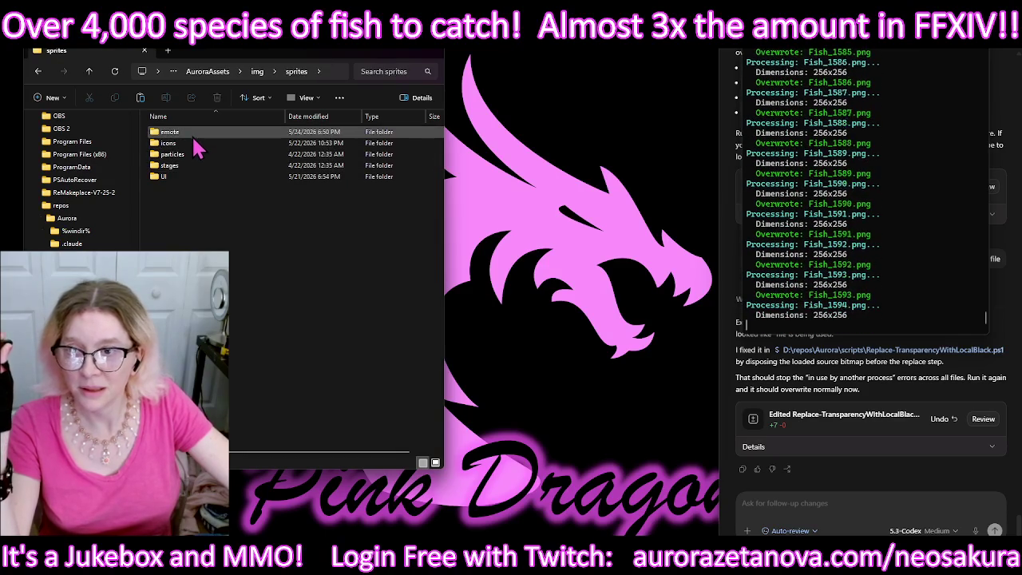
{"action": "double_click", "coordinate": [192, 134]}
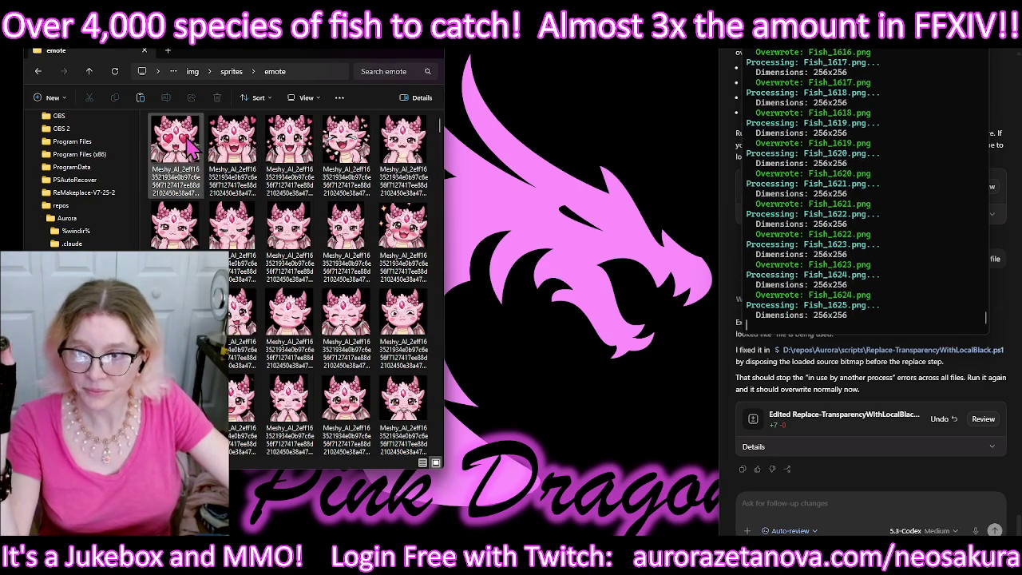
{"action": "left_click", "coordinate": [177, 147]}
{"action": "double_click", "coordinate": [177, 147]}
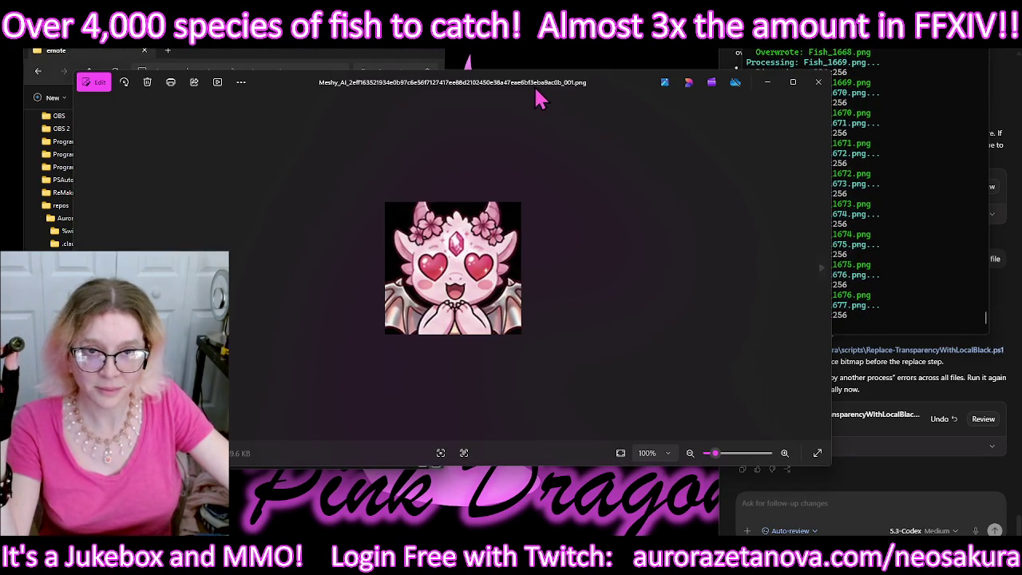